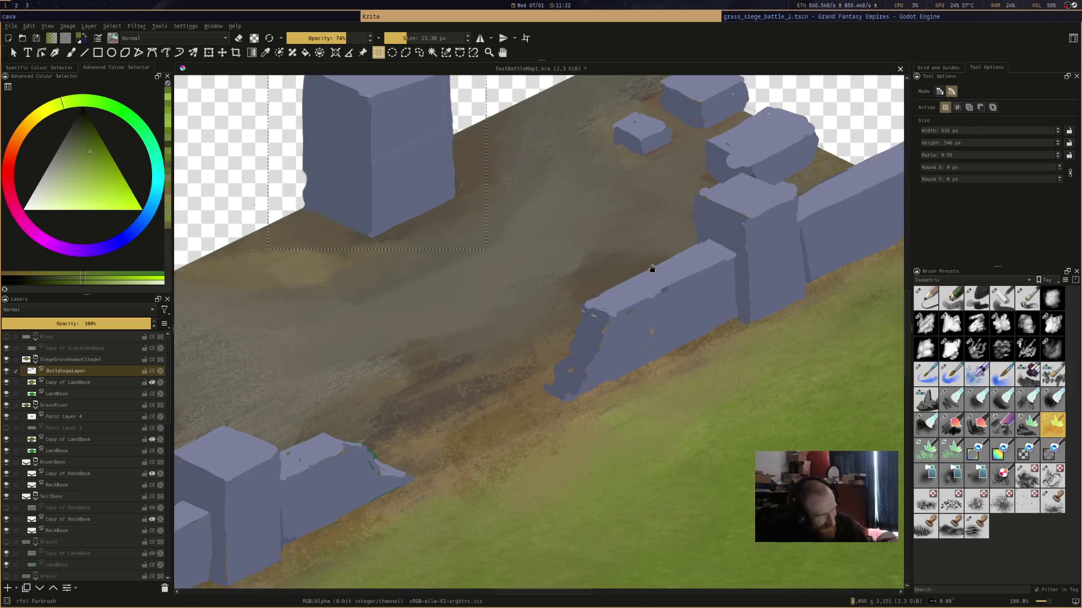
Cut the tall block building and paste it onto its own new layer
{"action": "scroll", "coordinate": [601, 331], "scroll_direction": "down", "scroll_amount": 3}
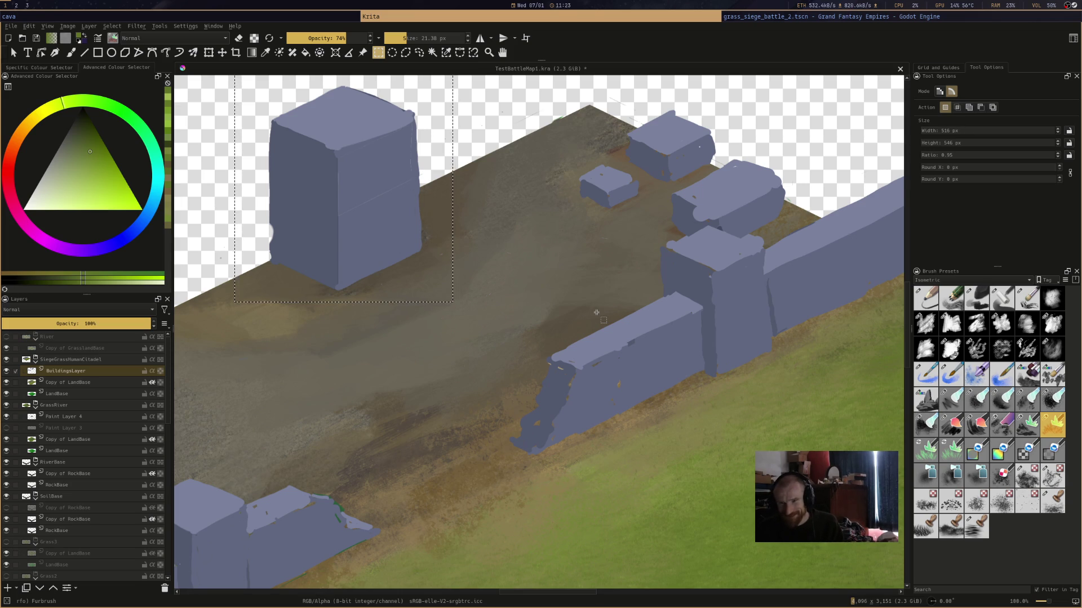
{"action": "scroll", "coordinate": [584, 287], "scroll_direction": "up", "scroll_amount": 2}
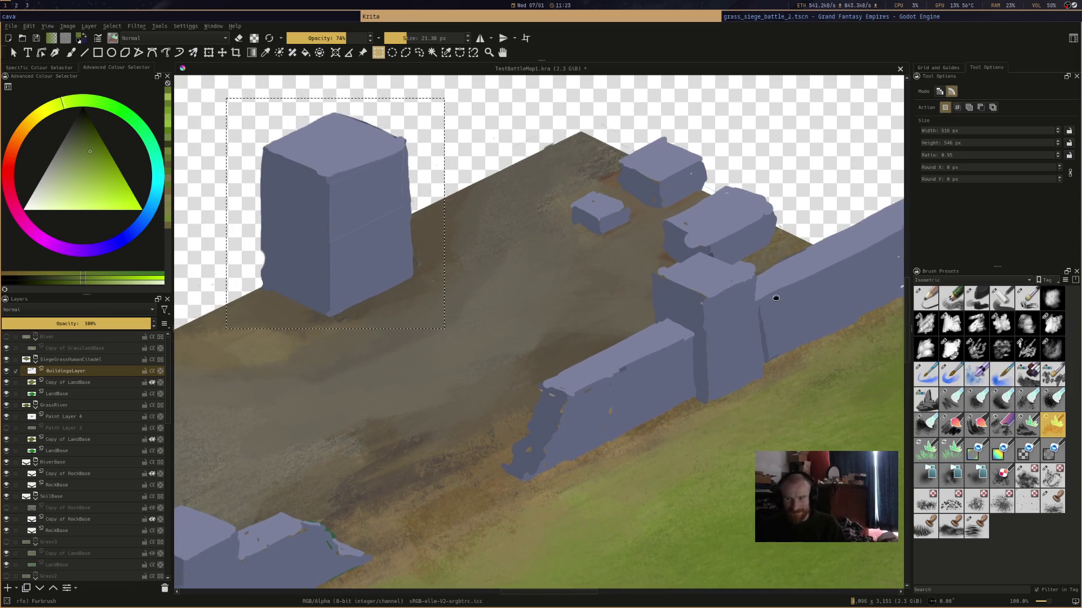
{"action": "scroll", "coordinate": [686, 293], "scroll_direction": "left", "scroll_amount": 5}
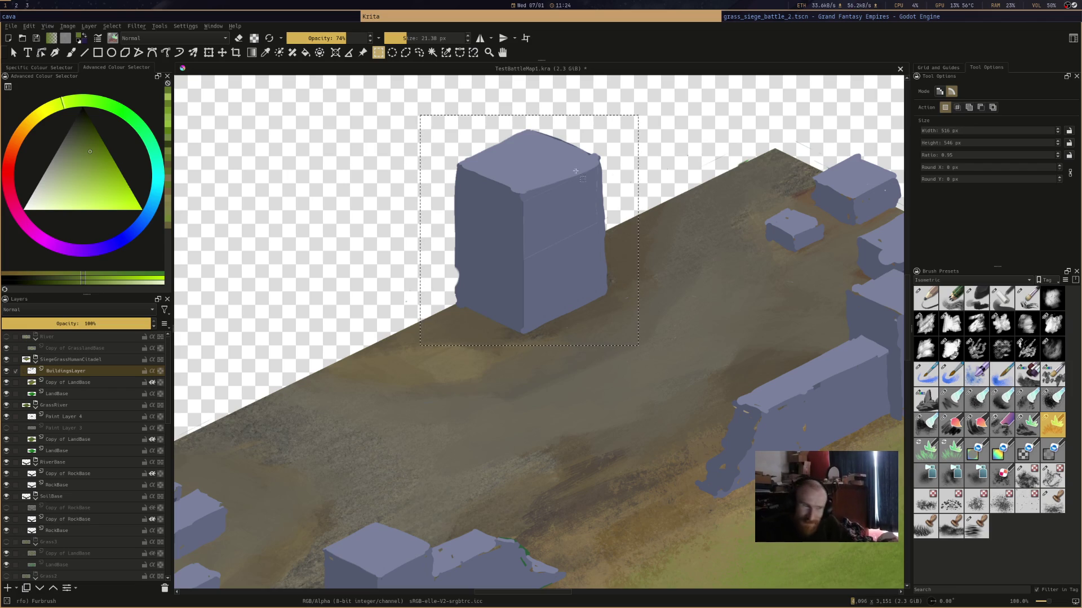
{"action": "scroll", "coordinate": [610, 203], "scroll_direction": "down", "scroll_amount": 2}
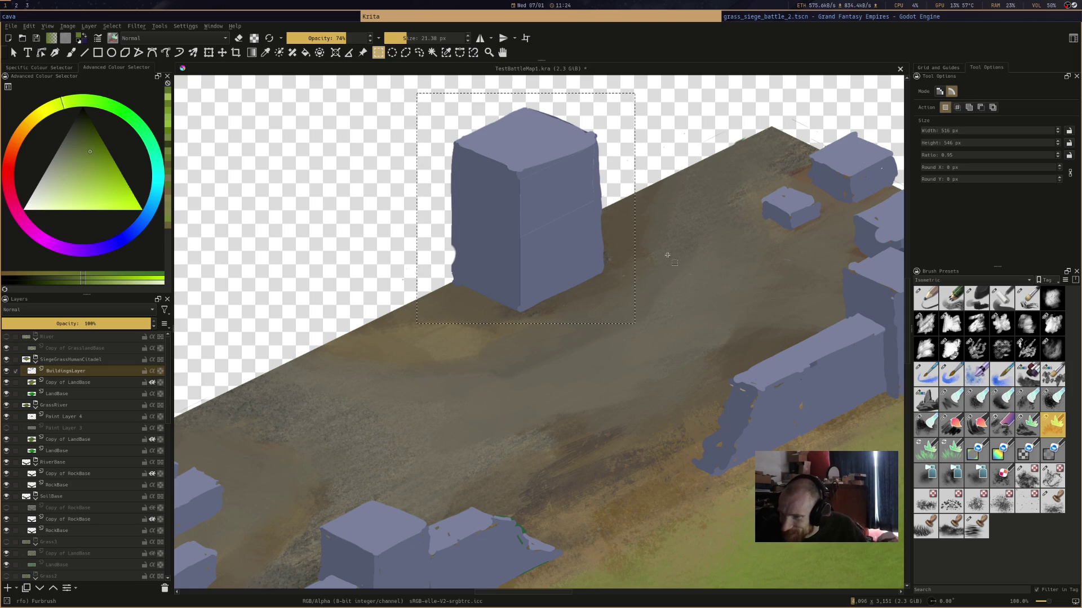
{"action": "scroll", "coordinate": [697, 260], "scroll_direction": "left", "scroll_amount": 1}
{"action": "scroll", "coordinate": [729, 283], "scroll_direction": "left", "scroll_amount": 2}
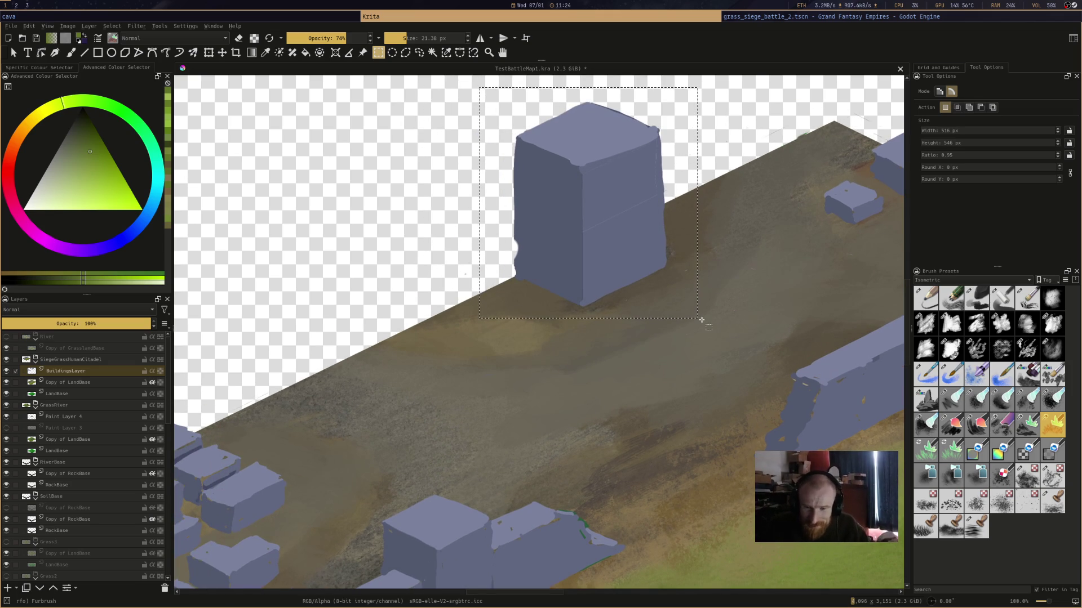
{"action": "scroll", "coordinate": [701, 319], "scroll_direction": "up", "scroll_amount": 2}
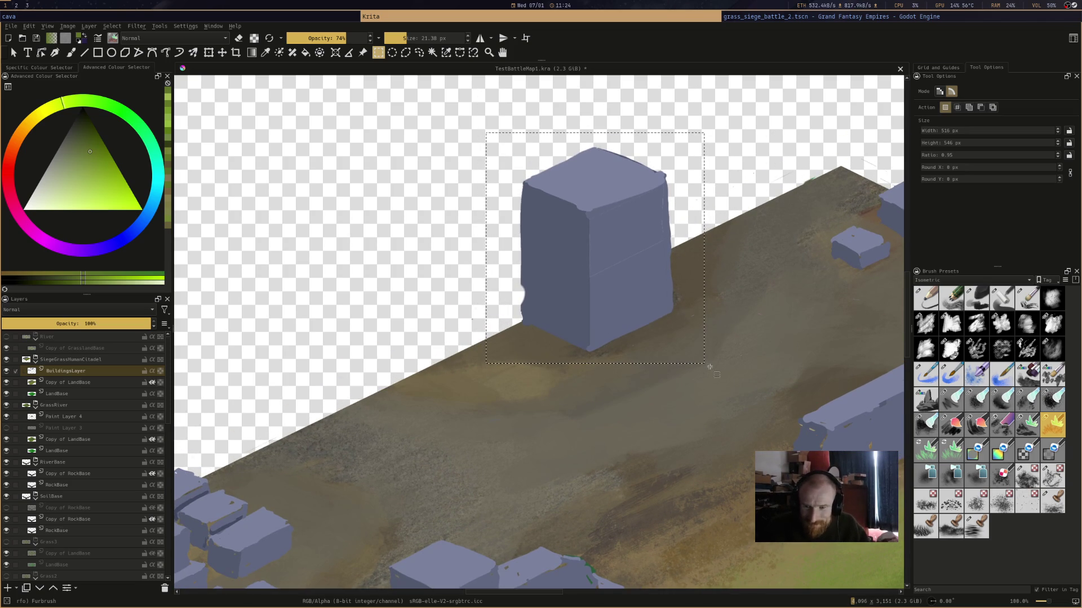
{"action": "mouse_move", "coordinate": [710, 366]}
{"action": "left_mouse_down"}
{"action": "mouse_move", "coordinate": [662, 386]}
{"action": "mouse_move", "coordinate": [556, 381]}
{"action": "mouse_move", "coordinate": [791, 374]}
{"action": "mouse_move", "coordinate": [705, 339]}
{"action": "left_mouse_up"}
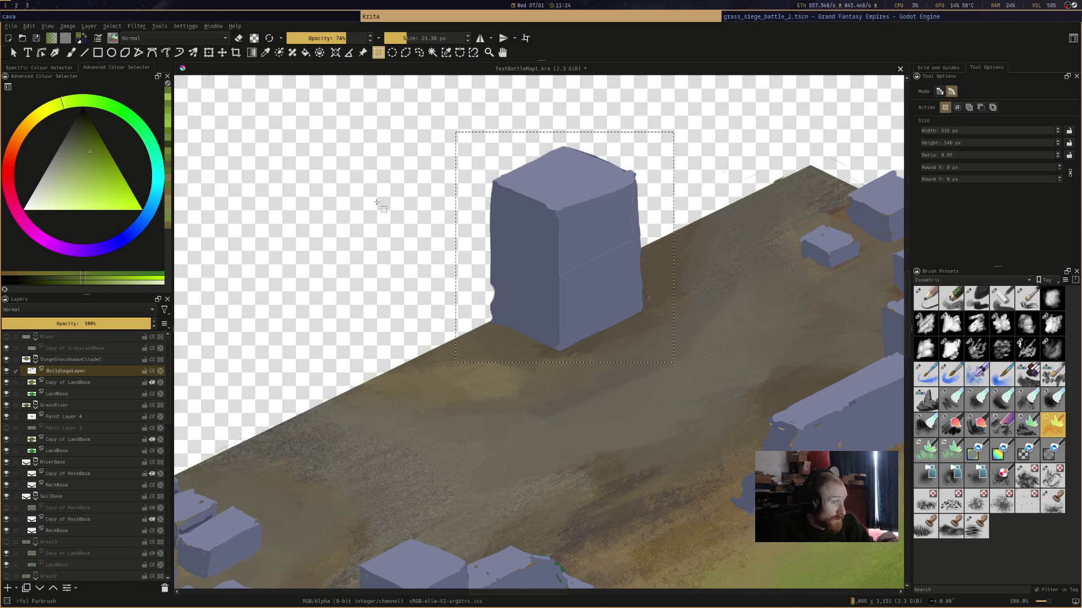
{"action": "left_click", "coordinate": [29, 26]}
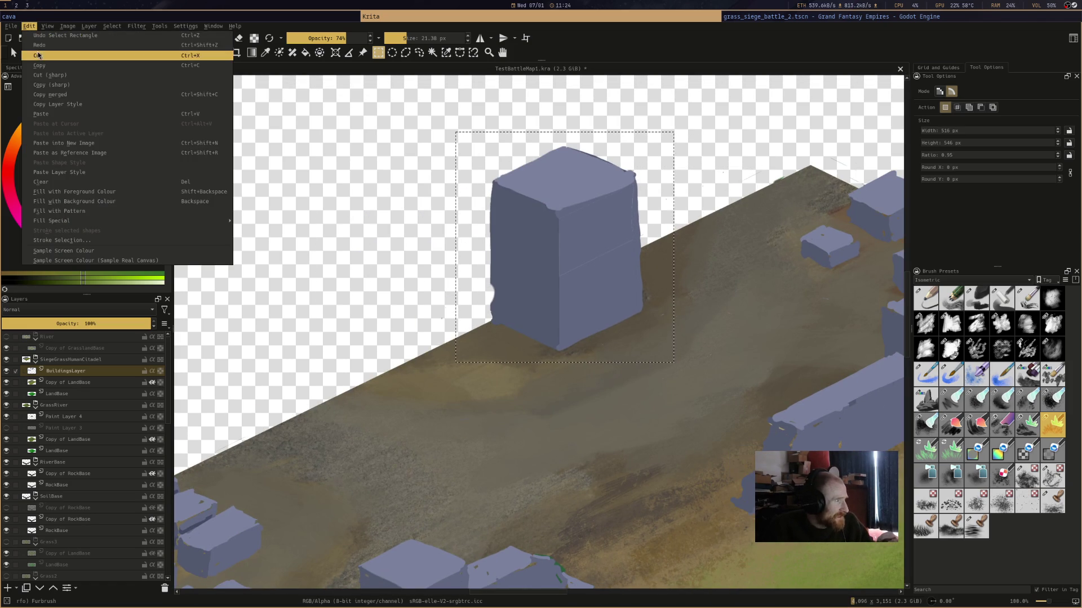
{"action": "left_click", "coordinate": [38, 55]}
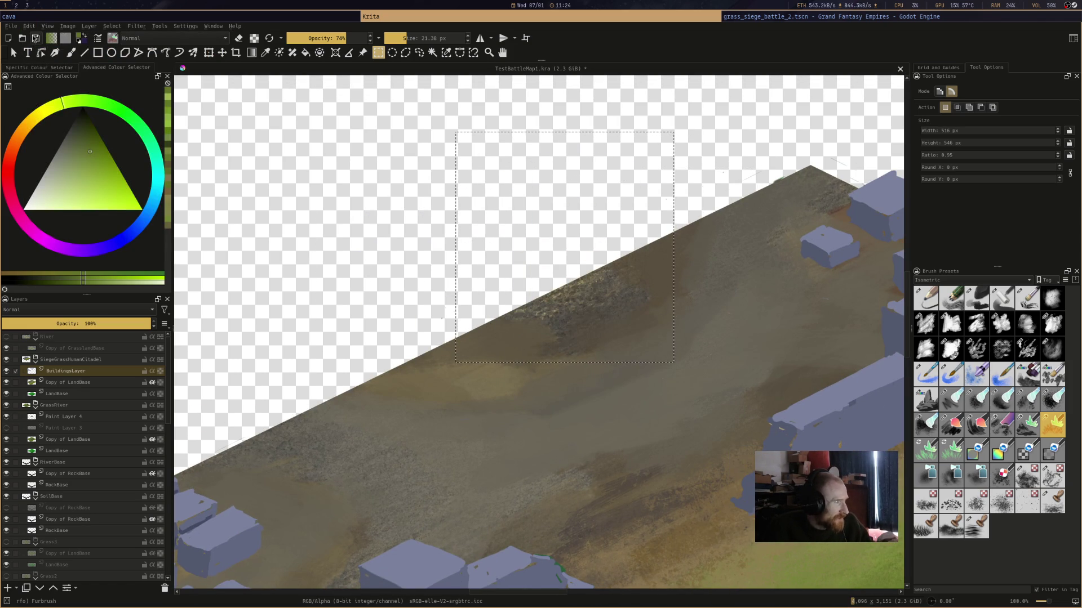
{"action": "left_click", "coordinate": [29, 26]}
{"action": "left_click", "coordinate": [56, 117]}
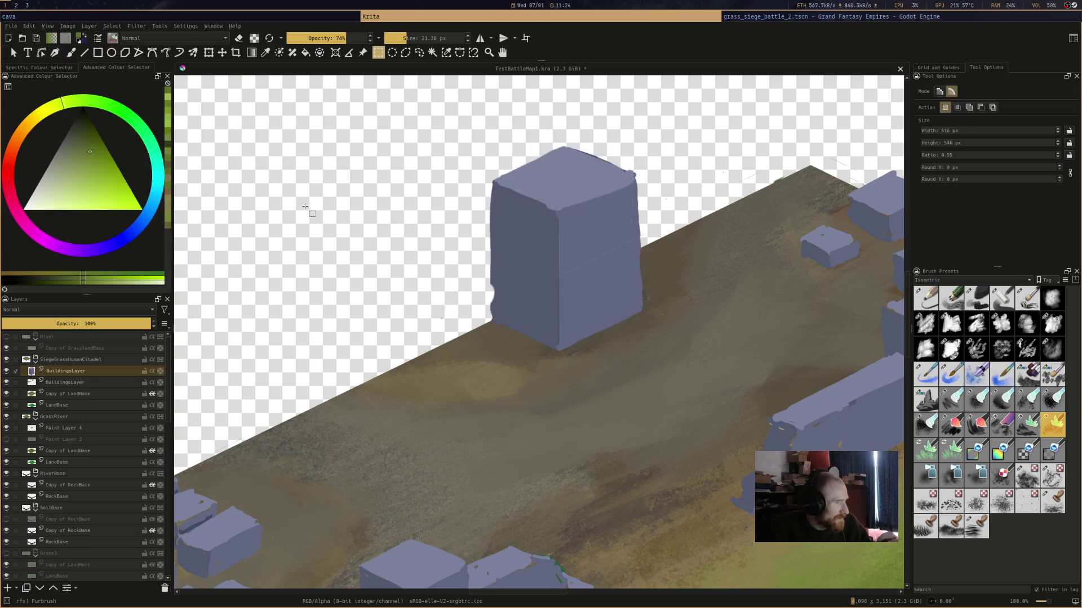
Outline the cluster of small blocks with a polygonal selection and copy it
{"action": "left_click_drag", "start_coordinate": [628, 338], "coordinate": [322, 352]}
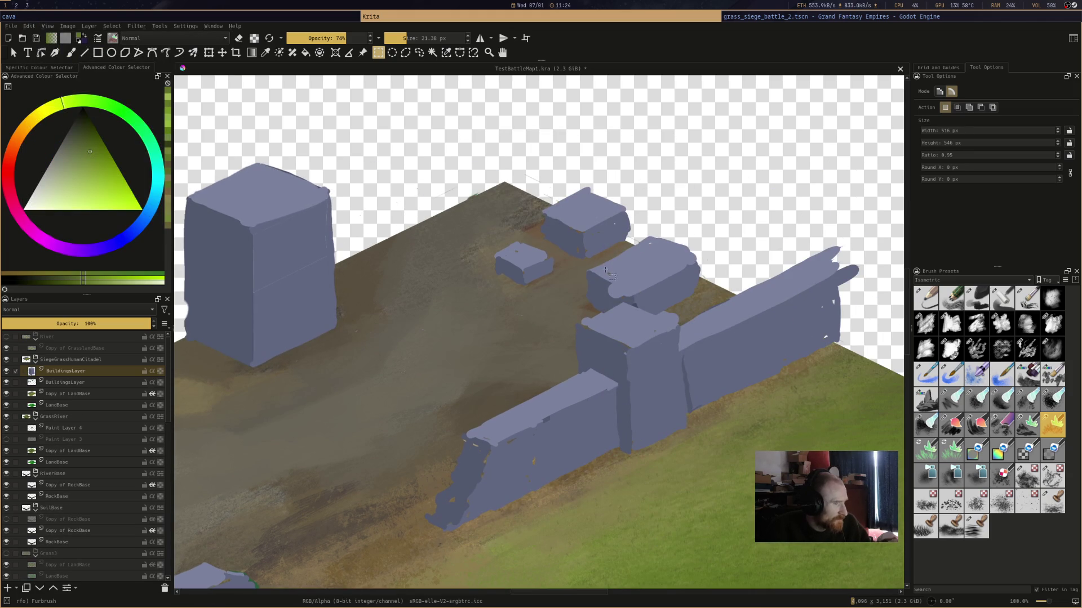
{"action": "left_click", "coordinate": [406, 53]}
{"action": "left_click", "coordinate": [478, 262]}
{"action": "left_click", "coordinate": [582, 173]}
{"action": "left_click", "coordinate": [707, 229]}
{"action": "left_click", "coordinate": [735, 261]}
{"action": "left_click", "coordinate": [714, 300]}
{"action": "left_click", "coordinate": [623, 303]}
{"action": "left_click", "coordinate": [565, 329]}
{"action": "left_click", "coordinate": [479, 262]}
{"action": "left_click", "coordinate": [29, 26]}
{"action": "left_click", "coordinate": [63, 65]}
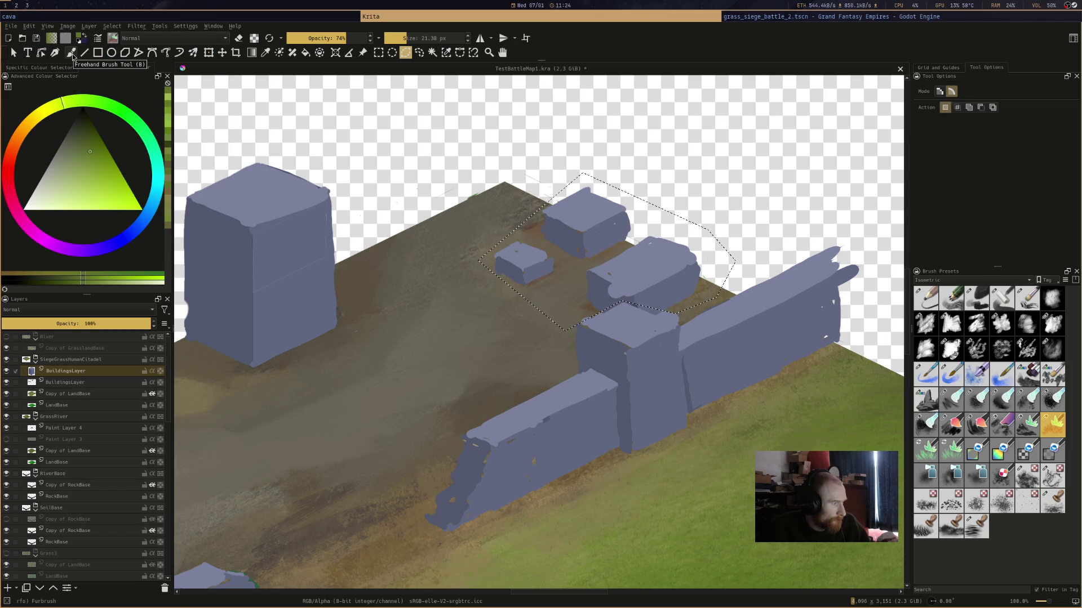
Cut the small blocks from the lower BuildingsLayer and paste them as a new layer
{"action": "left_click", "coordinate": [65, 382]}
{"action": "left_click", "coordinate": [29, 26]}
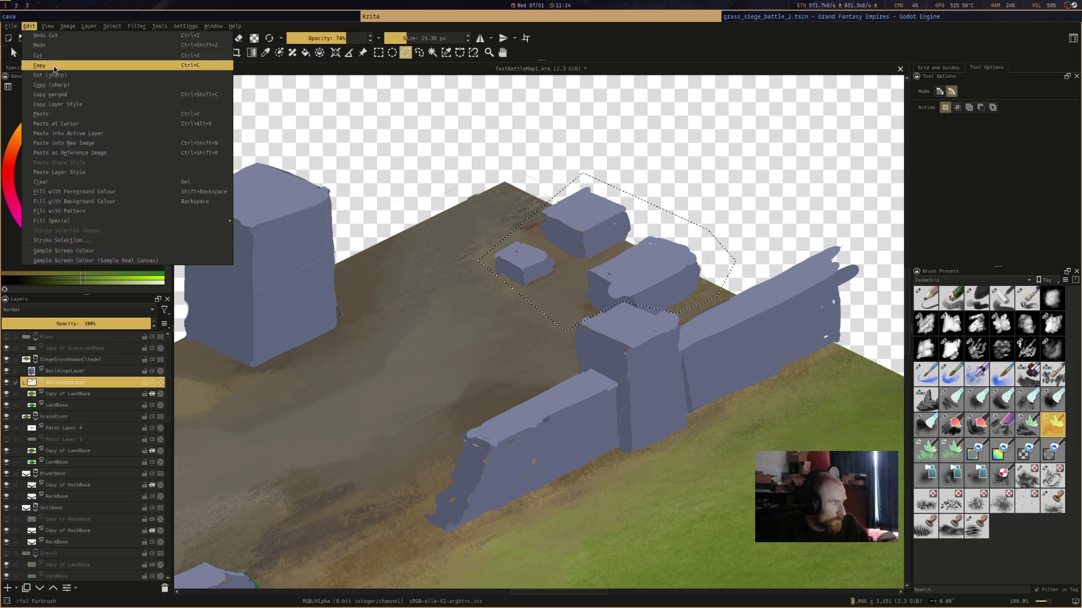
{"action": "left_click", "coordinate": [54, 55]}
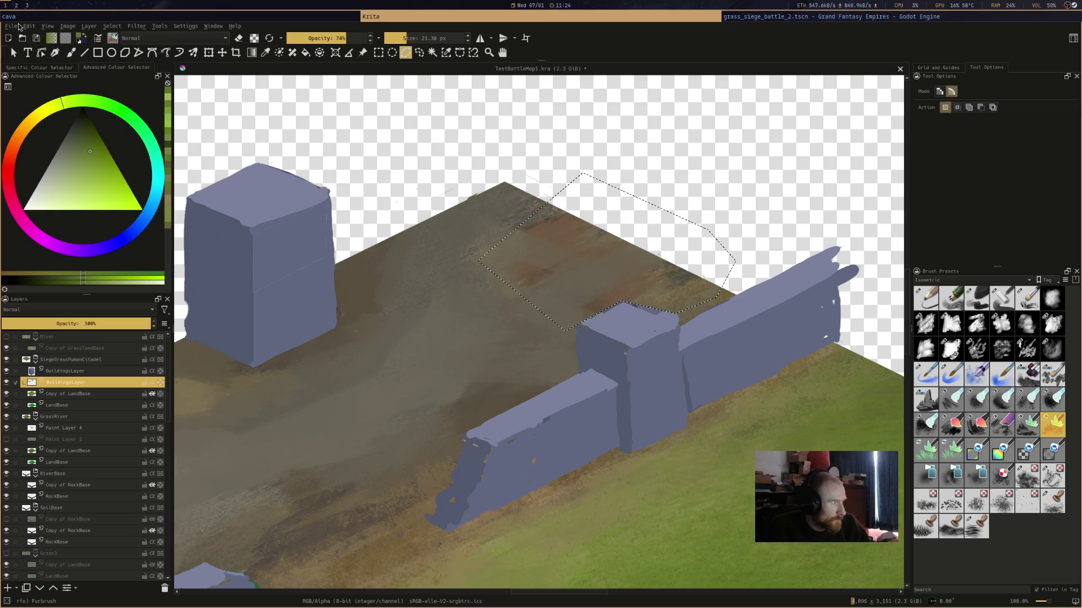
{"action": "left_click", "coordinate": [29, 26]}
{"action": "left_click", "coordinate": [51, 105]}
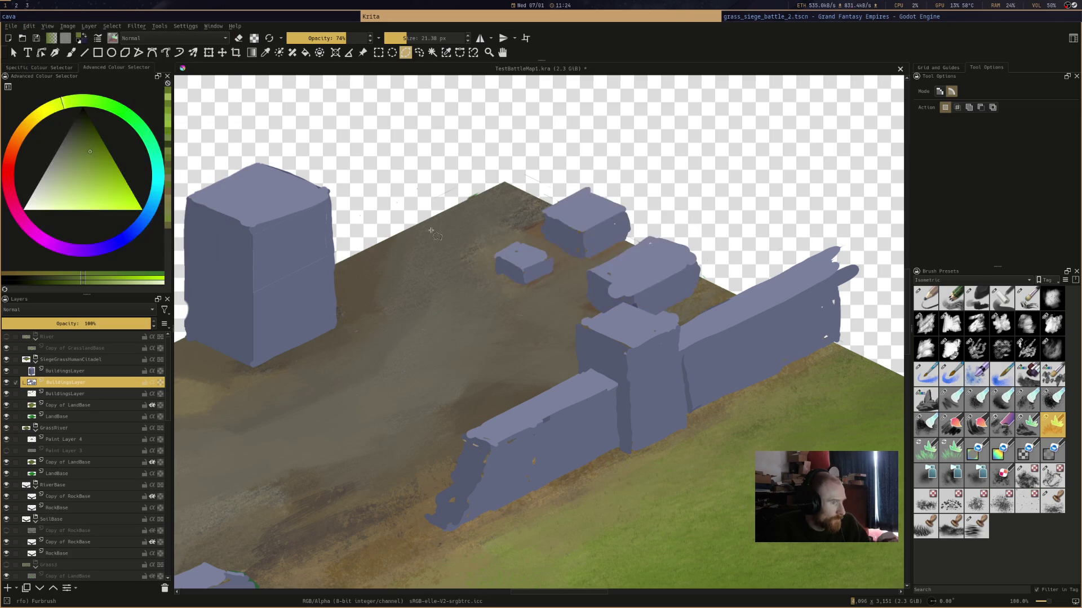
Draw a polygonal selection enclosing the long wall and its square tower
{"action": "mouse_move", "coordinate": [471, 289]}
{"action": "left_mouse_down"}
{"action": "mouse_move", "coordinate": [664, 273]}
{"action": "mouse_move", "coordinate": [671, 260]}
{"action": "left_mouse_up"}
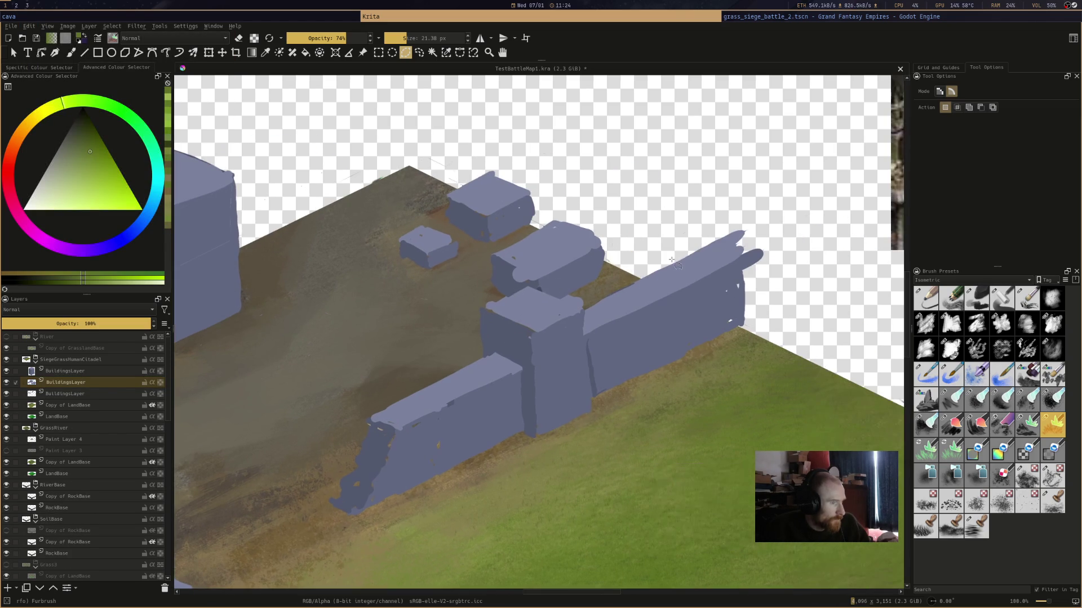
{"action": "left_click", "coordinate": [744, 221]}
{"action": "left_click", "coordinate": [526, 285]}
{"action": "left_click", "coordinate": [478, 359]}
{"action": "left_click", "coordinate": [355, 422]}
{"action": "left_click", "coordinate": [307, 520]}
{"action": "left_click", "coordinate": [818, 324]}
{"action": "left_click", "coordinate": [750, 221]}
{"action": "left_click_drag", "start_coordinate": [797, 321], "coordinate": [747, 340]}
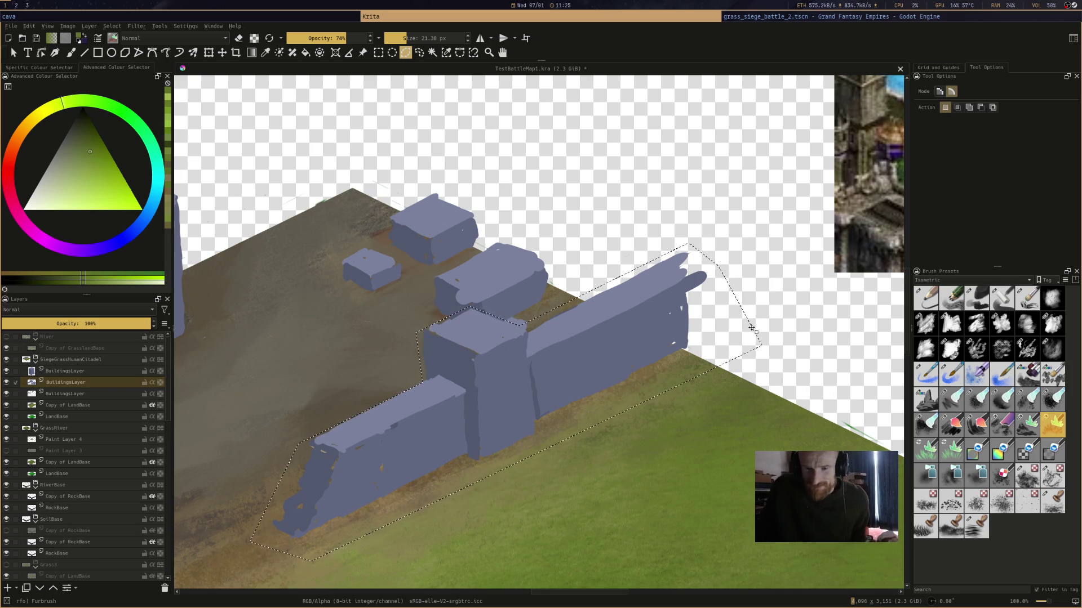
Make the third BuildingsLayer active and toggle its visibility to check what it holds
{"action": "left_click_drag", "start_coordinate": [623, 340], "coordinate": [660, 357]}
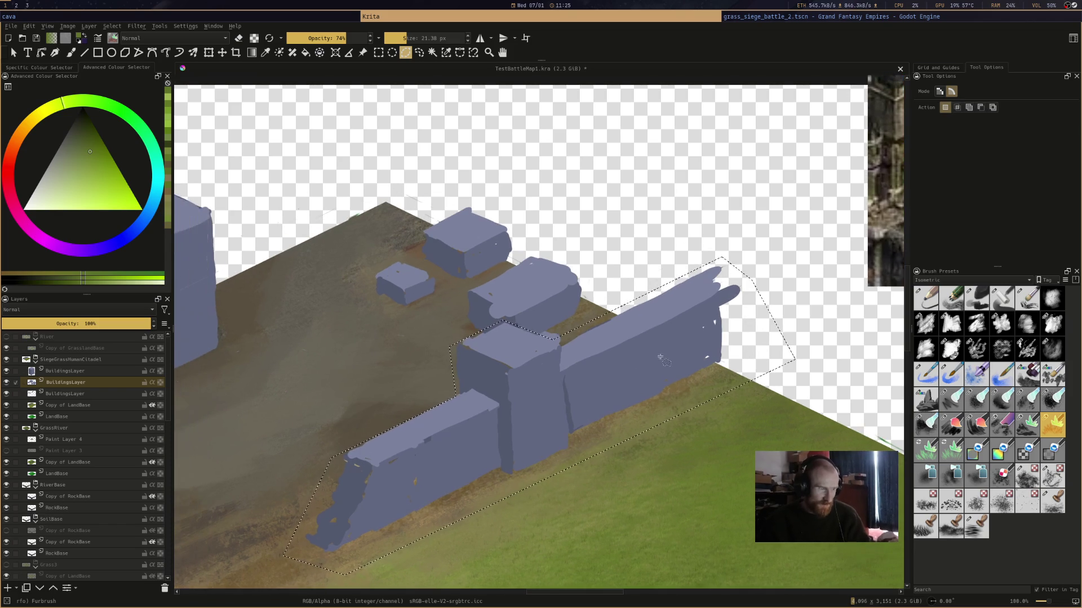
{"action": "left_click", "coordinate": [125, 393]}
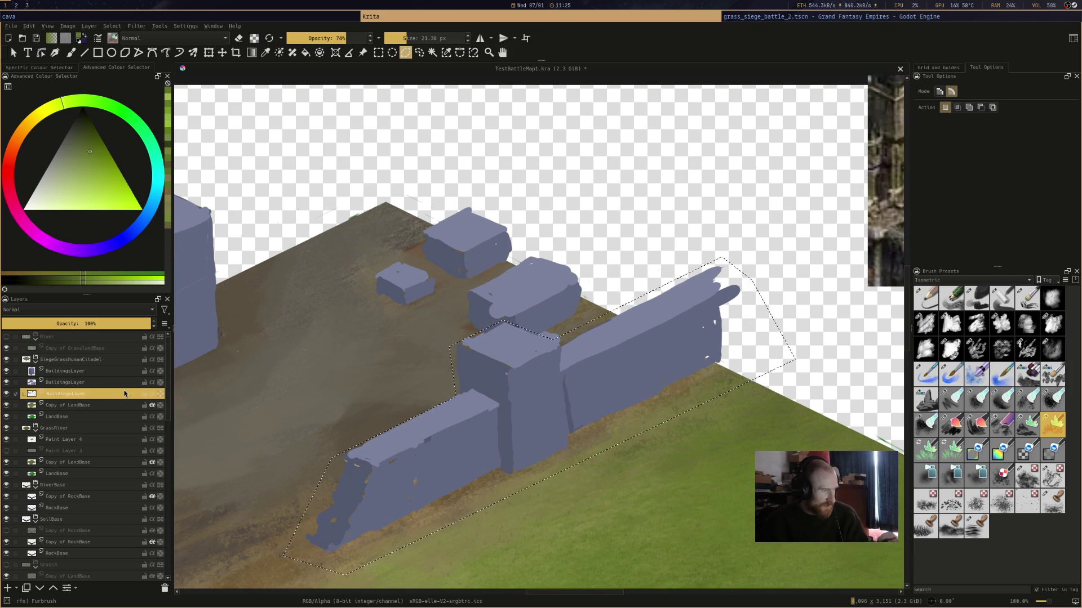
{"action": "left_click", "coordinate": [7, 395]}
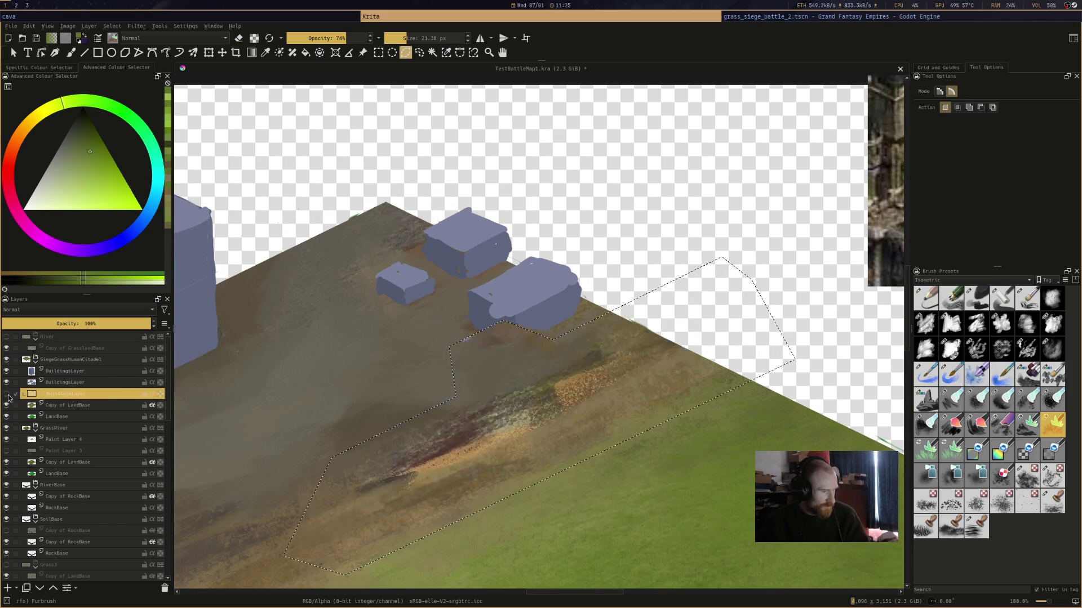
{"action": "left_click", "coordinate": [7, 394]}
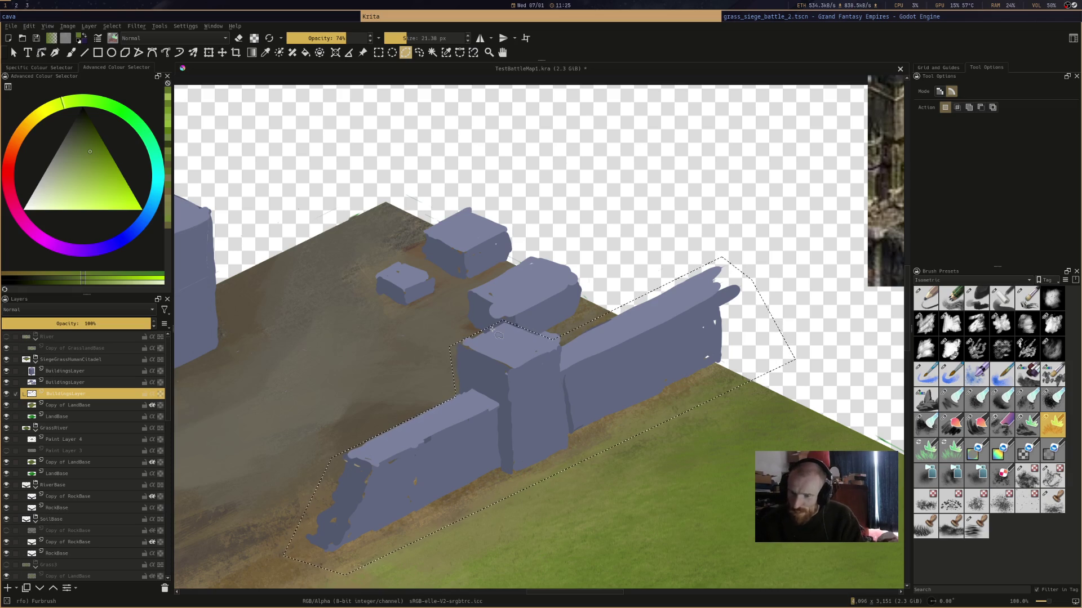
{"action": "left_click", "coordinate": [6, 394]}
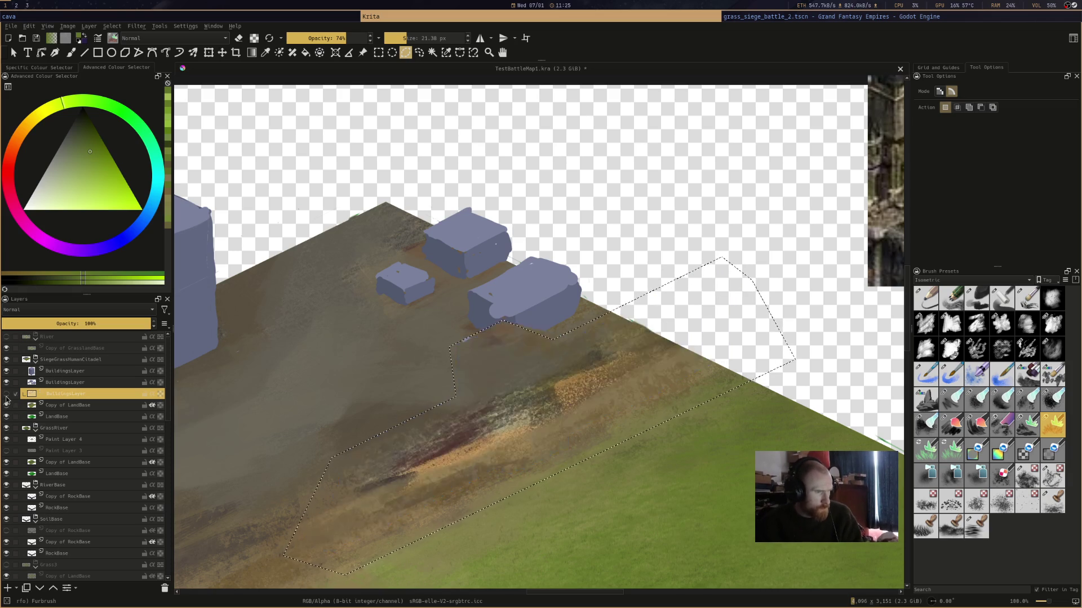
{"action": "mouse_move", "coordinate": [7, 397]}
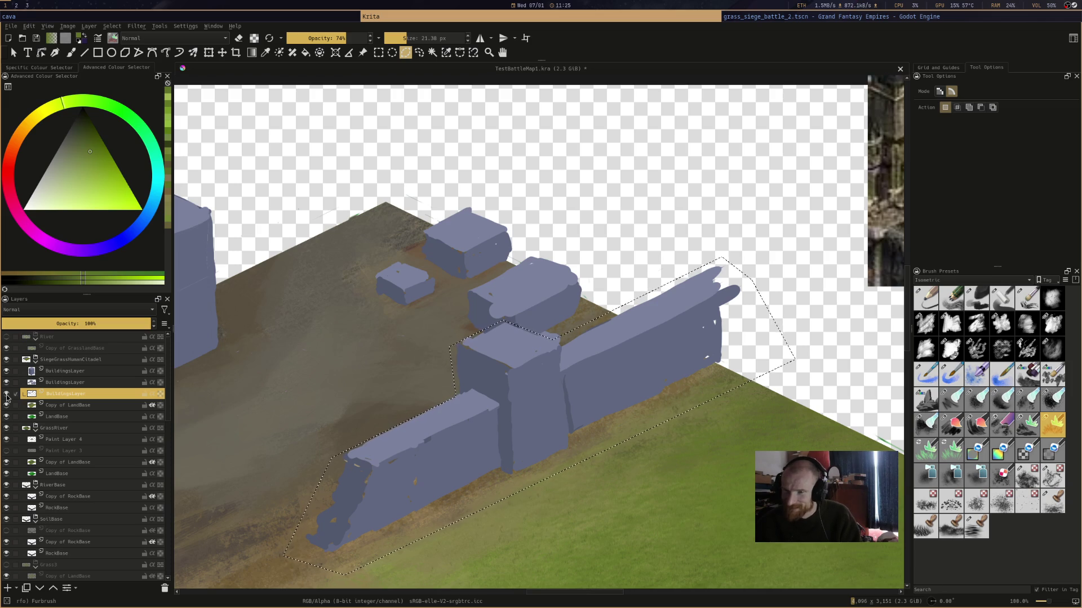
Cut the wall and tower and paste them onto a new layer
{"action": "left_click", "coordinate": [29, 26]}
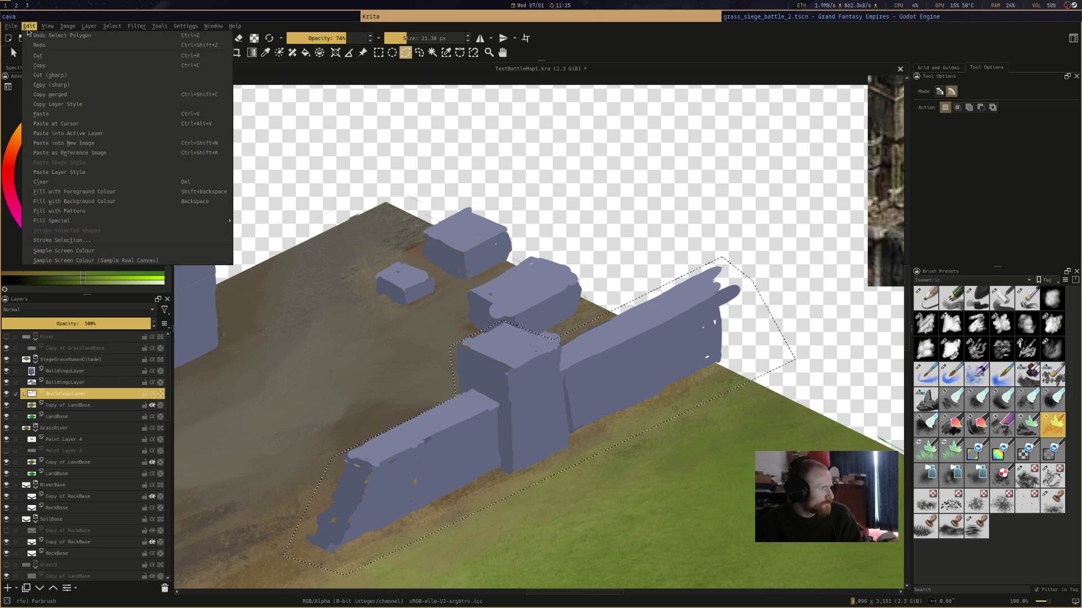
{"action": "left_click", "coordinate": [38, 55]}
{"action": "left_click", "coordinate": [29, 26]}
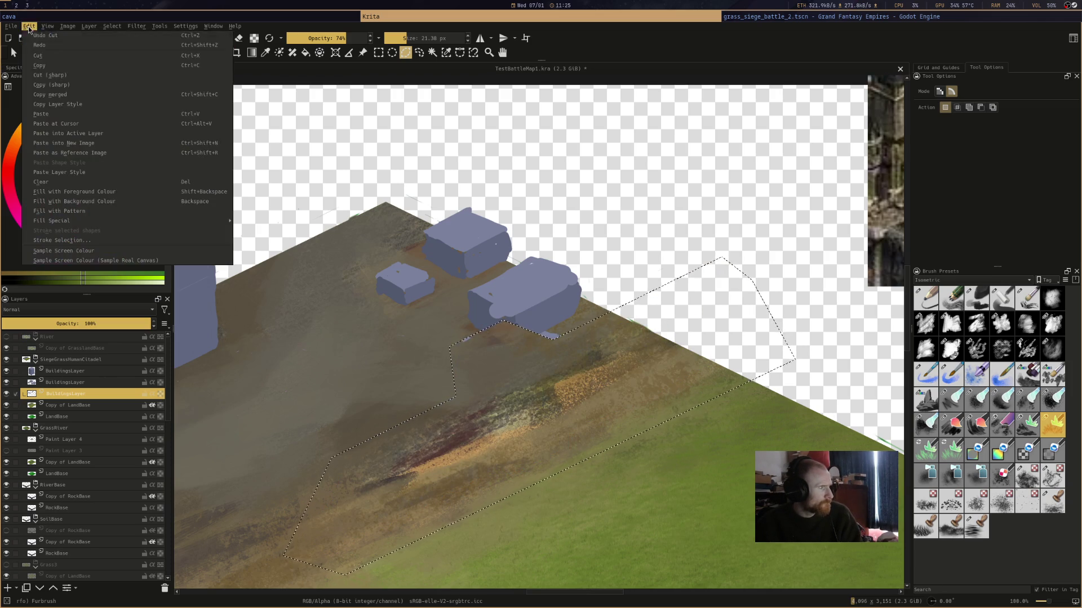
{"action": "left_click", "coordinate": [41, 113]}
{"action": "scroll", "coordinate": [578, 259], "scroll_direction": "up", "scroll_amount": 4}
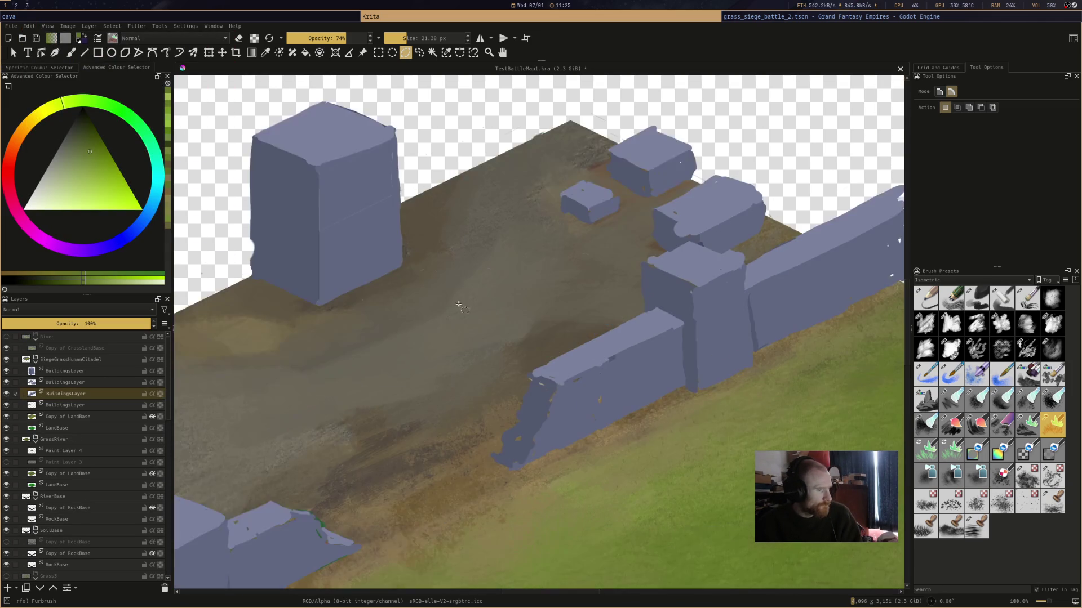
{"action": "left_click_drag", "start_coordinate": [578, 259], "coordinate": [826, 124]}
{"action": "left_click", "coordinate": [67, 408]}
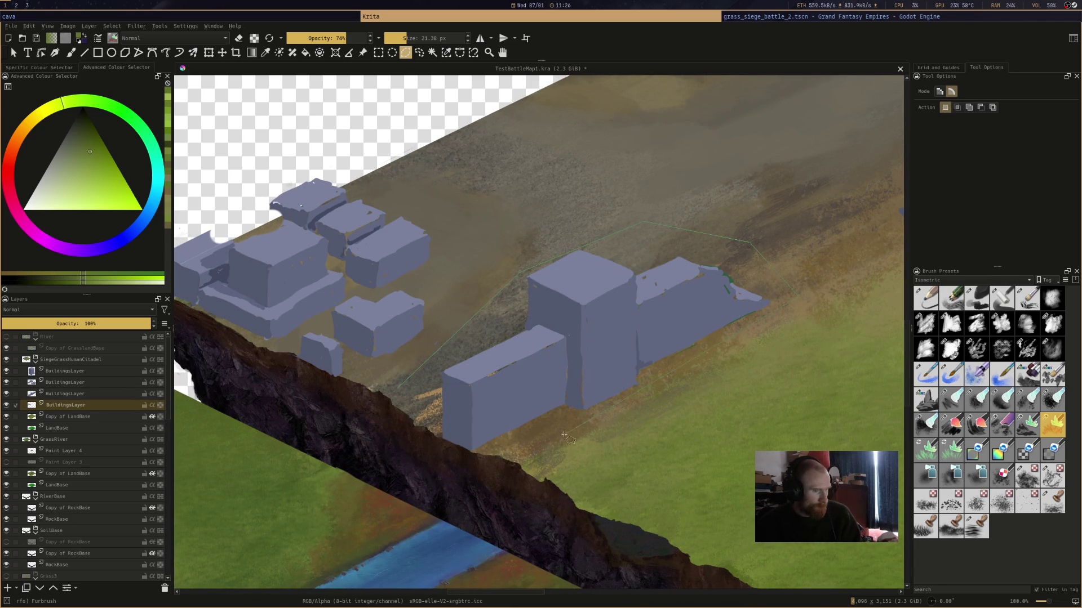
Close the outline around the buildings, then cut and paste them back into the image
{"action": "left_click", "coordinate": [464, 465]}
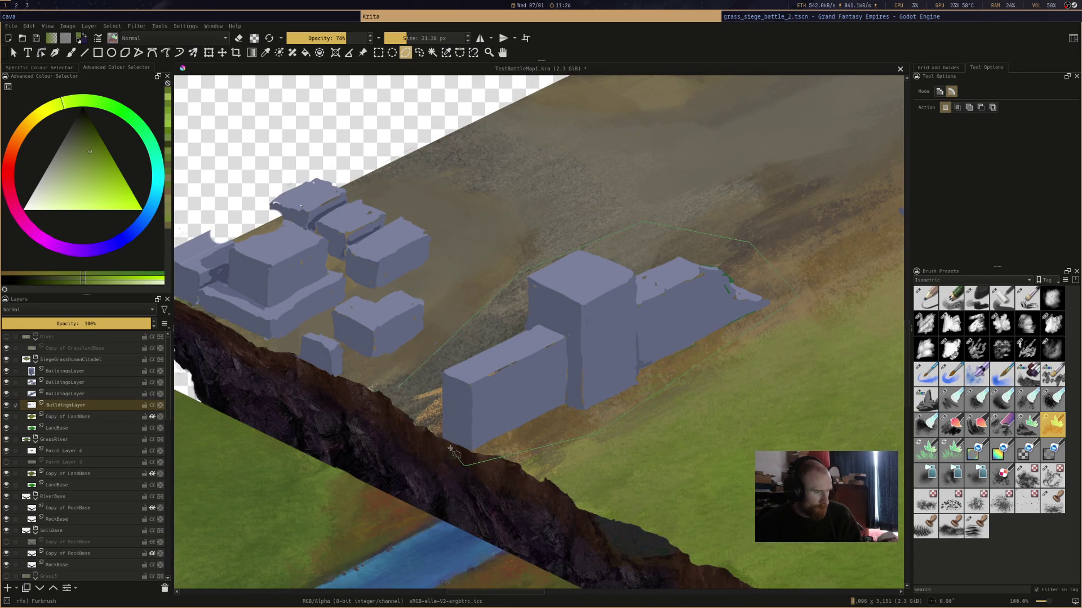
{"action": "left_click", "coordinate": [398, 388]}
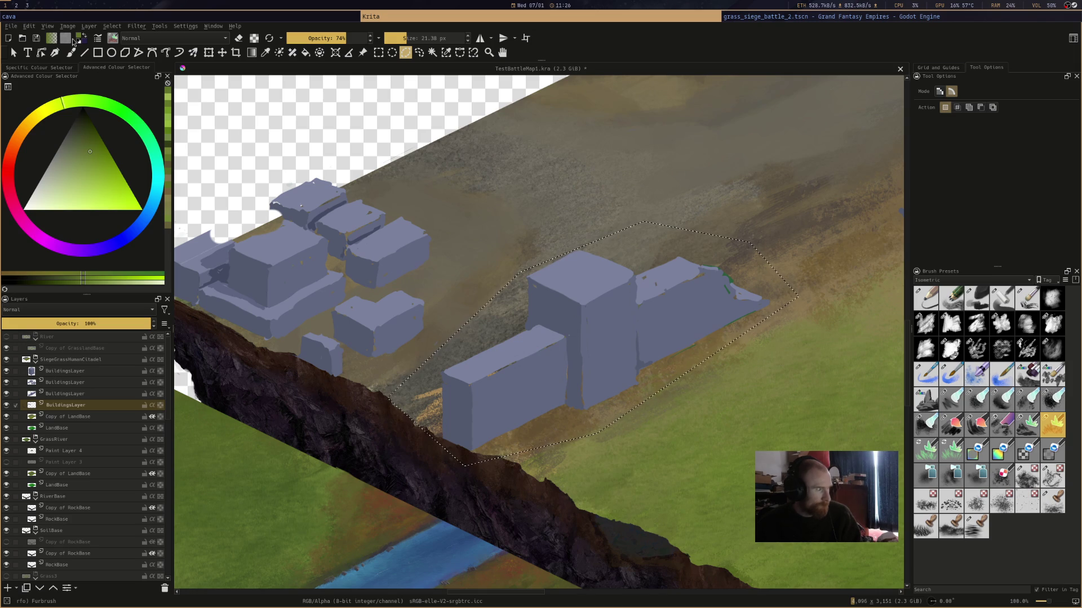
{"action": "left_click", "coordinate": [31, 27]}
{"action": "left_click", "coordinate": [38, 55]}
{"action": "left_click", "coordinate": [29, 26]}
{"action": "left_click", "coordinate": [41, 114]}
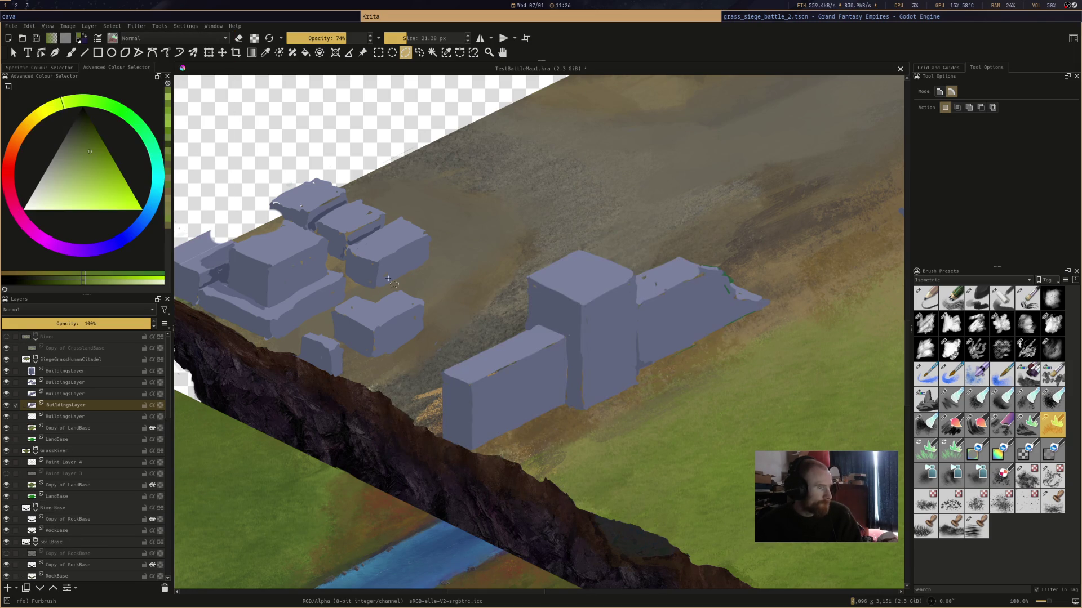
{"action": "scroll", "coordinate": [684, 302], "scroll_direction": "up", "scroll_amount": 2}
{"action": "mouse_move", "coordinate": [612, 293]}
{"action": "left_mouse_down"}
{"action": "mouse_move", "coordinate": [693, 352]}
{"action": "mouse_move", "coordinate": [543, 334]}
{"action": "left_mouse_up"}
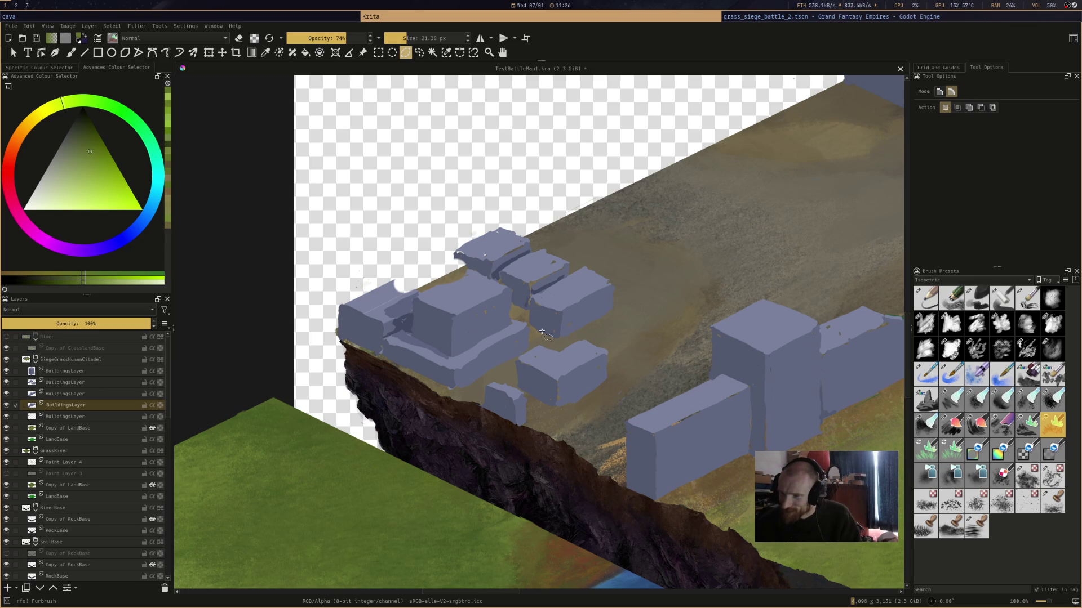
Outline the small building cluster at the cliff edge with a polygonal selection
{"action": "left_click", "coordinate": [535, 215]}
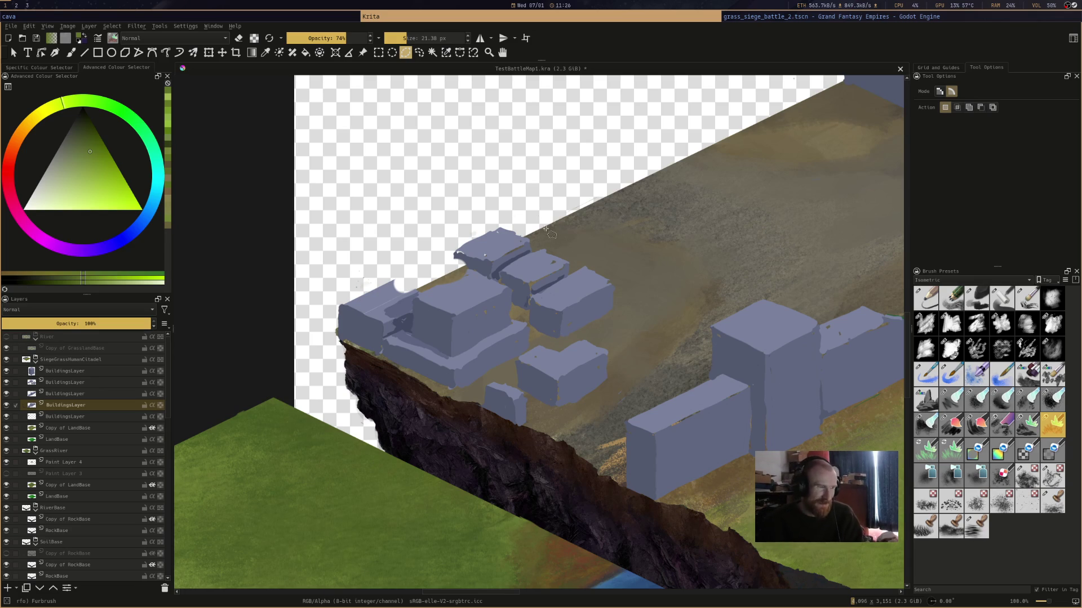
{"action": "left_click", "coordinate": [674, 287]}
{"action": "left_click", "coordinate": [536, 456]}
{"action": "left_click", "coordinate": [316, 338]}
{"action": "left_click", "coordinate": [321, 297]}
{"action": "left_click", "coordinate": [498, 210]}
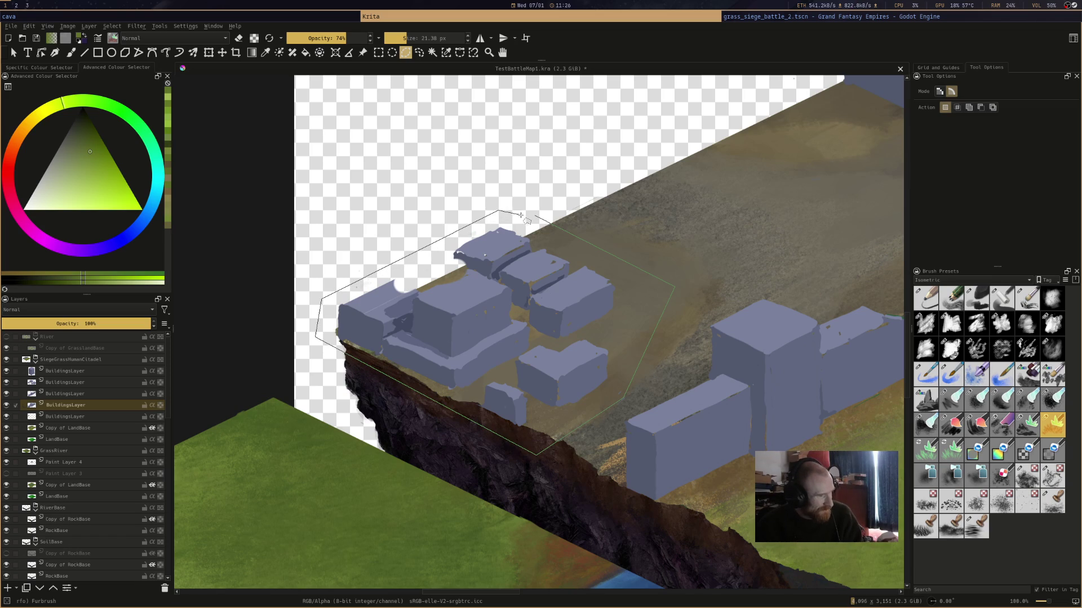
{"action": "left_click", "coordinate": [535, 216]}
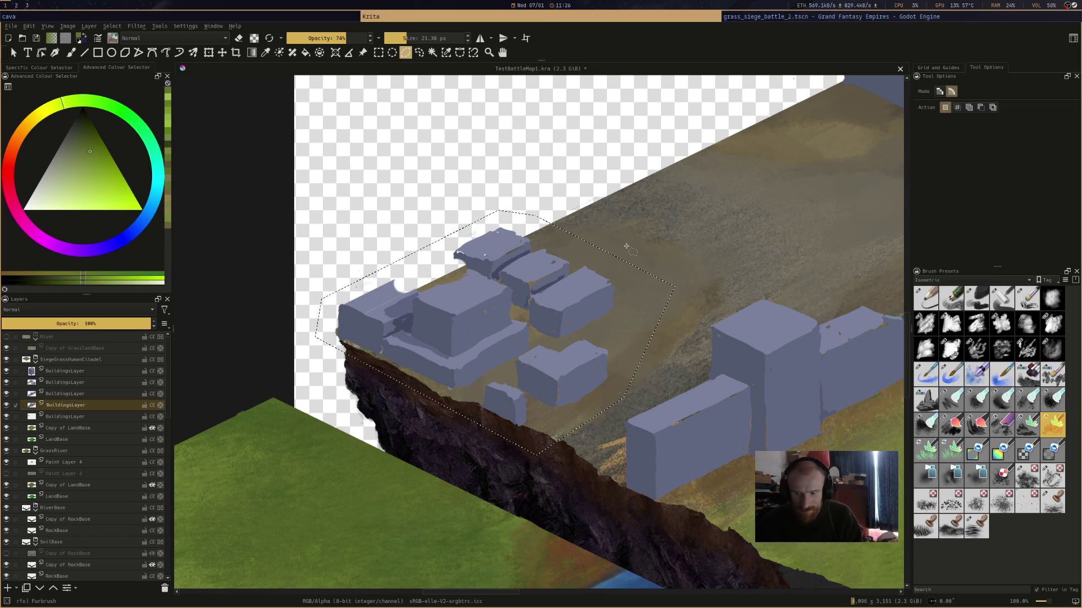
Cut the cluster from the lower BuildingsLayer and paste it onto a new layer
{"action": "left_click", "coordinate": [29, 26]}
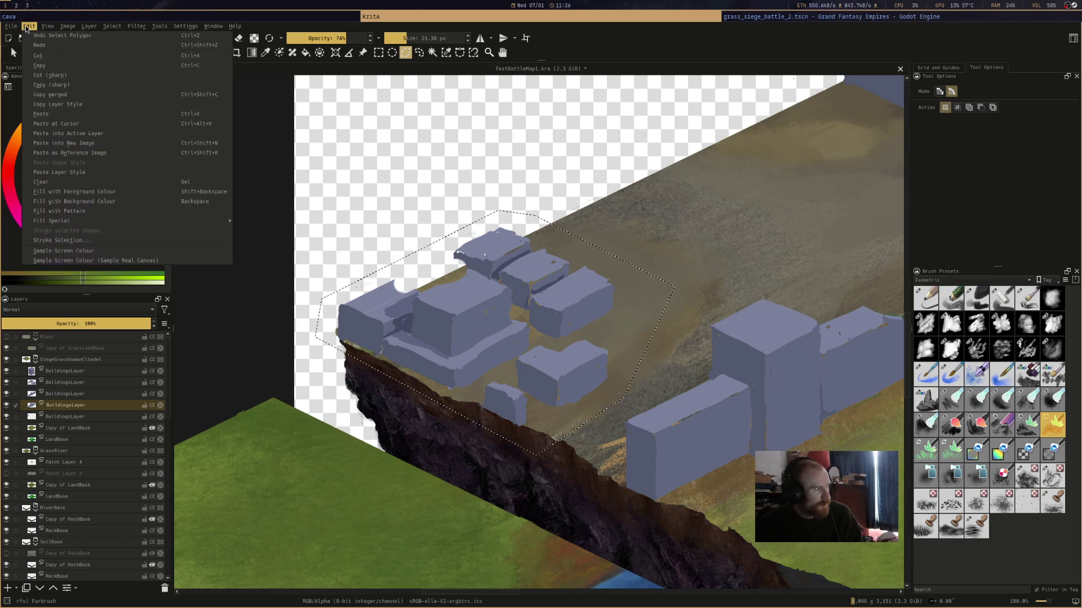
{"action": "left_click", "coordinate": [49, 57]}
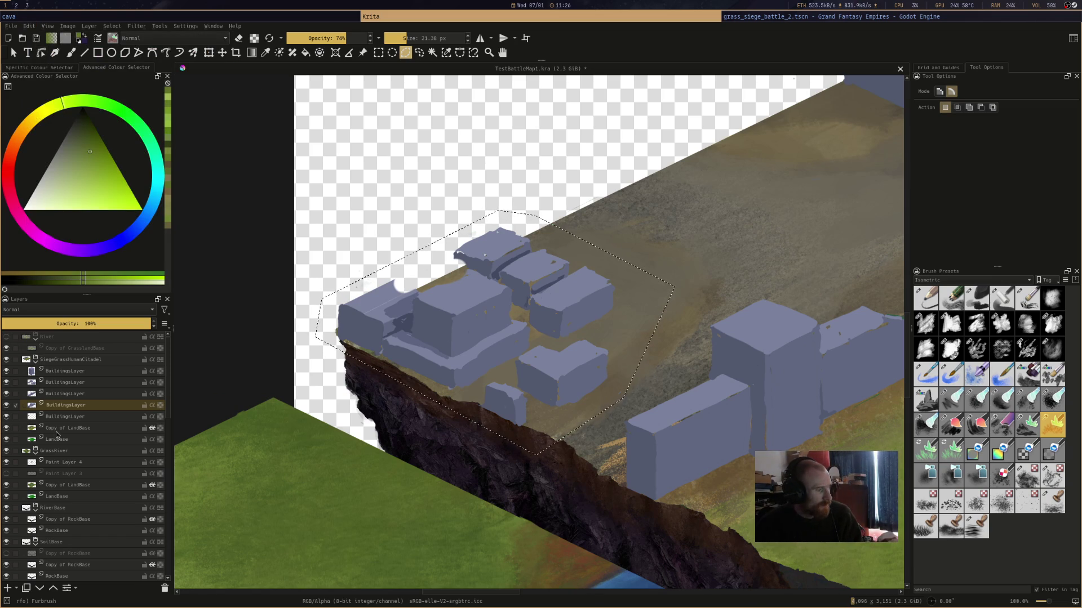
{"action": "left_click", "coordinate": [71, 416]}
{"action": "left_click", "coordinate": [29, 26]}
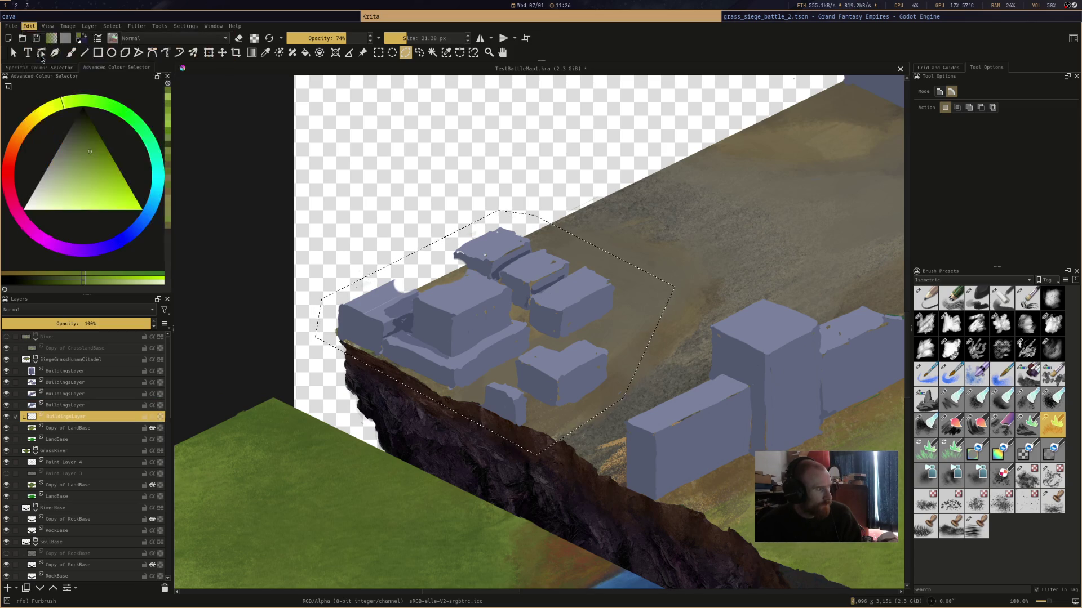
{"action": "left_click", "coordinate": [37, 56]}
{"action": "left_click", "coordinate": [29, 26]}
{"action": "left_click", "coordinate": [41, 114]}
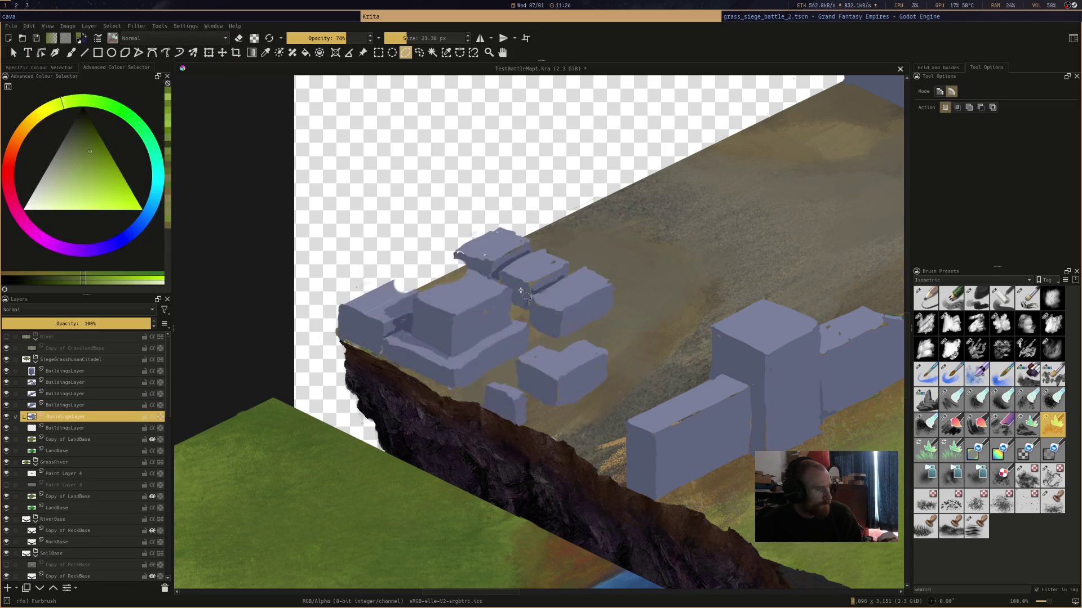
Save TestBattleMap1.kra and make the top BuildingsLayer the active layer
{"action": "scroll", "coordinate": [571, 292], "scroll_direction": "down", "scroll_amount": 4}
{"action": "scroll", "coordinate": [571, 292], "scroll_direction": "up", "scroll_amount": 2}
{"action": "scroll", "coordinate": [509, 326], "scroll_direction": "down", "scroll_amount": 1}
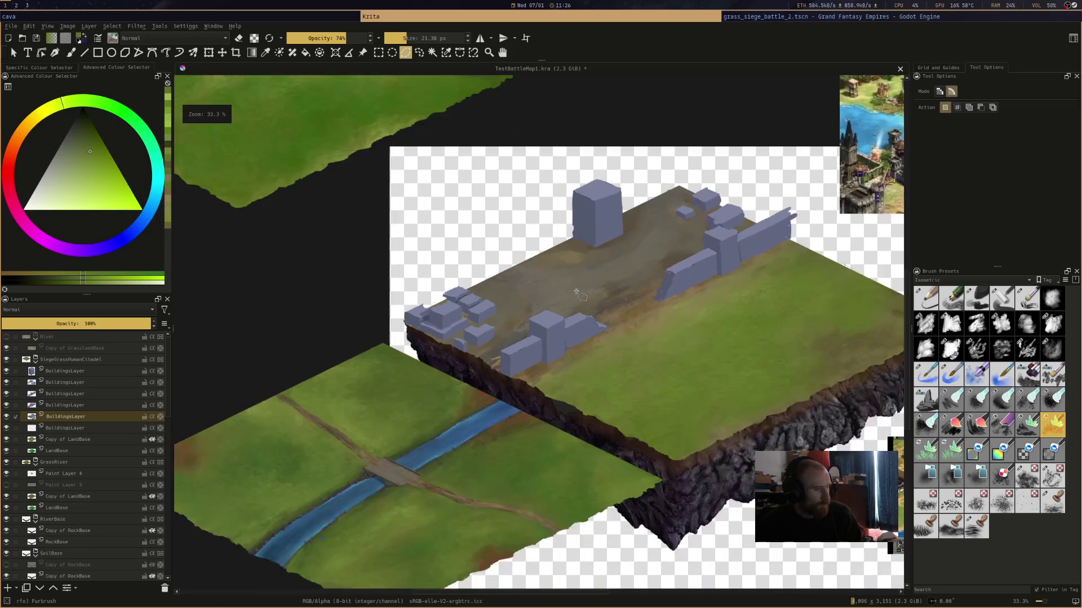
{"action": "key", "text": "ctrl+s"}
{"action": "scroll", "coordinate": [508, 326], "scroll_direction": "down", "scroll_amount": 2}
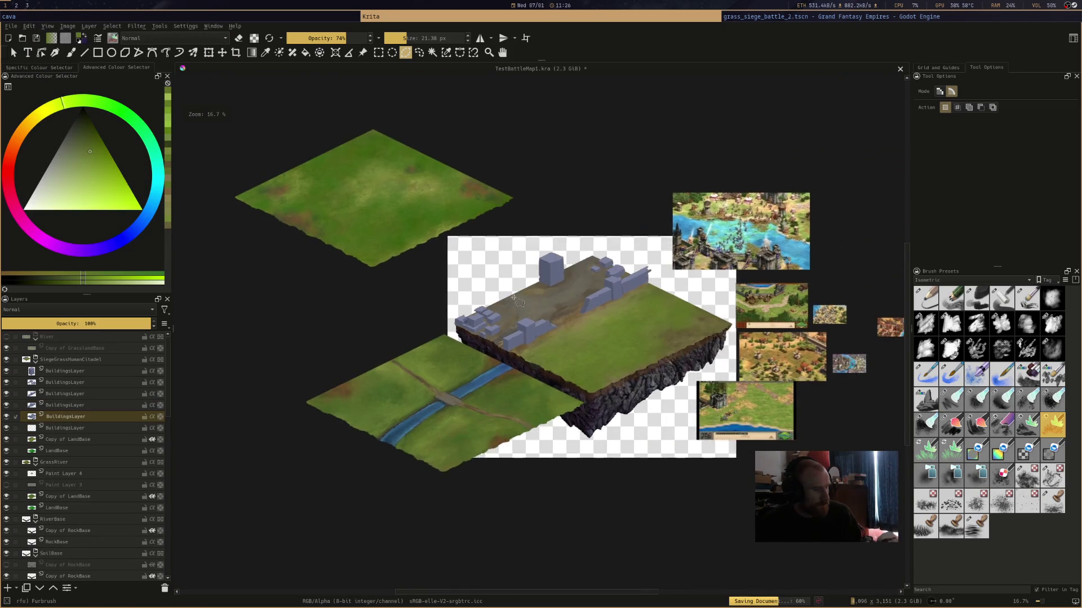
{"action": "scroll", "coordinate": [511, 293], "scroll_direction": "up", "scroll_amount": 1}
{"action": "scroll", "coordinate": [511, 293], "scroll_direction": "up", "scroll_amount": 2}
{"action": "left_click", "coordinate": [94, 372]}
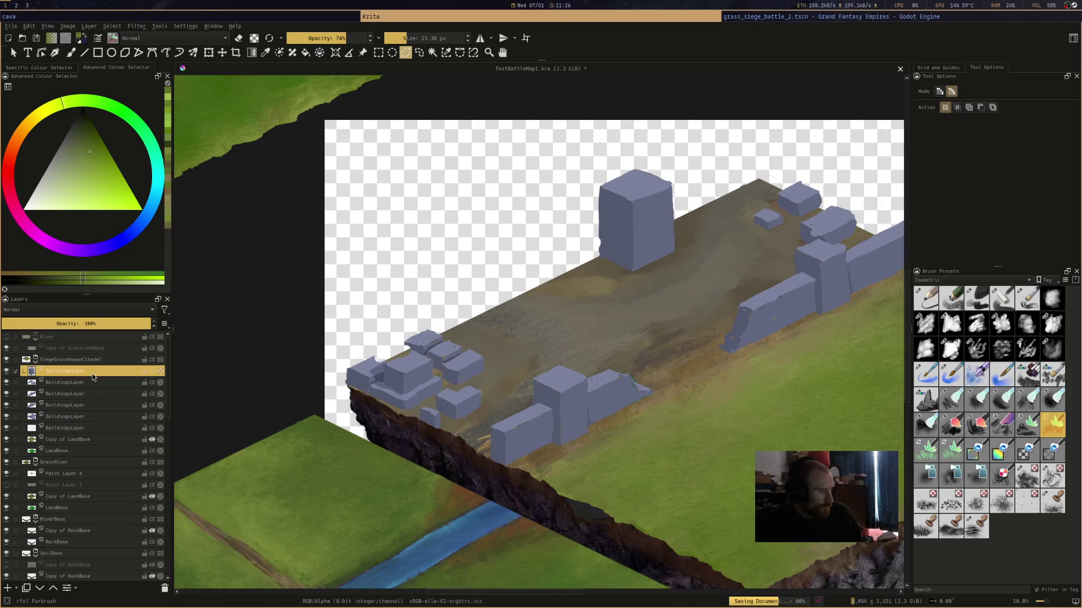
{"action": "scroll", "coordinate": [448, 315], "scroll_direction": "down", "scroll_amount": 1}
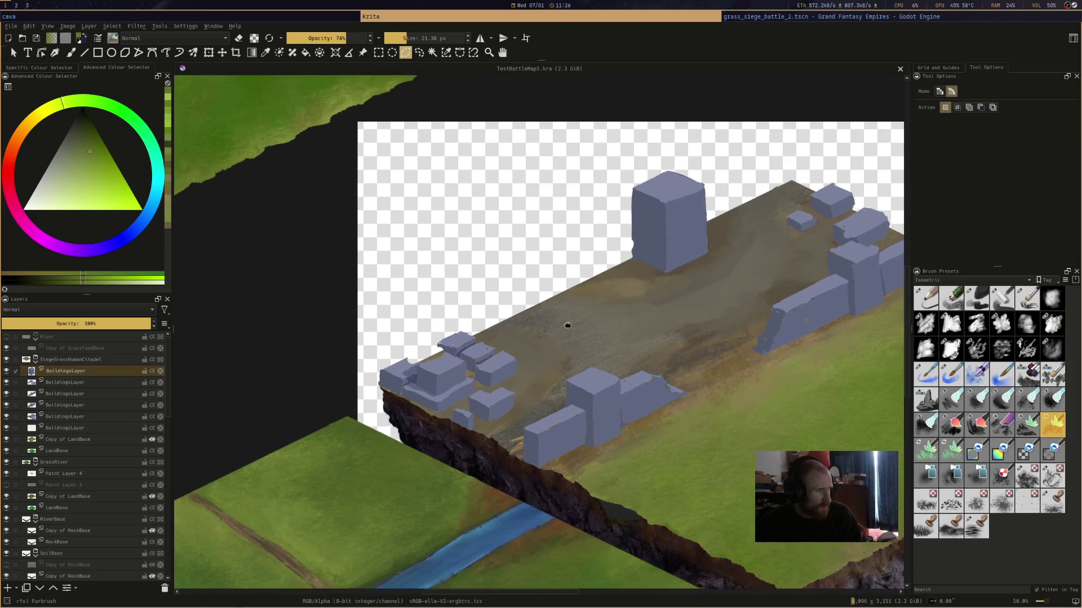
{"action": "scroll", "coordinate": [613, 328], "scroll_direction": "up", "scroll_amount": 1}
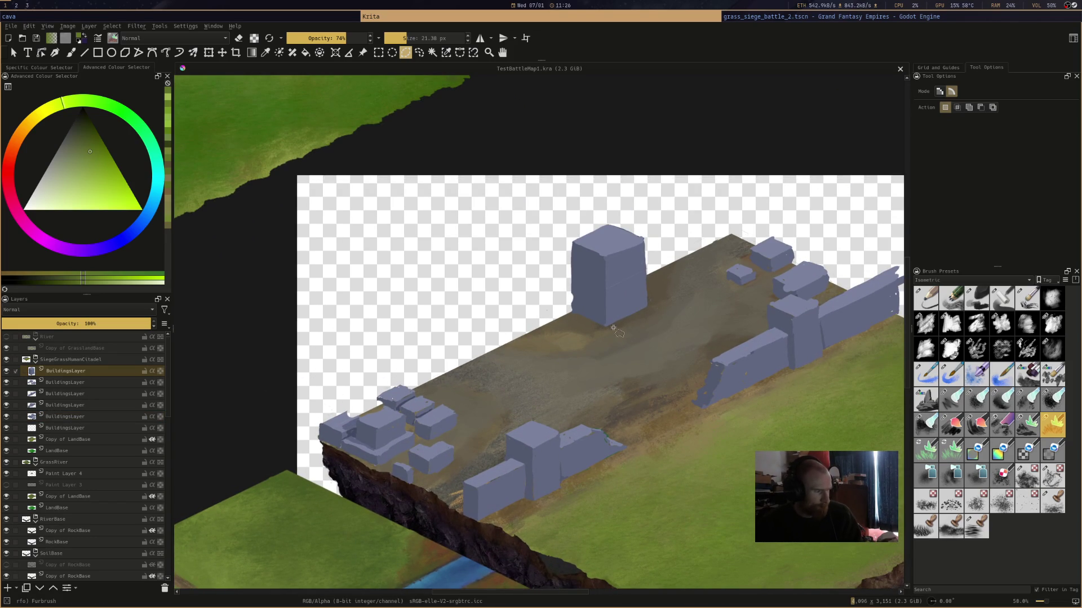
{"action": "left_click", "coordinate": [83, 376]}
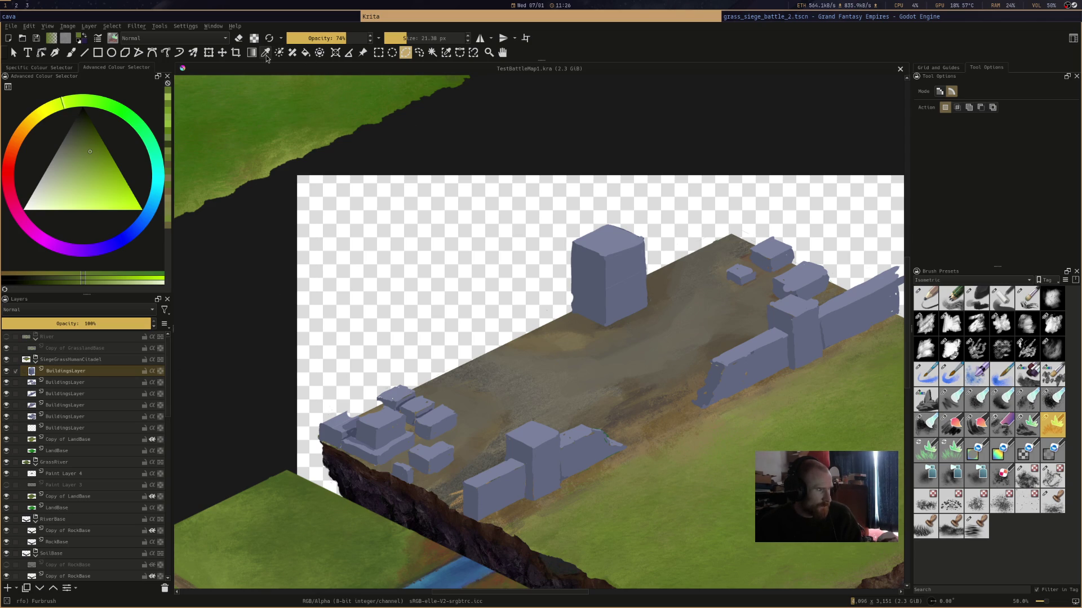
Draw a 688 × 502 px rectangular selection around the tall tower block
{"action": "left_click", "coordinate": [378, 53]}
{"action": "left_click_drag", "start_coordinate": [533, 217], "coordinate": [681, 340]}
{"action": "mouse_move", "coordinate": [120, 378]}
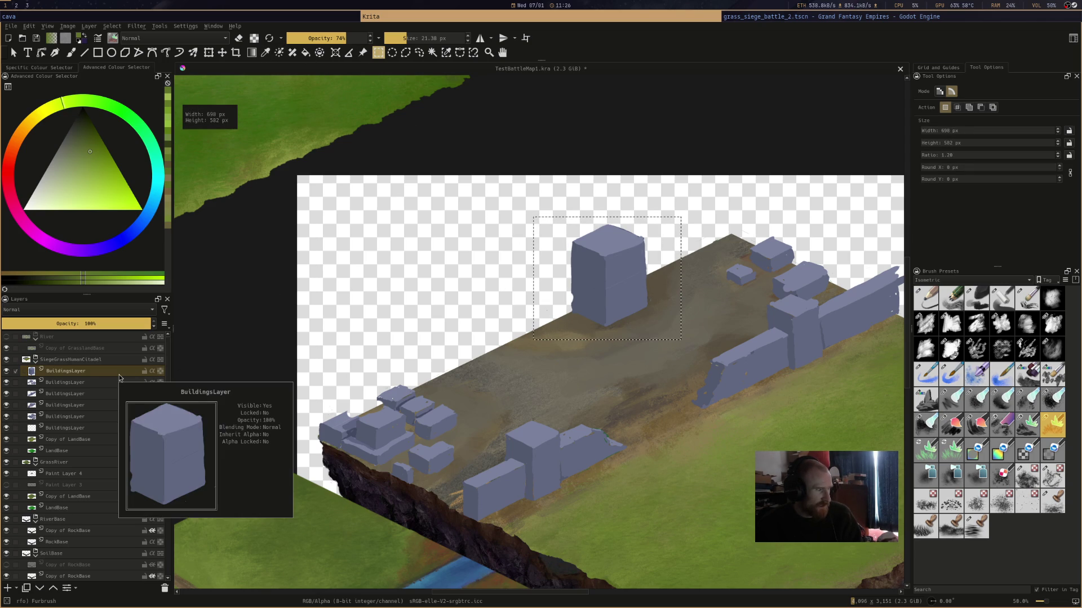
{"action": "right_click", "coordinate": [120, 375]}
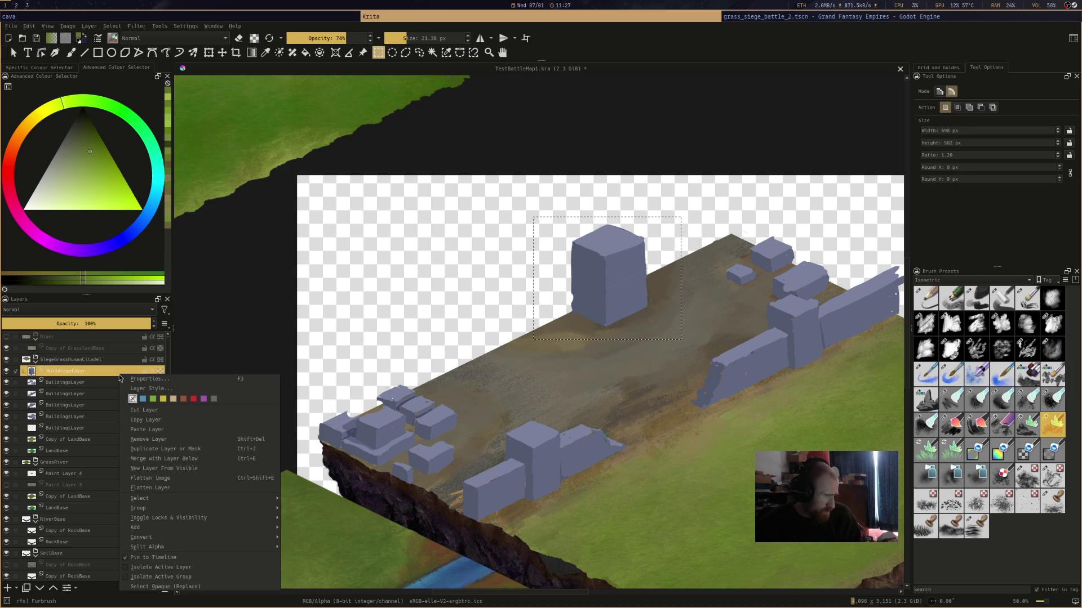
{"action": "left_click", "coordinate": [11, 26]}
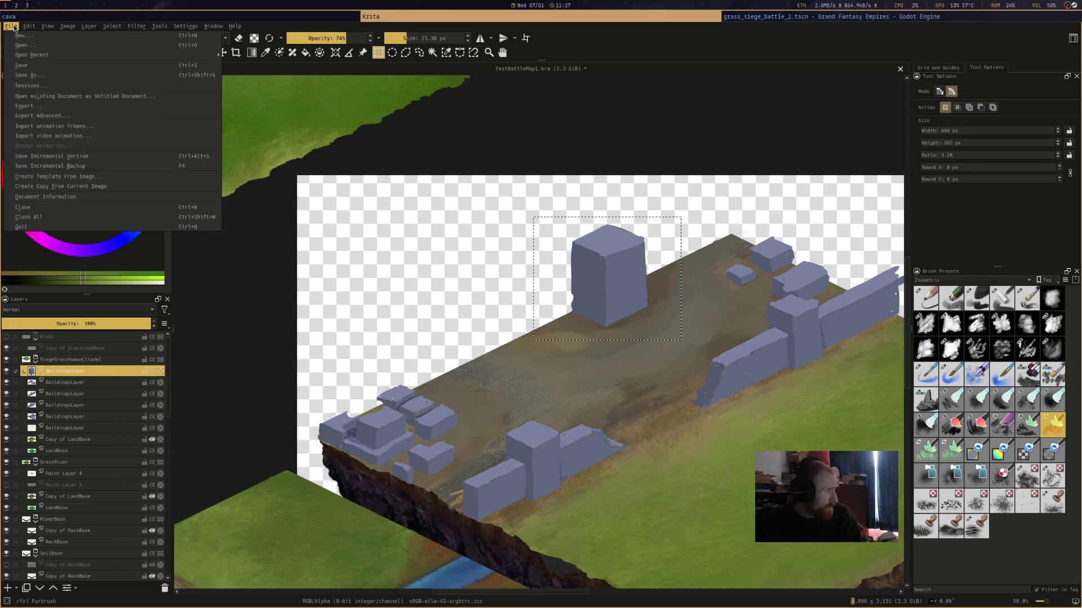
Start exporting the map as TestBattleMap1.png, then cancel the export
{"action": "left_click", "coordinate": [97, 106]}
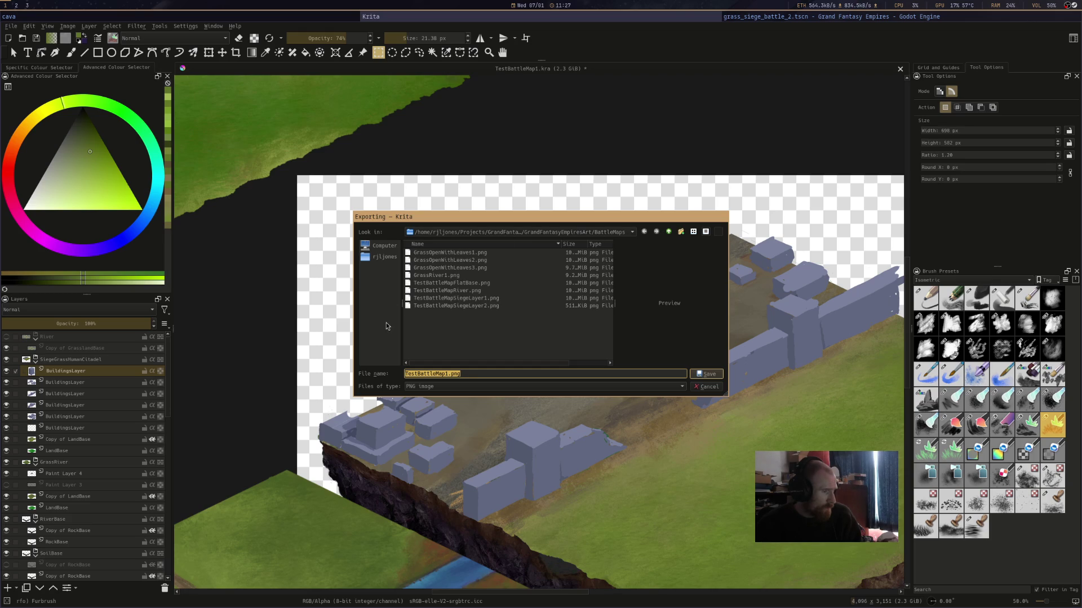
{"action": "left_click", "coordinate": [706, 387]}
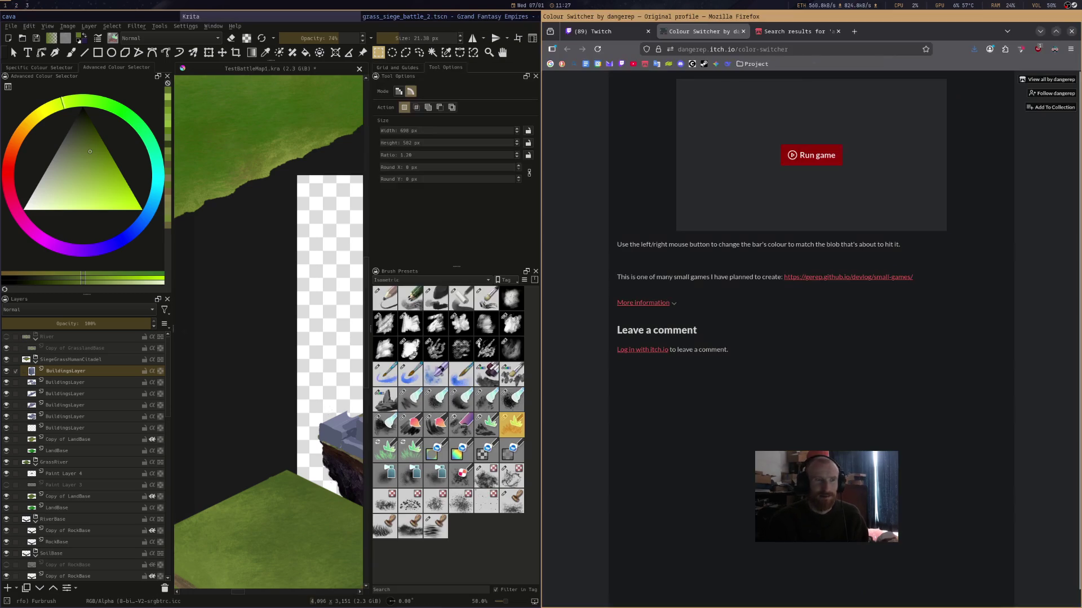
Maximise the Colour Switcher page in Firefox, then return to the Krita battle map
{"action": "key", "text": "super+w"}
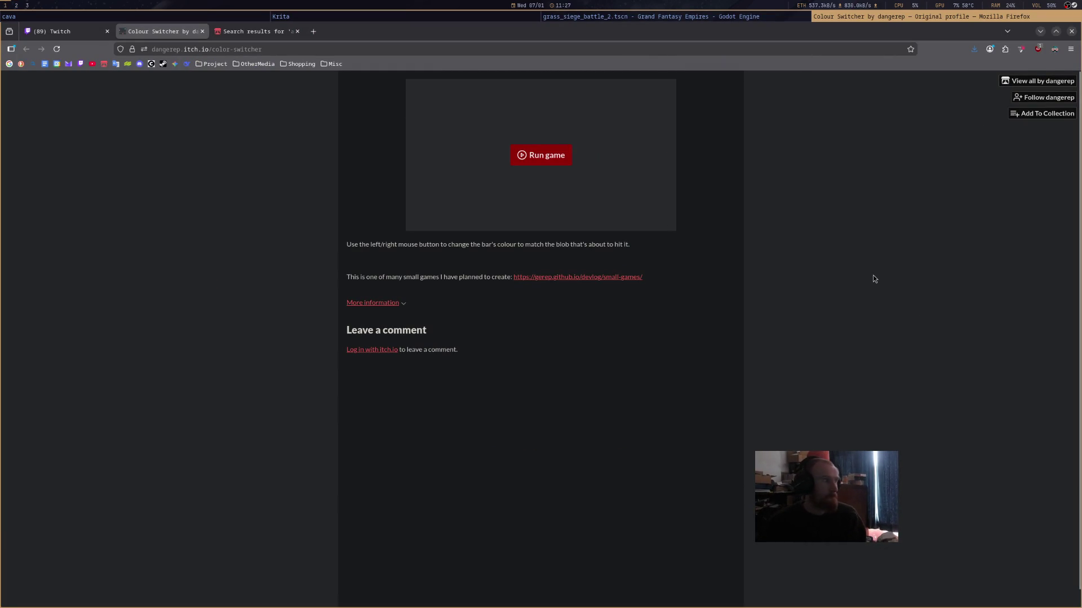
{"action": "key", "text": "super+k"}
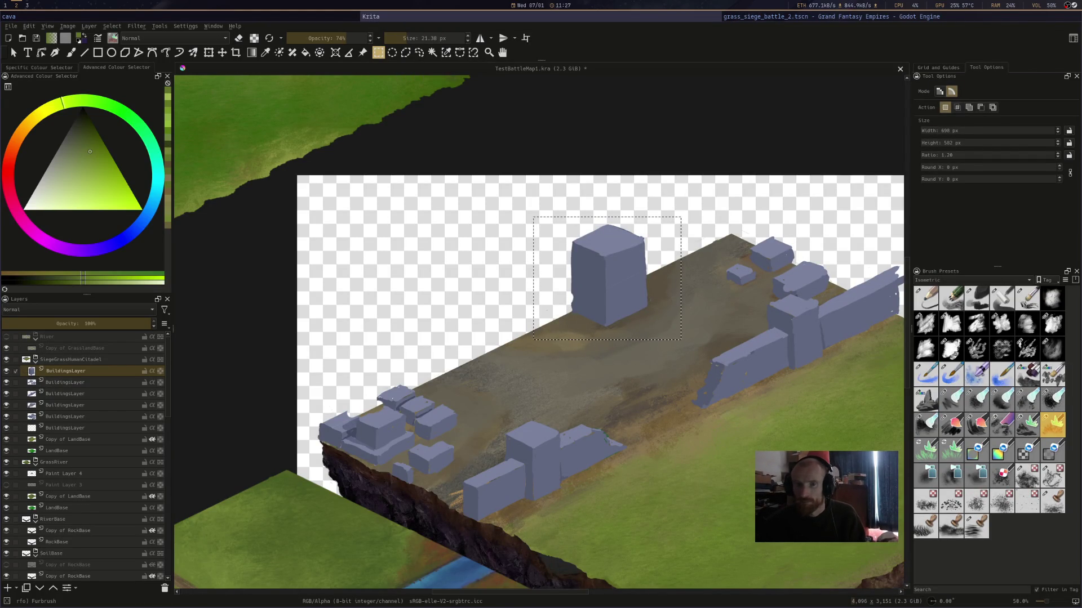
Switch from Krita to the Firefox window showing the Colour Switcher itch.io page
{"action": "mouse_move", "coordinate": [829, 19]}
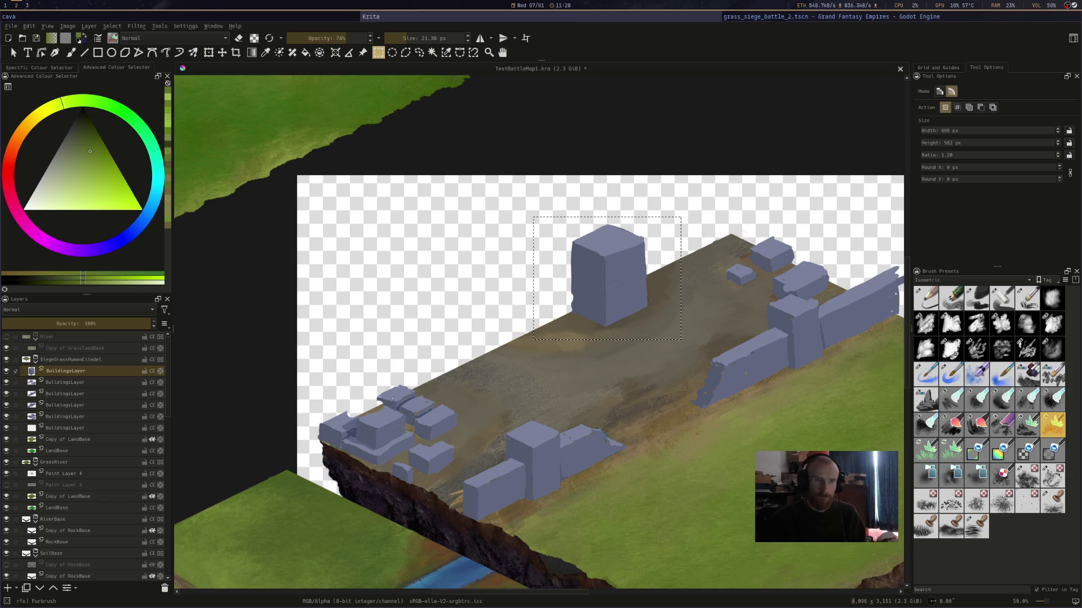
{"action": "key", "text": "alt+Tab"}
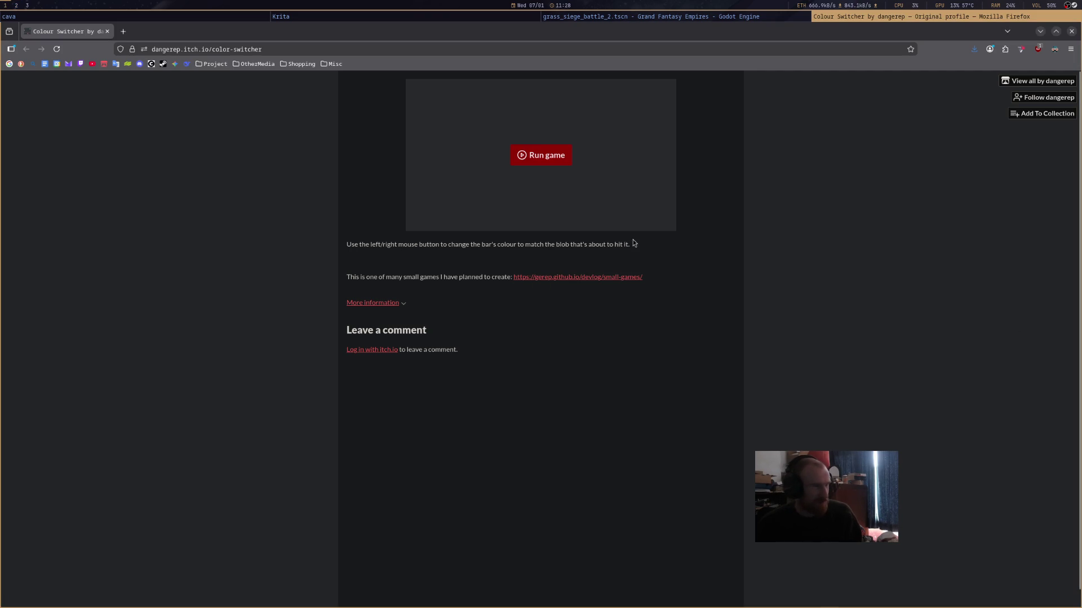
Zoom in on the itch.io page, run Colour Switcher, and choose START
{"action": "scroll", "coordinate": [634, 237], "scroll_direction": "up", "scroll_amount": 4, "text": "ctrl"}
{"action": "scroll", "coordinate": [633, 241], "scroll_direction": "up", "scroll_amount": 2, "text": "ctrl"}
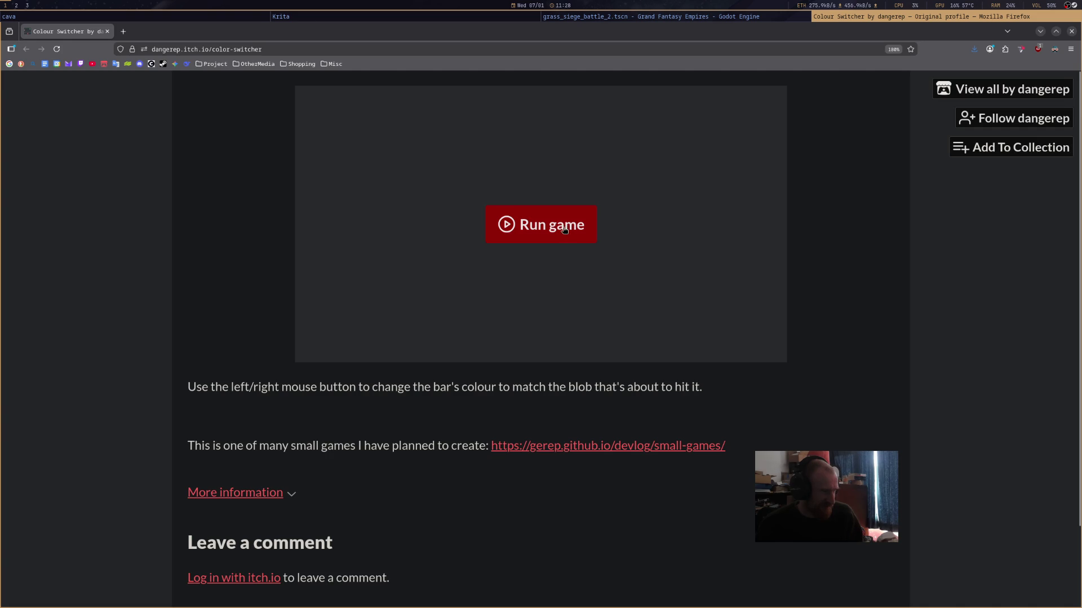
{"action": "left_click", "coordinate": [559, 226]}
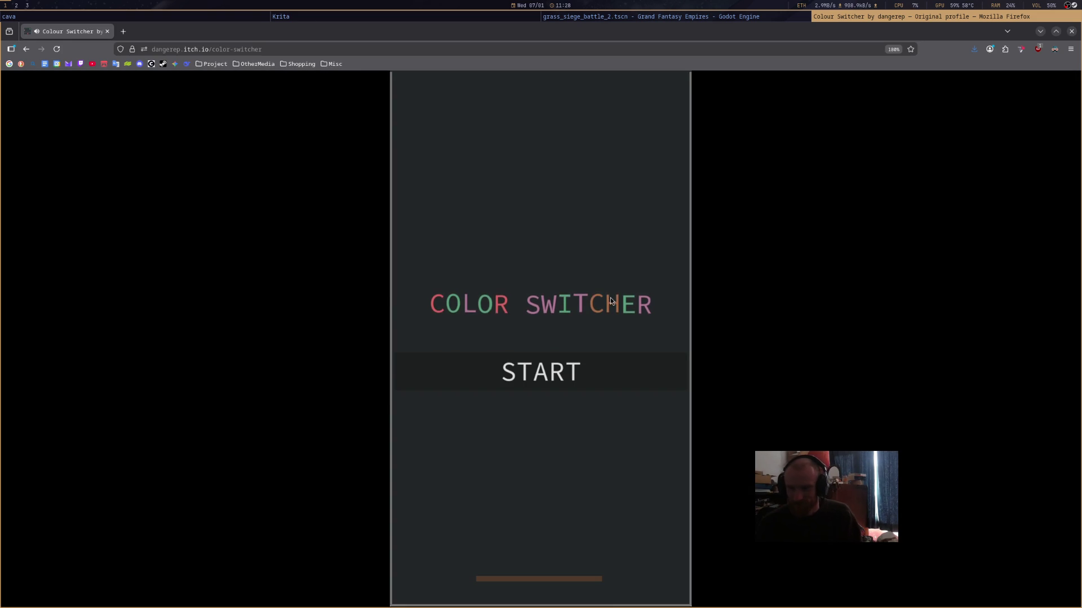
{"action": "left_click", "coordinate": [573, 370]}
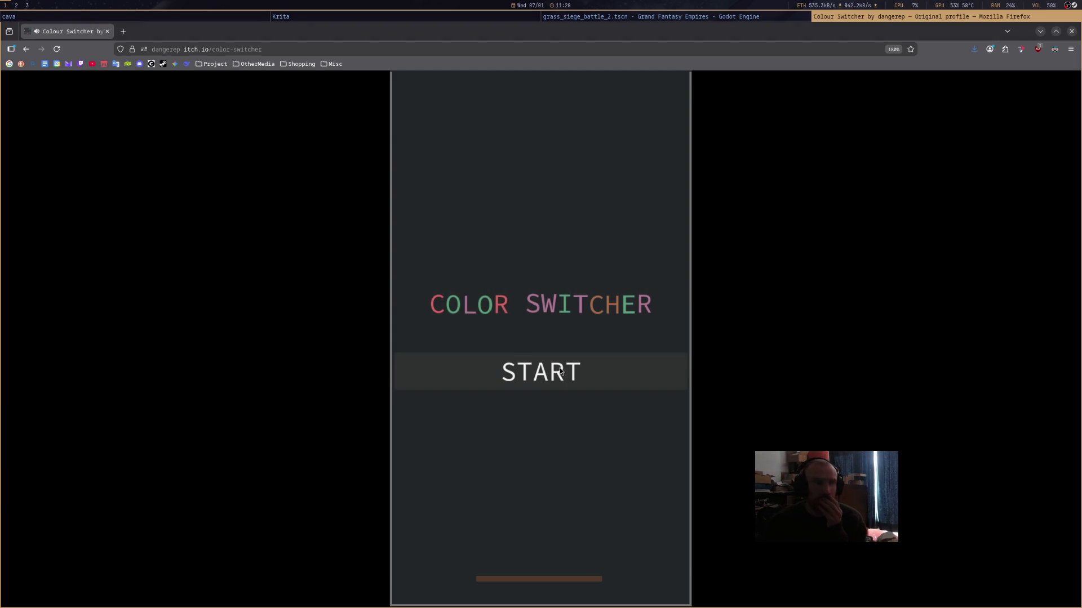
Pause the background music video and start a Colour Switcher round, matching red and green blobs
{"action": "left_click", "coordinate": [524, 389]}
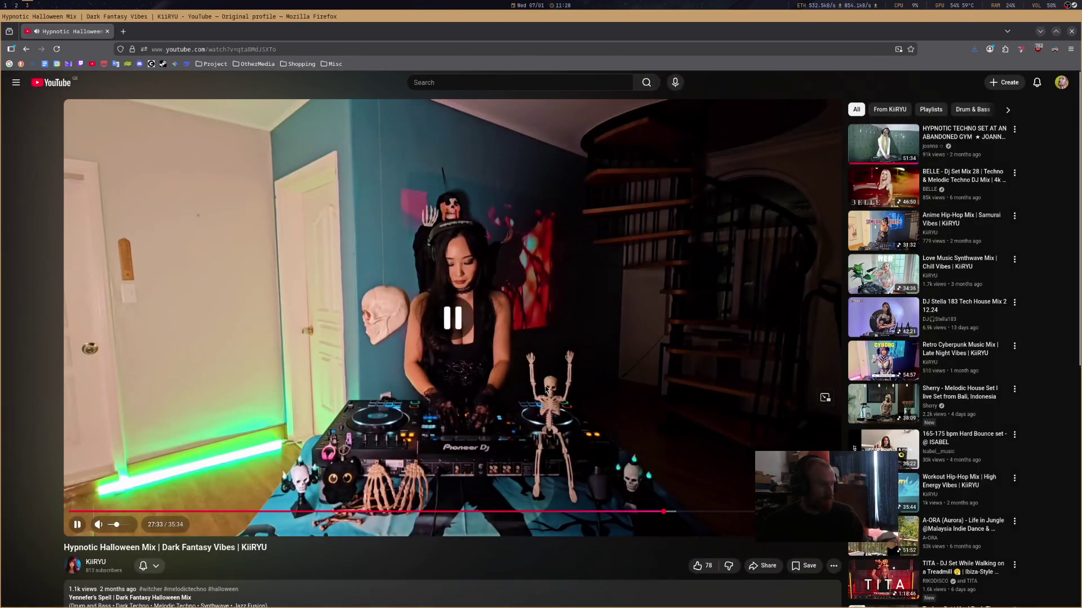
{"action": "key", "text": "super+Right"}
{"action": "left_click", "coordinate": [558, 389]}
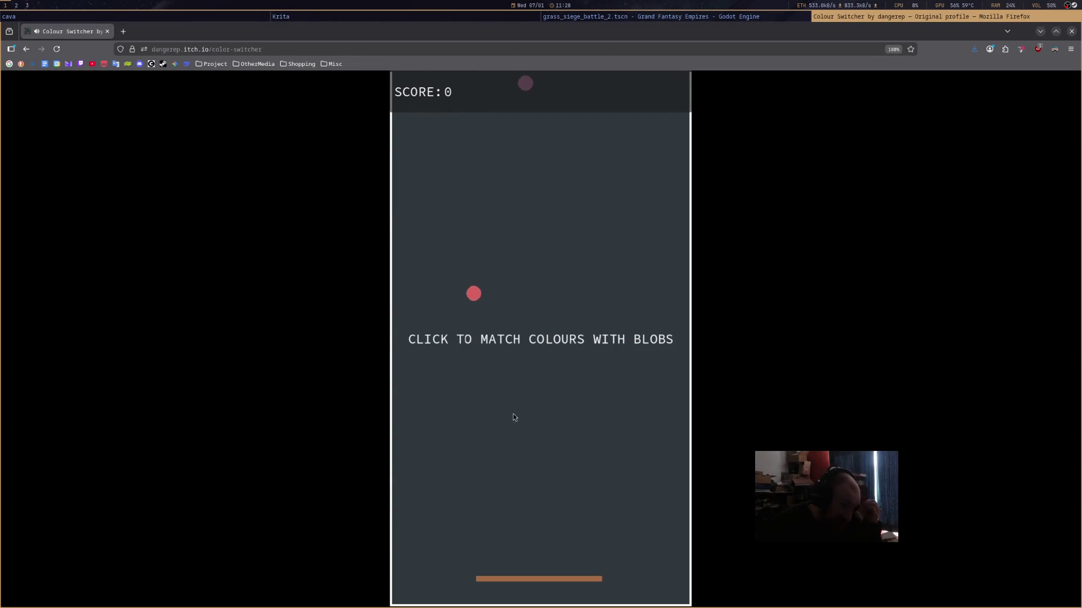
{"action": "left_click", "coordinate": [474, 420]}
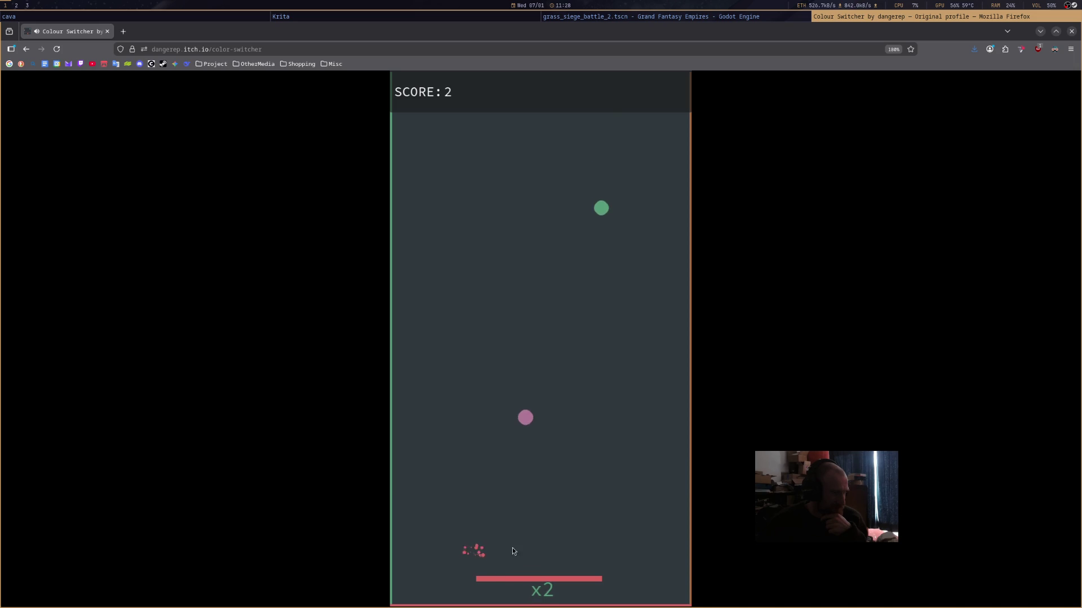
{"action": "left_click", "coordinate": [541, 494]}
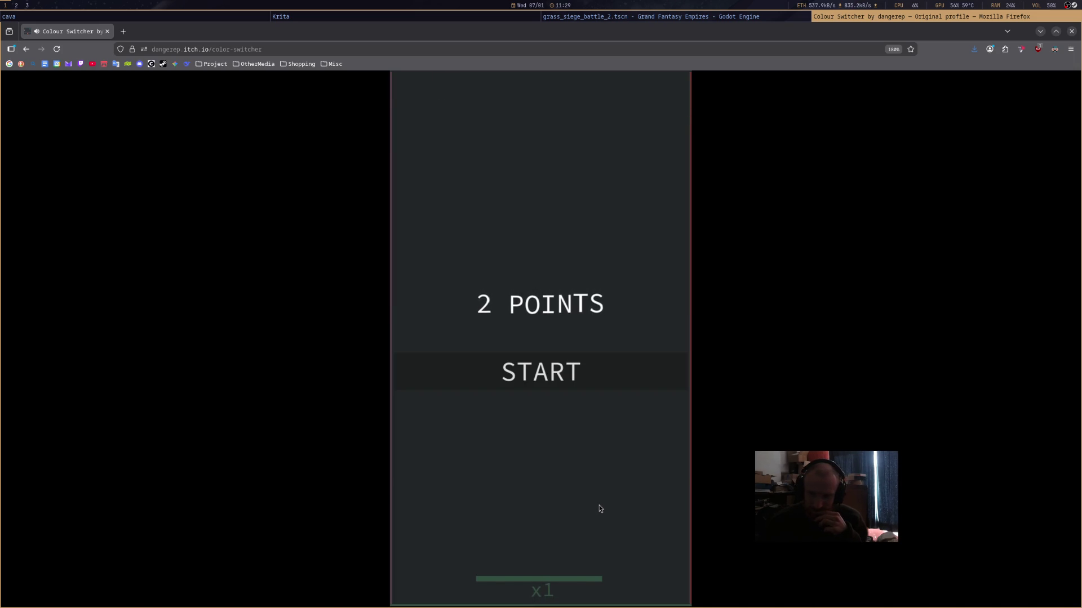
Start a new round and cycle the bar between red and green to match falling blobs
{"action": "left_click", "coordinate": [569, 373]}
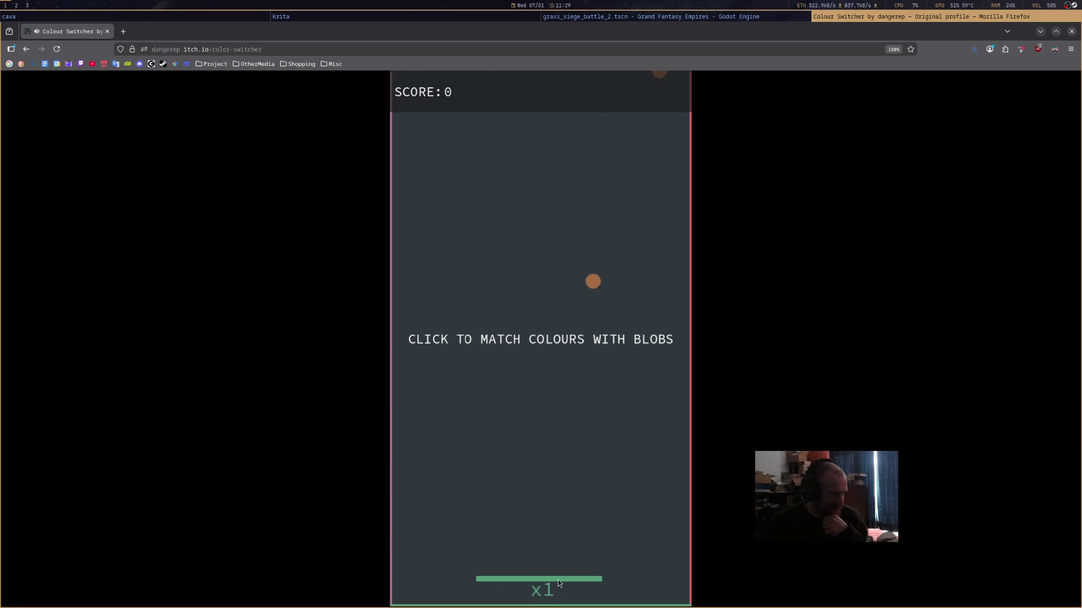
{"action": "left_click", "coordinate": [608, 493]}
{"action": "left_click", "coordinate": [620, 503]}
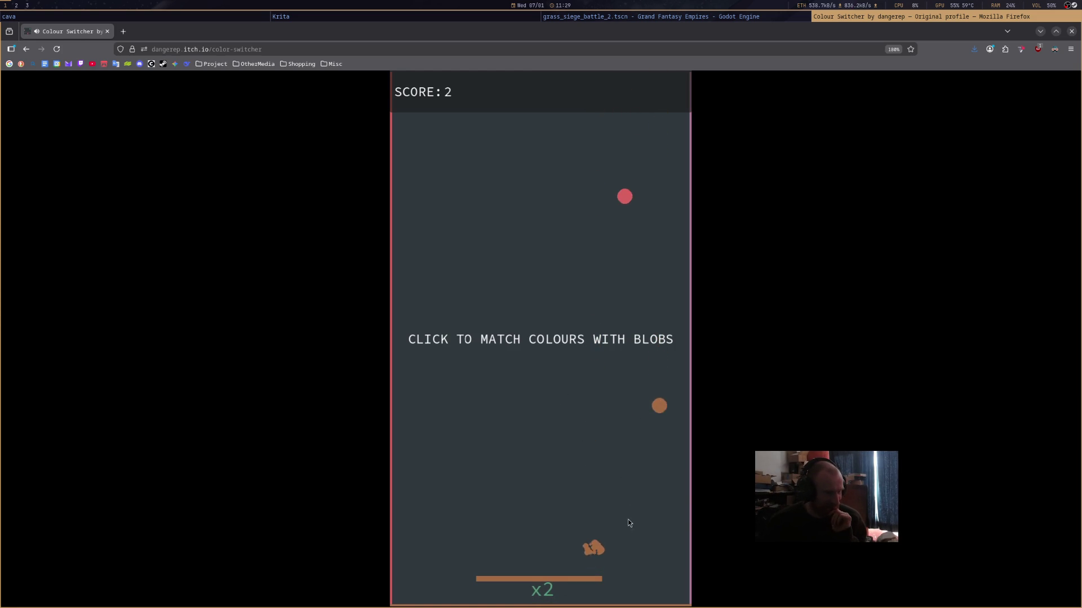
{"action": "left_click", "coordinate": [658, 569]}
{"action": "left_click", "coordinate": [602, 567]}
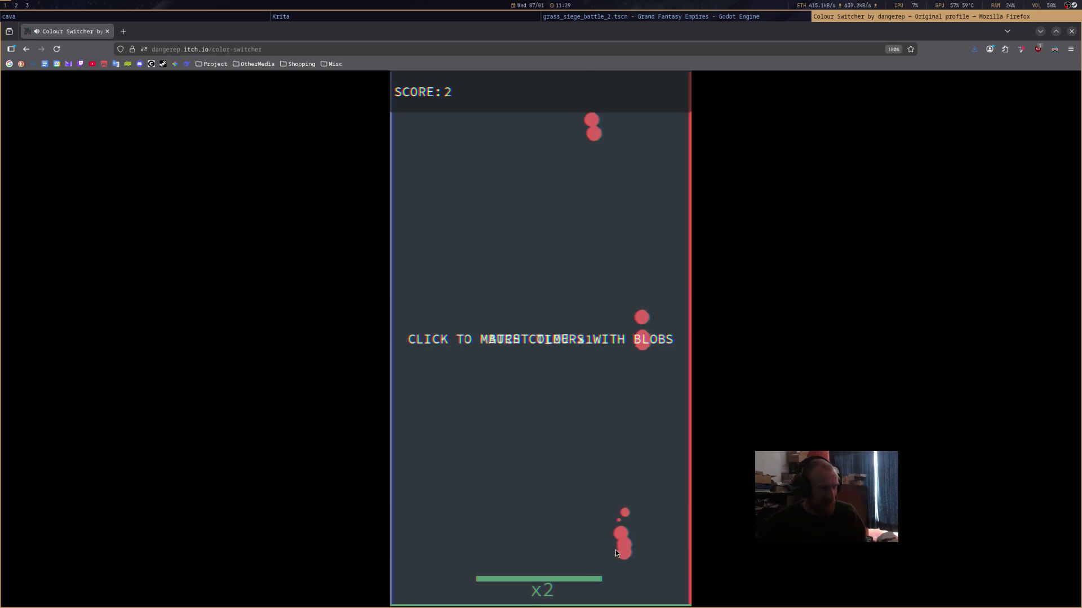
{"action": "left_click", "coordinate": [595, 458]}
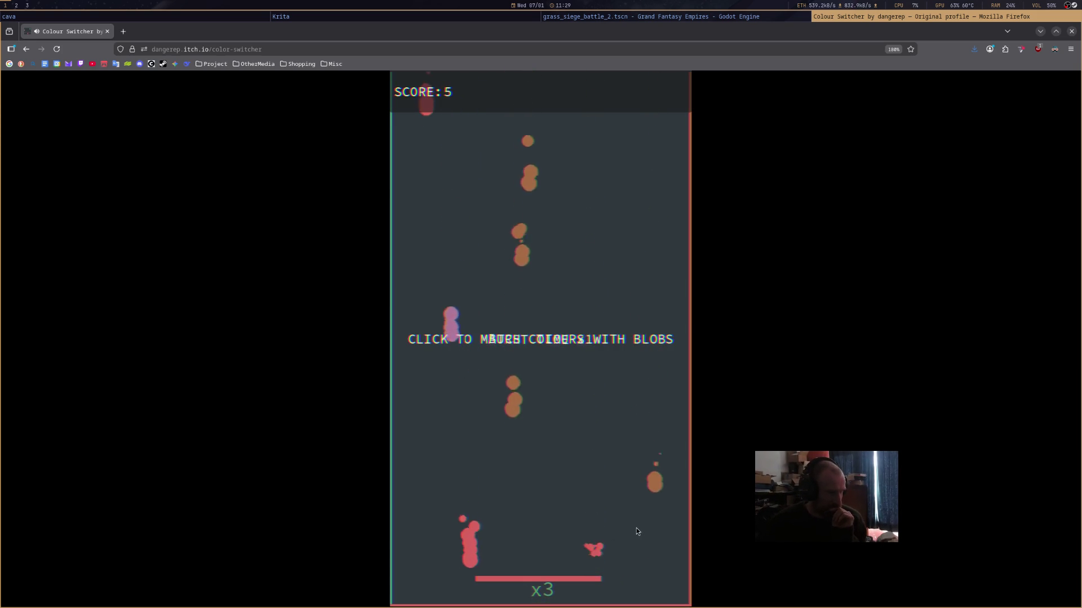
Keep matching landing blobs until the round ends at 54 points, then start another round
{"action": "left_click", "coordinate": [620, 526]}
{"action": "left_click", "coordinate": [611, 524]}
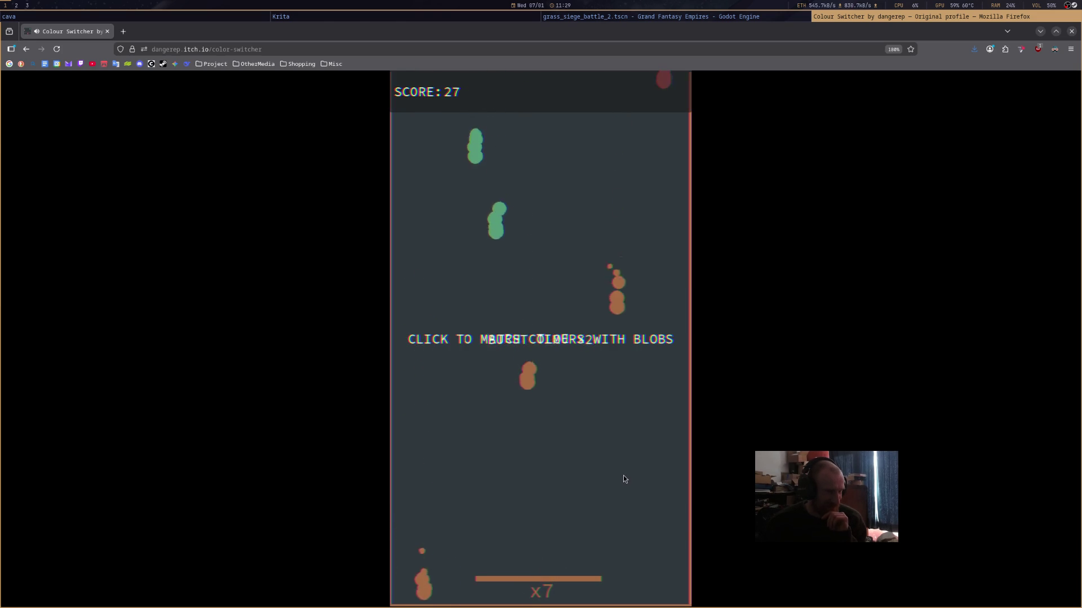
{"action": "left_click", "coordinate": [621, 502]}
{"action": "left_click", "coordinate": [619, 502]}
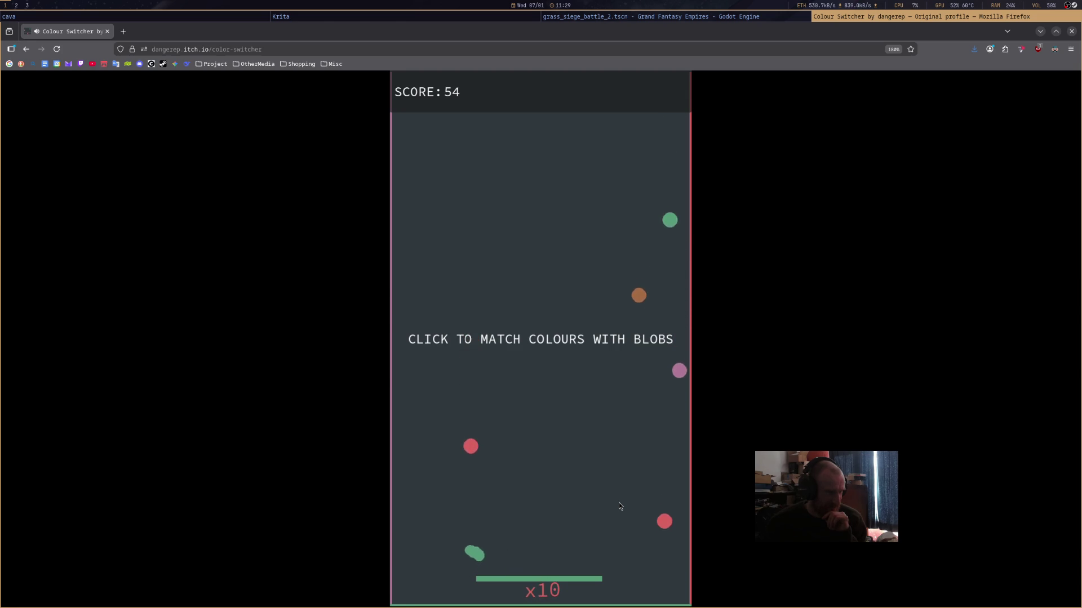
{"action": "left_click", "coordinate": [615, 503]}
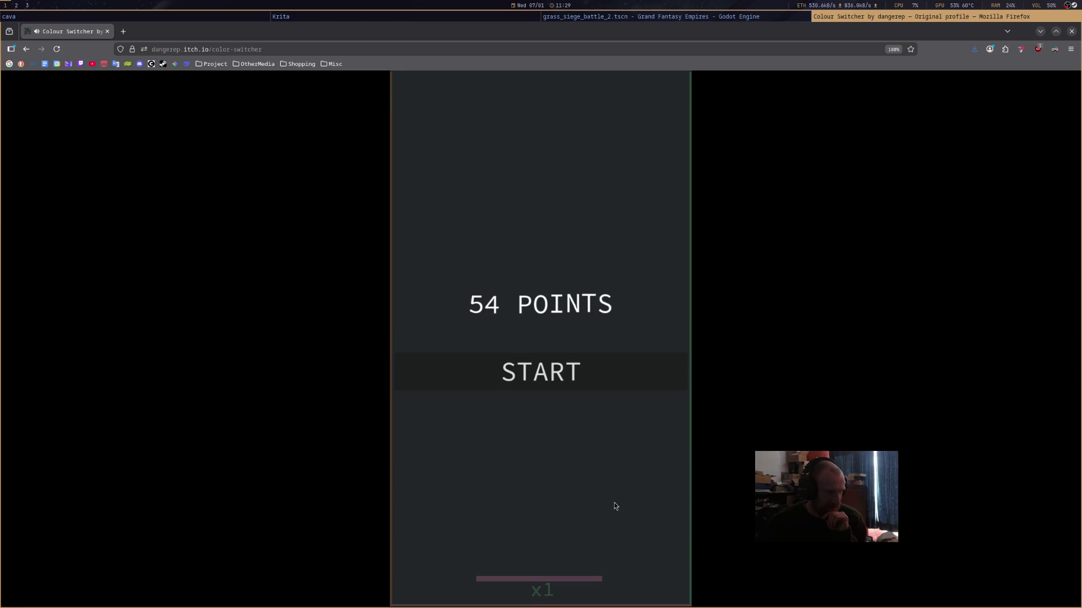
{"action": "left_click", "coordinate": [545, 386]}
Match the bar to the opening orange, red and green blobs of the round
{"action": "left_click", "coordinate": [580, 444]}
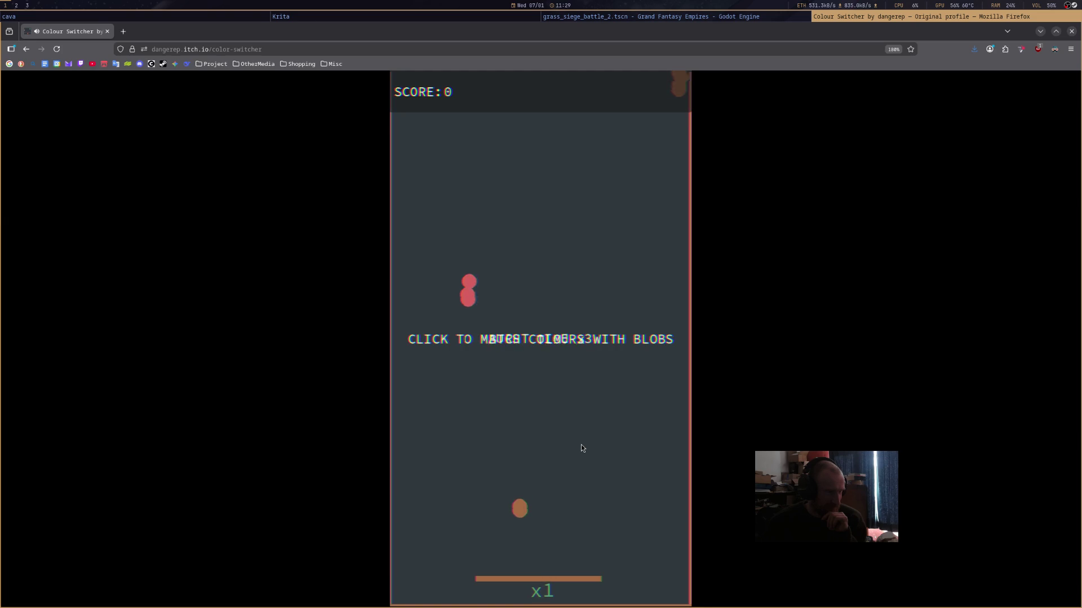
{"action": "left_click", "coordinate": [580, 444]}
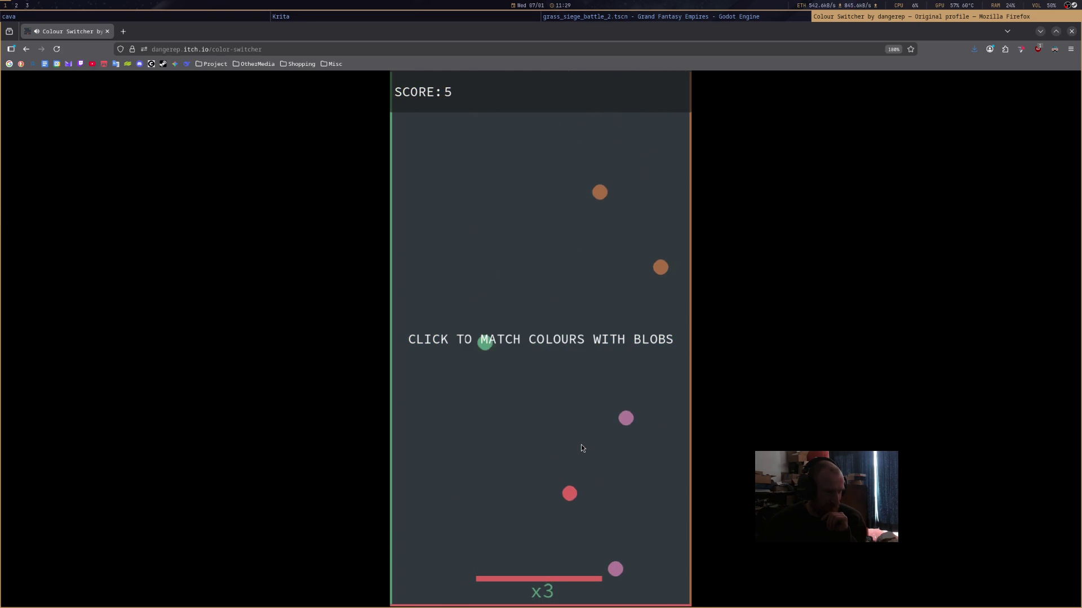
{"action": "left_click", "coordinate": [581, 444]}
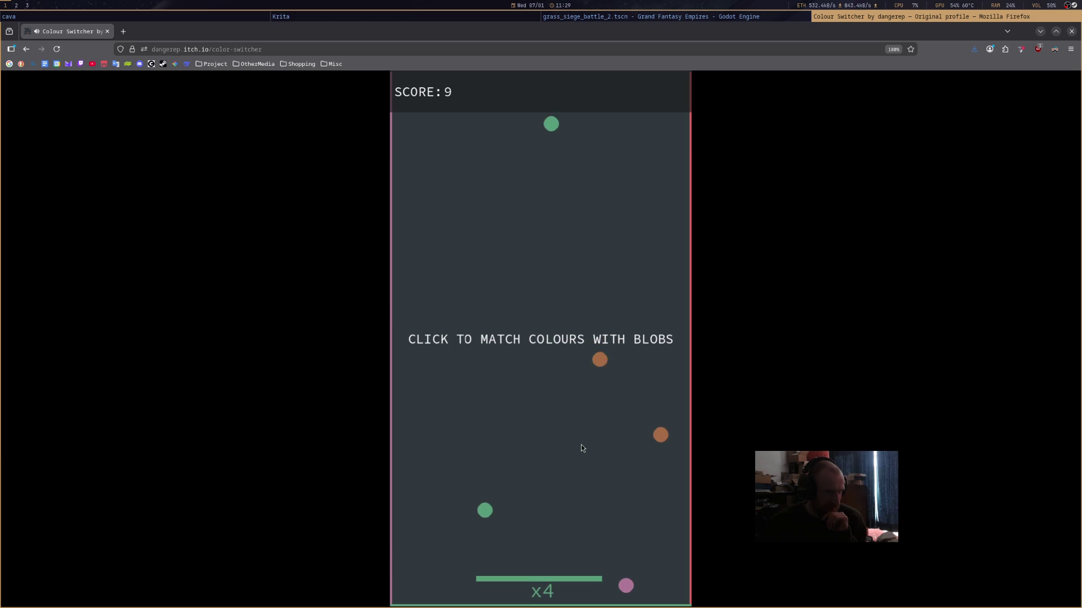
{"action": "left_click", "coordinate": [582, 448]}
{"action": "left_click", "coordinate": [582, 449]}
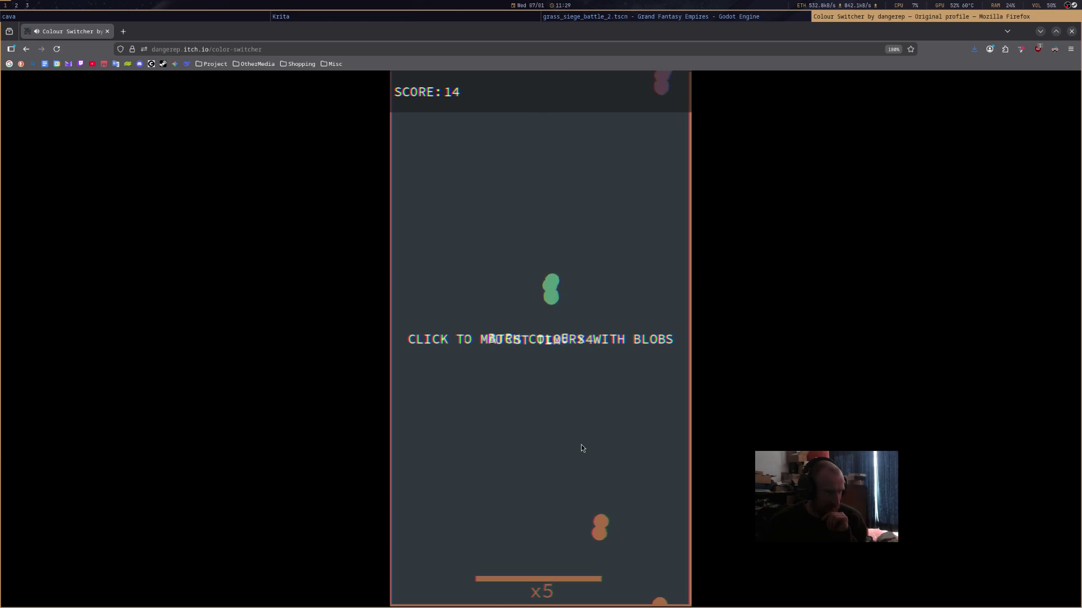
{"action": "left_click", "coordinate": [582, 448]}
{"action": "left_click", "coordinate": [582, 449]}
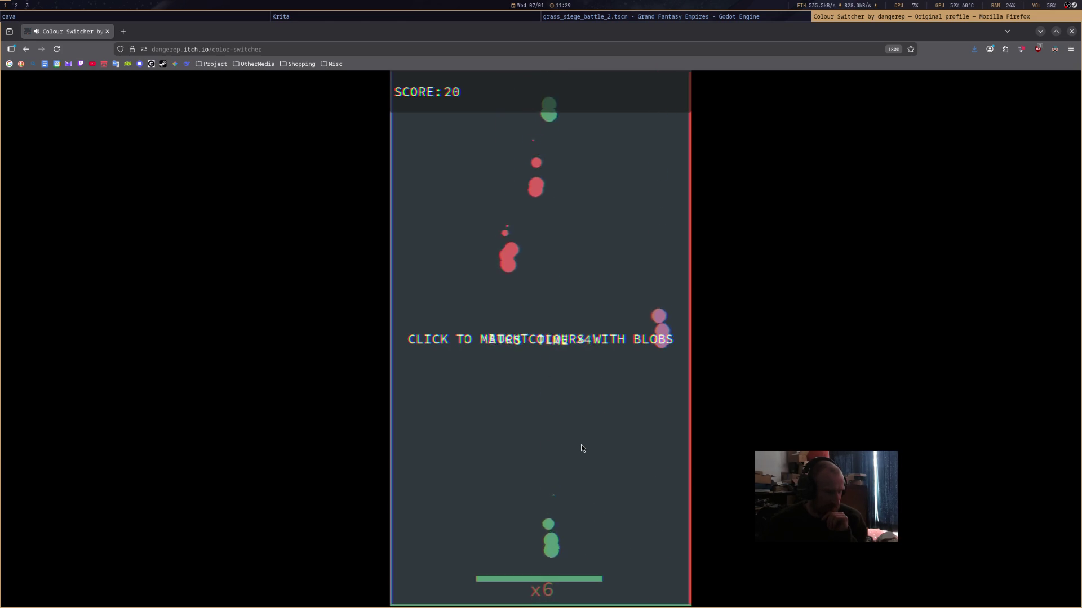
{"action": "left_click", "coordinate": [582, 449]}
{"action": "left_click", "coordinate": [582, 448]}
{"action": "left_click", "coordinate": [582, 448]}
{"action": "left_click", "coordinate": [582, 449]}
{"action": "left_click", "coordinate": [582, 448]}
{"action": "left_click", "coordinate": [582, 448]}
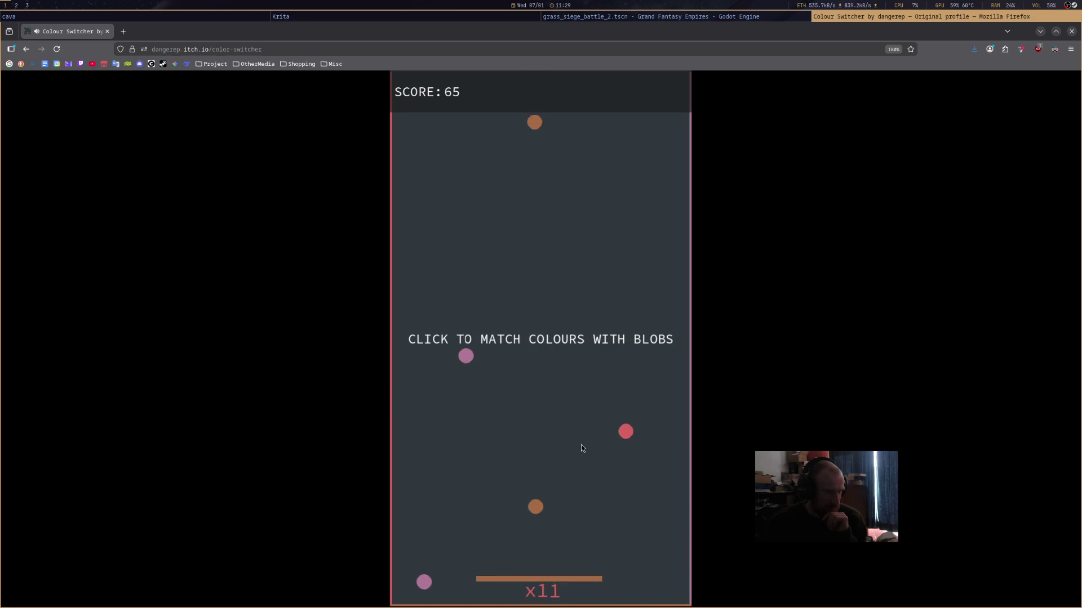
Cycle through orange, pink and green during the blob burst, finishing at 209 points, then restart
{"action": "left_click", "coordinate": [582, 449]}
{"action": "left_click", "coordinate": [582, 448]}
{"action": "left_click", "coordinate": [582, 449]}
{"action": "left_click", "coordinate": [582, 448]}
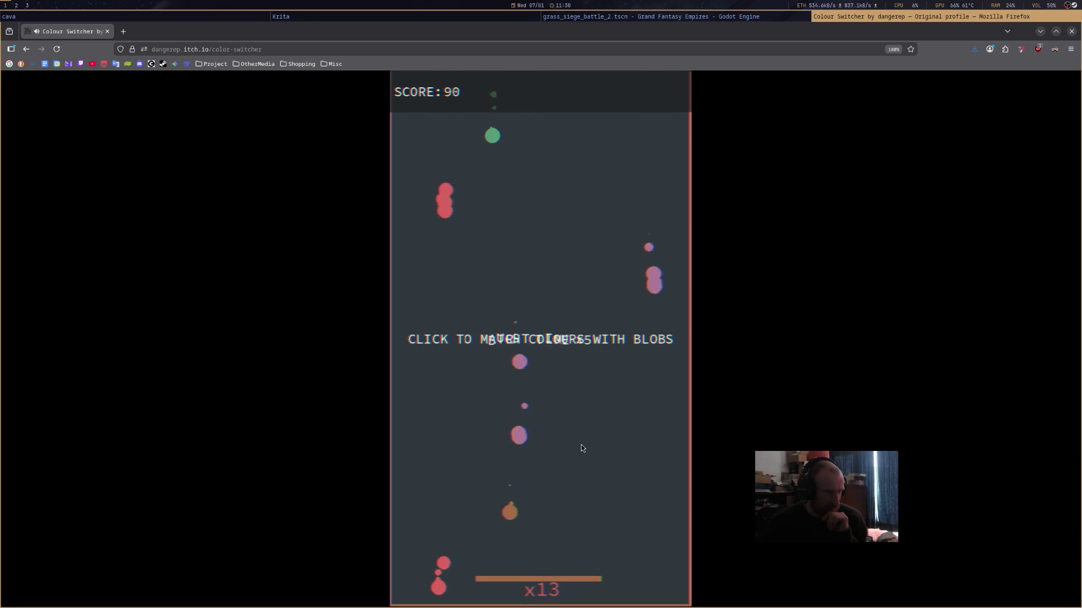
{"action": "left_click", "coordinate": [582, 448]}
{"action": "left_click", "coordinate": [582, 448]}
{"action": "left_click", "coordinate": [582, 448]}
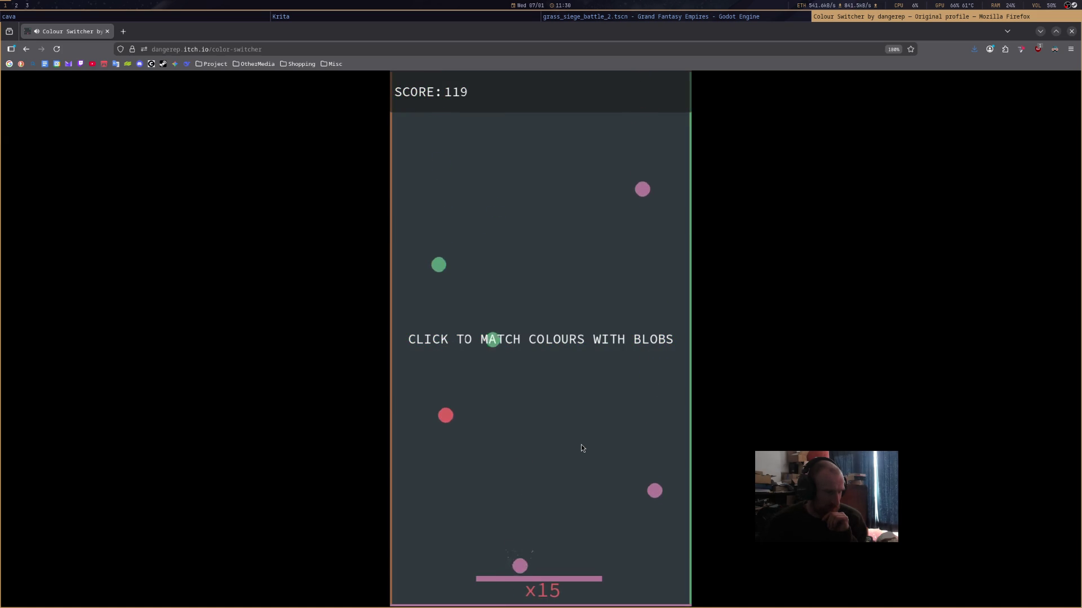
{"action": "left_click", "coordinate": [582, 448]}
{"action": "left_click", "coordinate": [582, 449]}
{"action": "left_click", "coordinate": [582, 448]}
{"action": "left_click", "coordinate": [582, 448]}
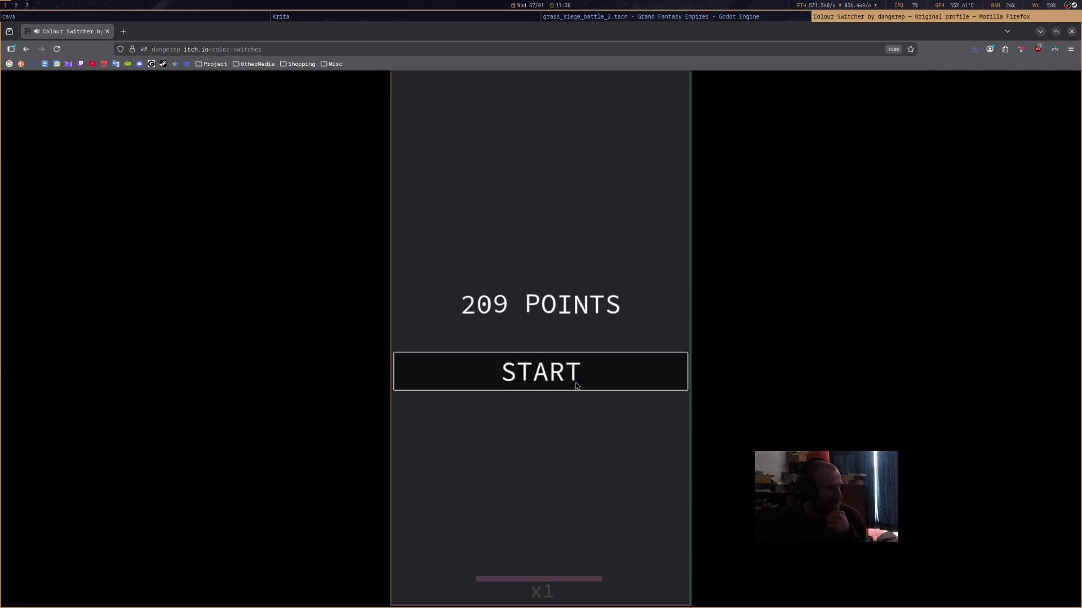
{"action": "left_click", "coordinate": [575, 382]}
Play two quick rounds, switching the bar to orange and pink, restarting after each loss
{"action": "left_click", "coordinate": [584, 419]}
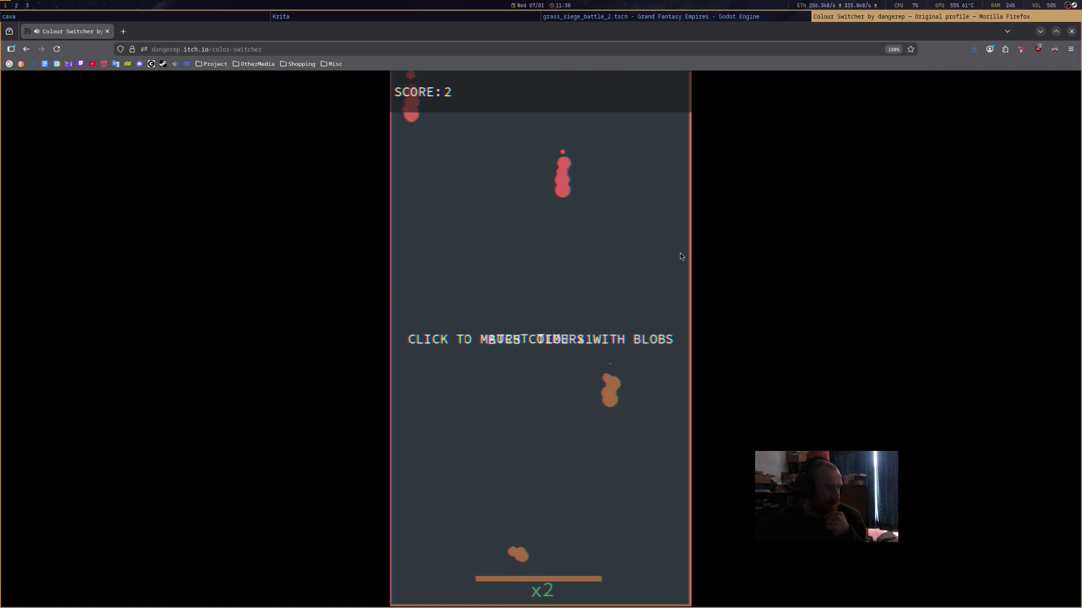
{"action": "left_click", "coordinate": [608, 413]}
{"action": "left_click", "coordinate": [608, 413]}
{"action": "left_click", "coordinate": [583, 371]}
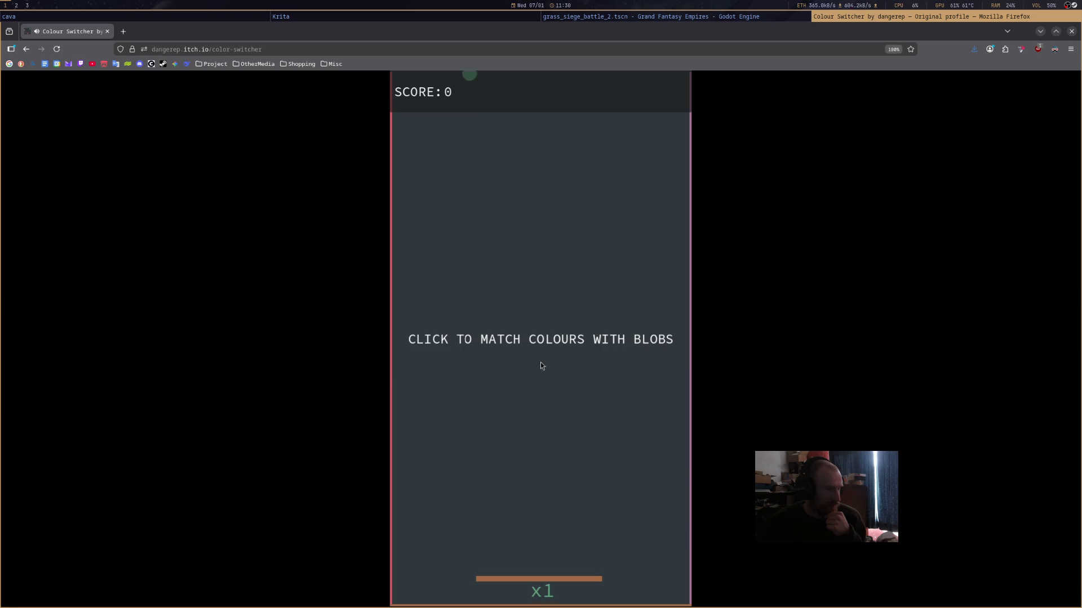
{"action": "left_click", "coordinate": [577, 426]}
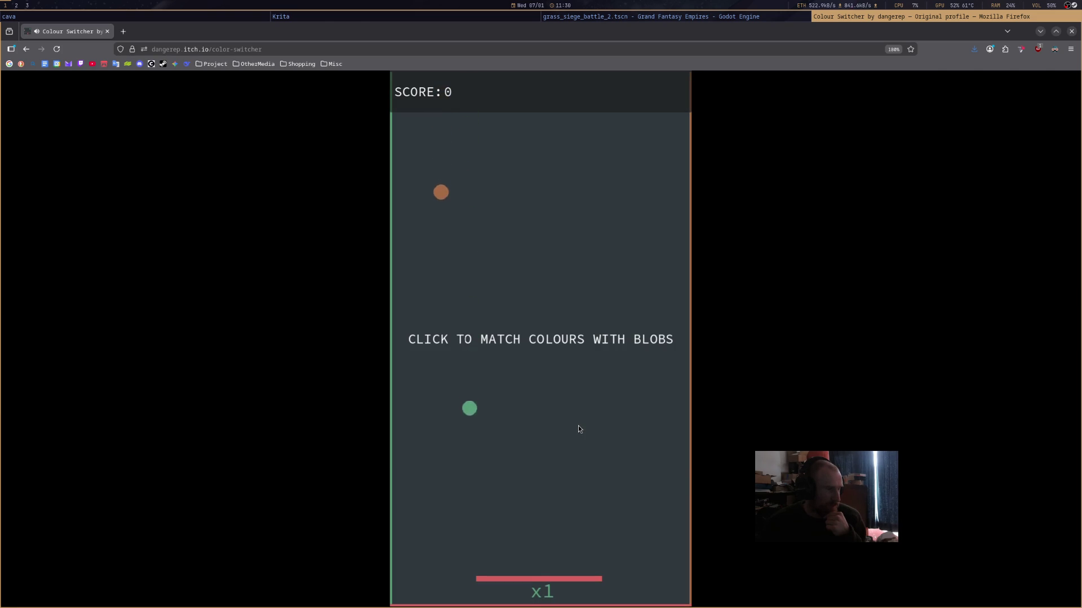
{"action": "left_click", "coordinate": [550, 369]}
Play a round matching green and red blobs, ending at 5 points, and restart
{"action": "left_click", "coordinate": [564, 422]}
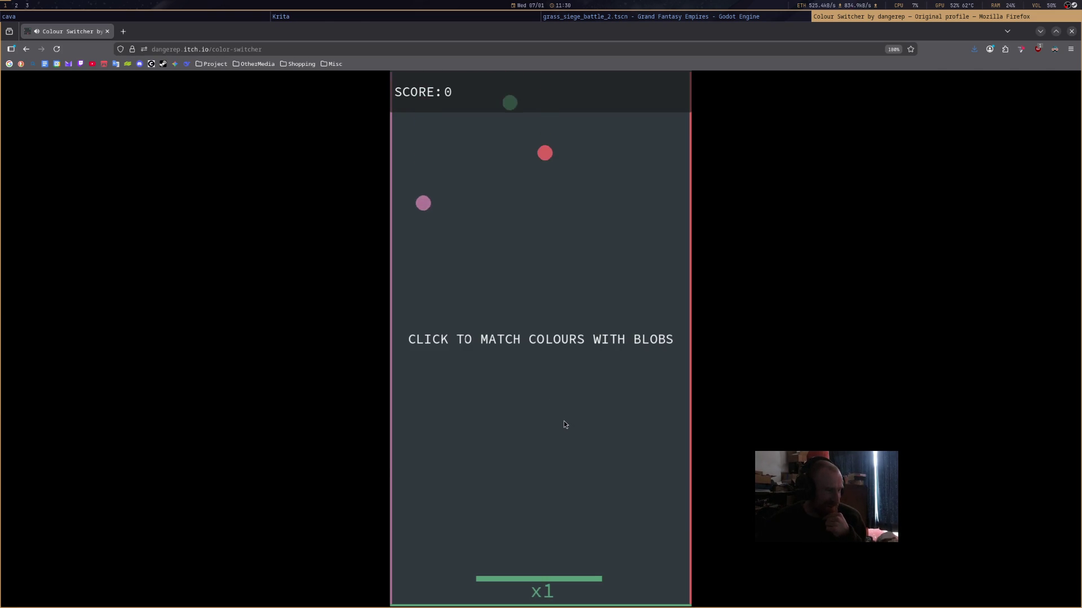
{"action": "left_click", "coordinate": [564, 421]}
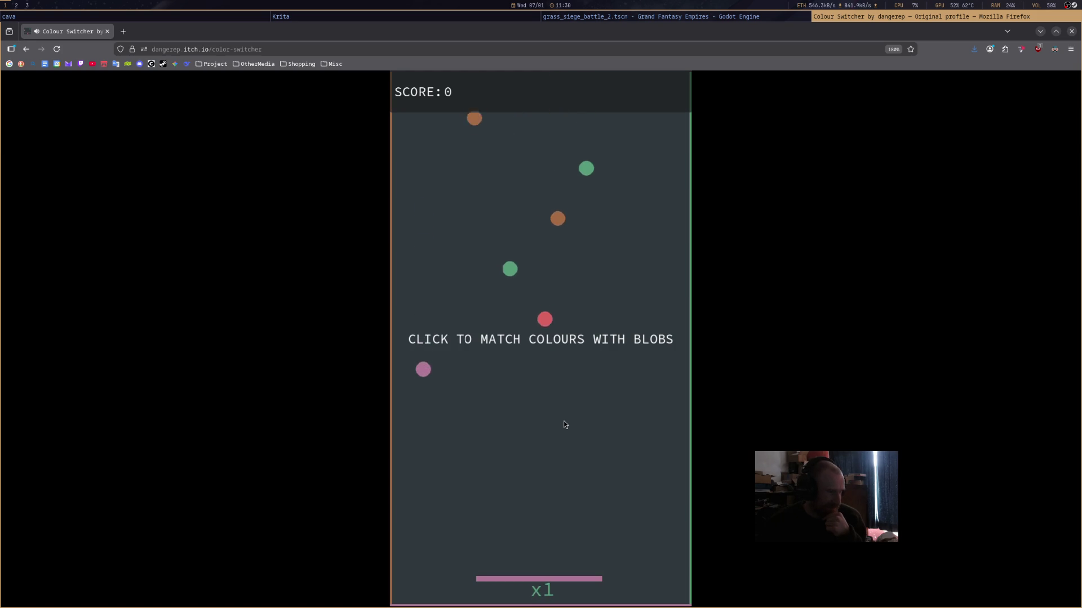
{"action": "left_click", "coordinate": [564, 421]}
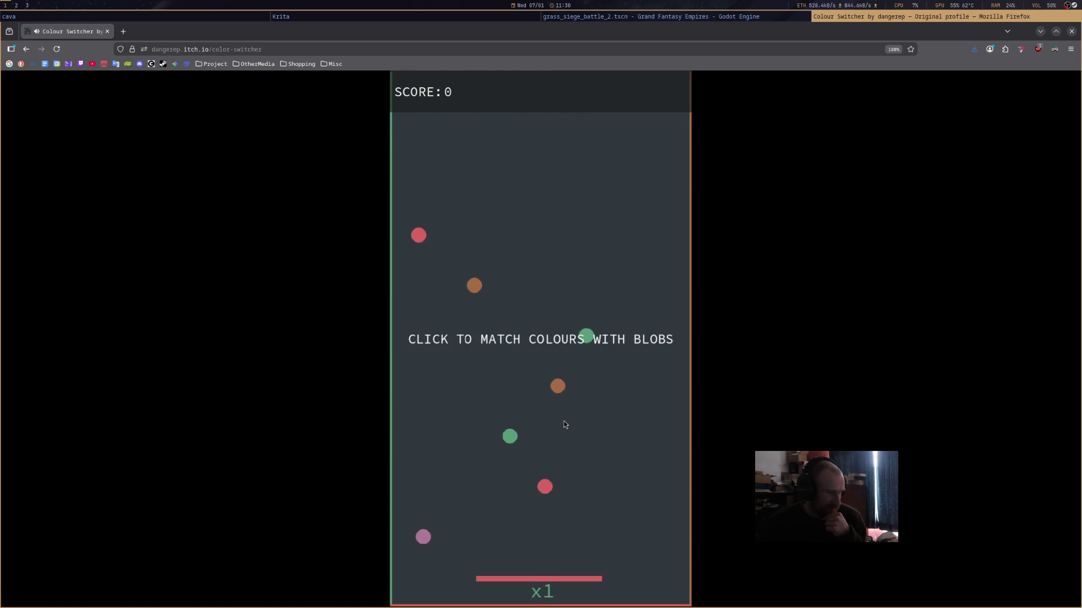
{"action": "left_click", "coordinate": [564, 425]}
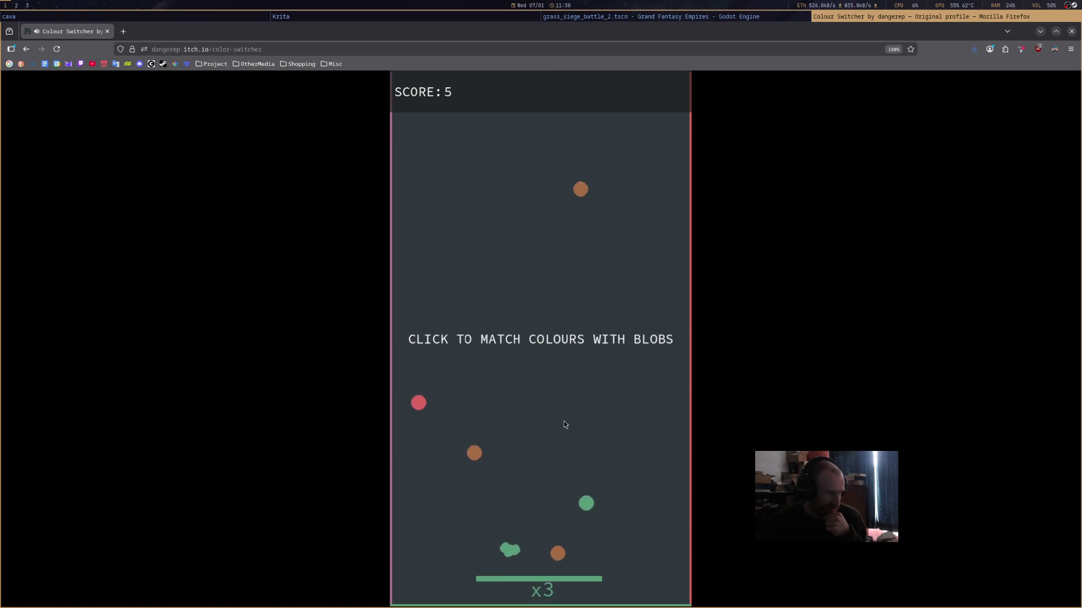
{"action": "left_click", "coordinate": [567, 425]}
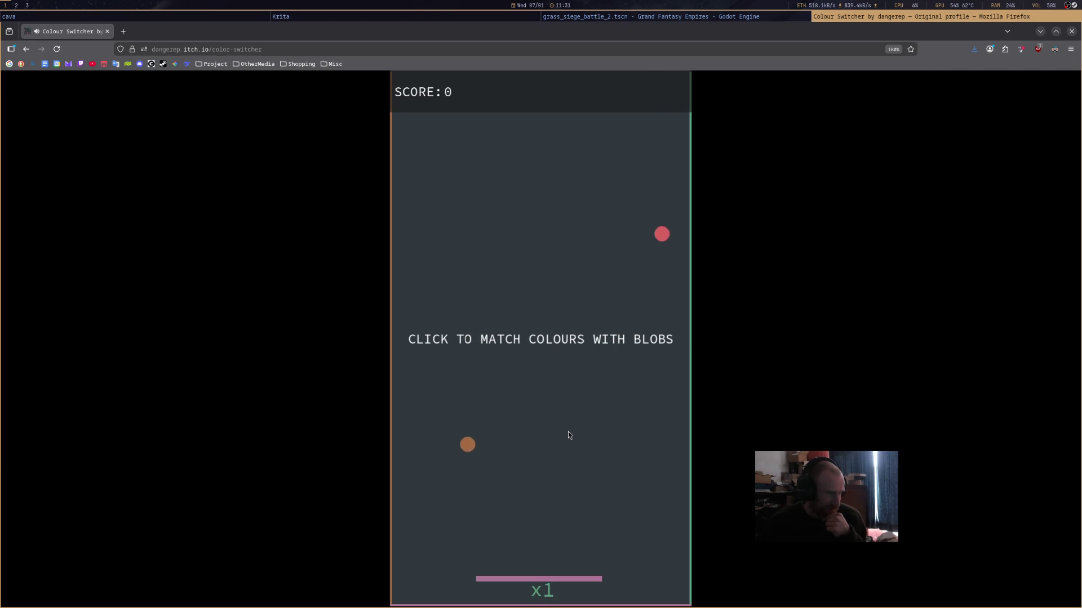
Switch the bar to orange and green, then start another round
{"action": "left_click", "coordinate": [568, 431]}
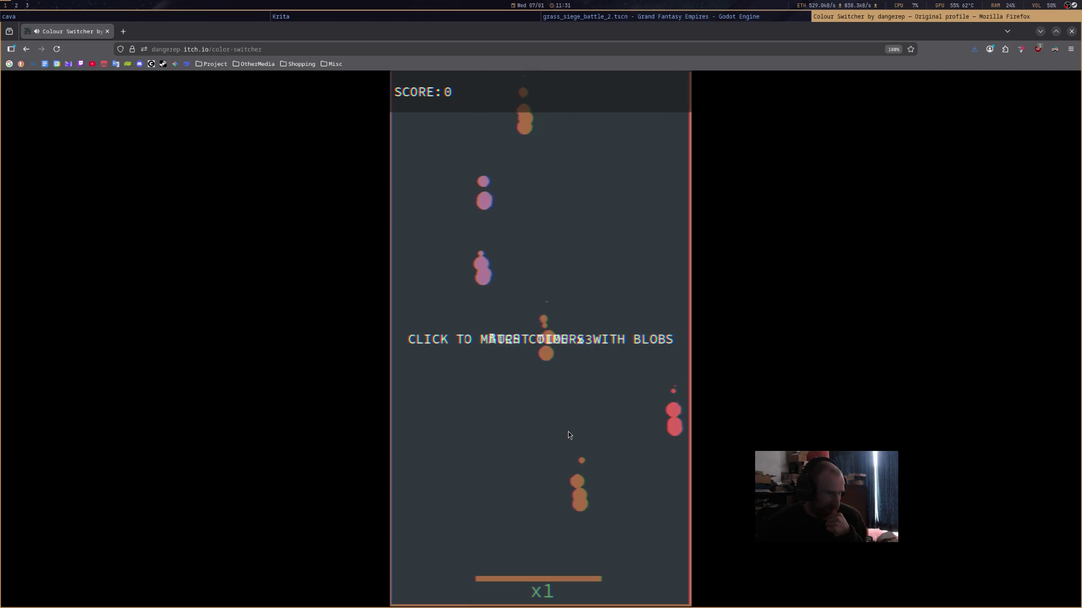
{"action": "left_click", "coordinate": [568, 435]}
{"action": "left_click", "coordinate": [570, 380]}
{"action": "left_click", "coordinate": [570, 375]}
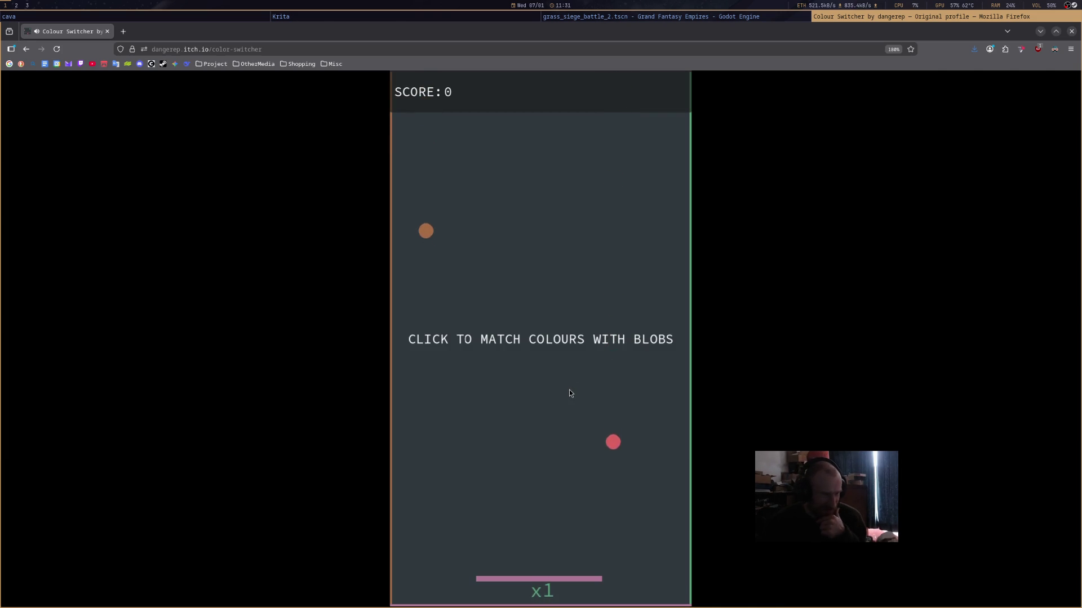
Cycle the bar through orange, green, pink and red to catch blobs, then restart
{"action": "left_click", "coordinate": [569, 390]}
{"action": "left_click", "coordinate": [569, 390]}
{"action": "left_click", "coordinate": [569, 390]}
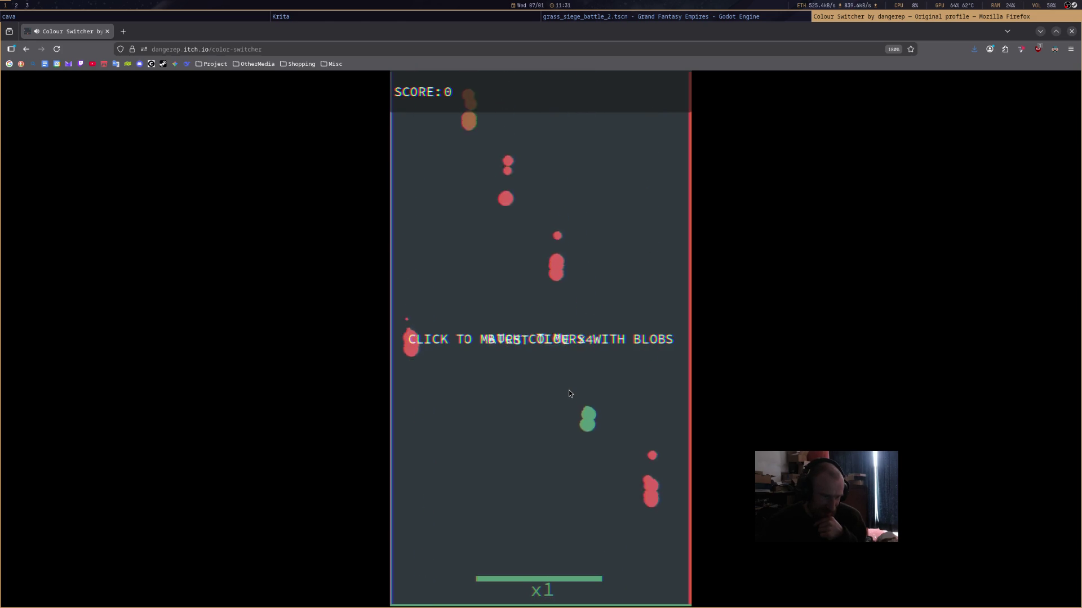
{"action": "left_click", "coordinate": [570, 393]}
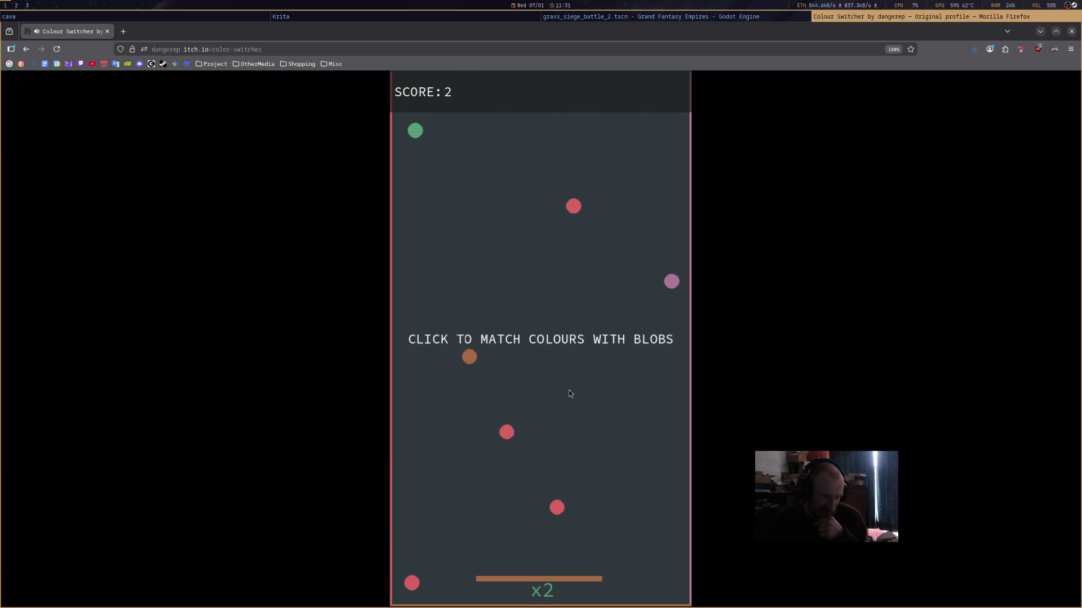
{"action": "left_click", "coordinate": [569, 394]}
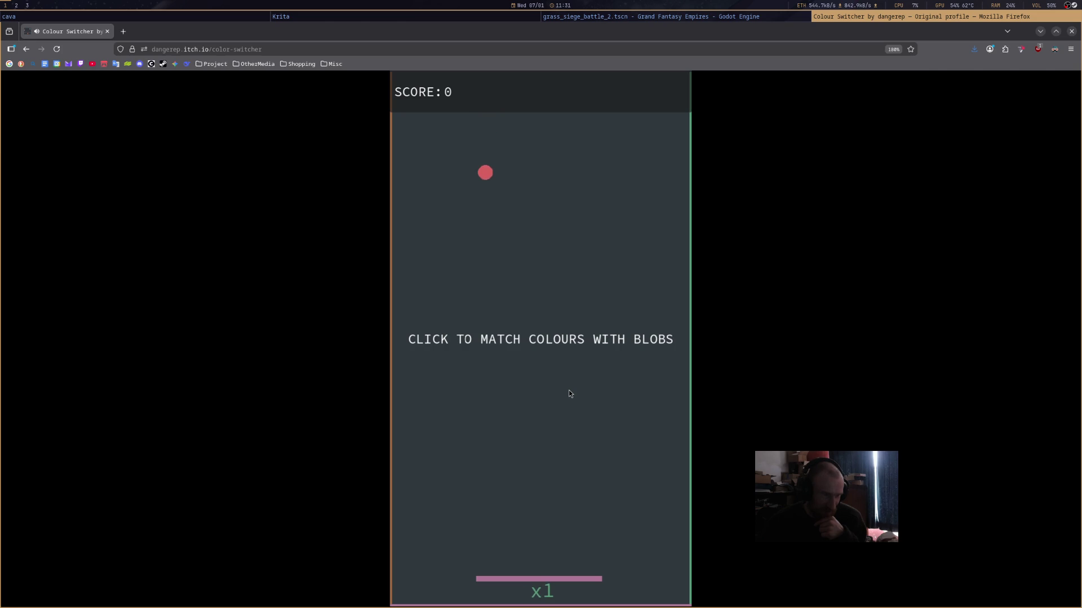
{"action": "left_click", "coordinate": [569, 394]}
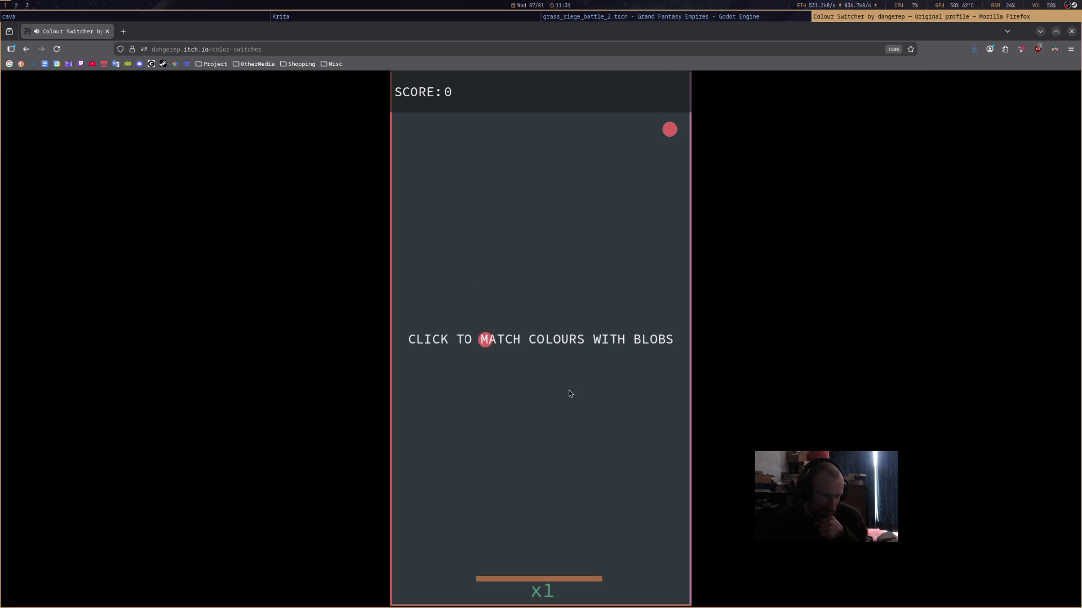
{"action": "left_click", "coordinate": [569, 391]}
{"action": "left_click", "coordinate": [568, 391]}
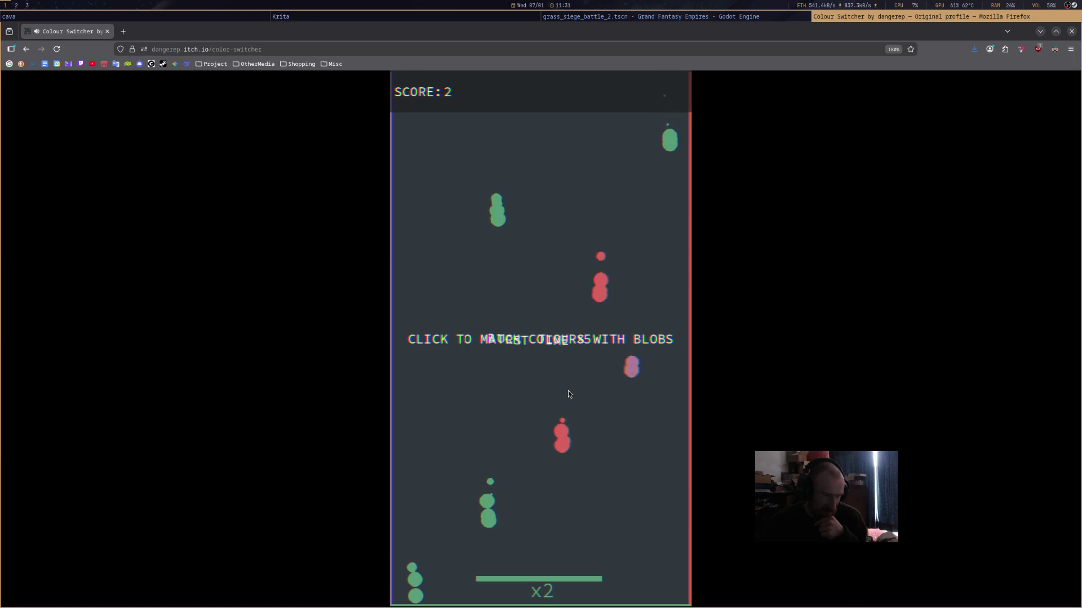
{"action": "left_click", "coordinate": [568, 391]}
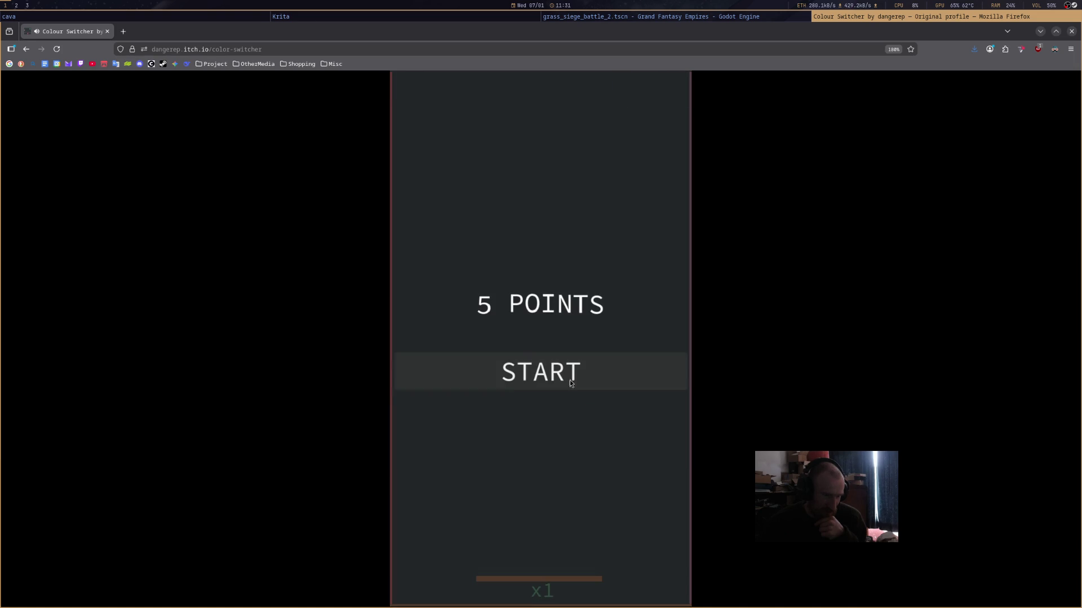
{"action": "left_click", "coordinate": [526, 367]}
Match the bar to the red and green blobs in the next round
{"action": "left_click", "coordinate": [532, 369]}
{"action": "left_click", "coordinate": [565, 420]}
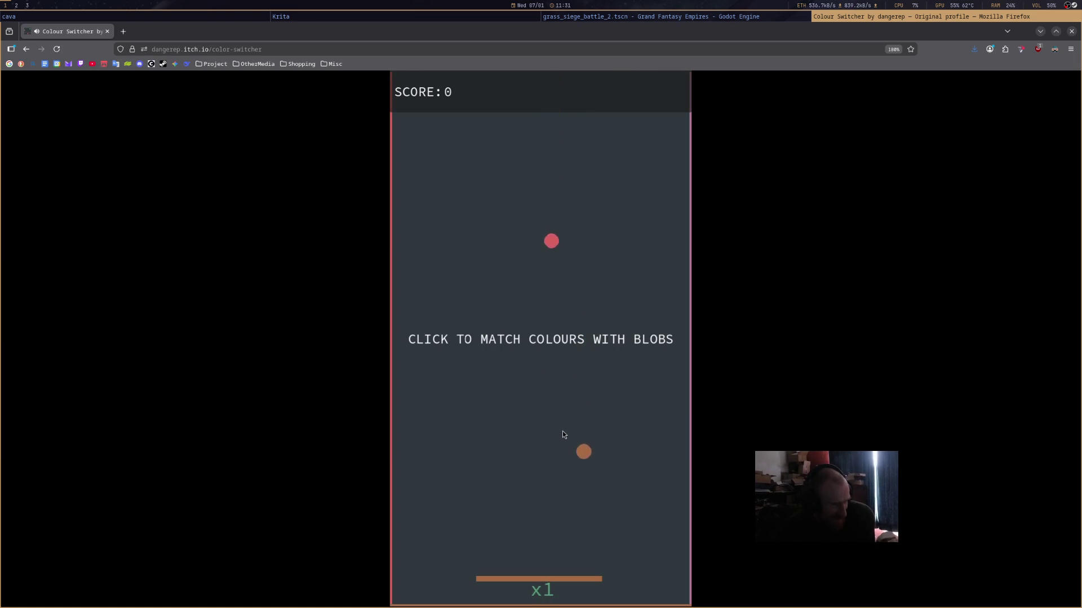
{"action": "left_click", "coordinate": [565, 495]}
{"action": "left_click", "coordinate": [566, 494]}
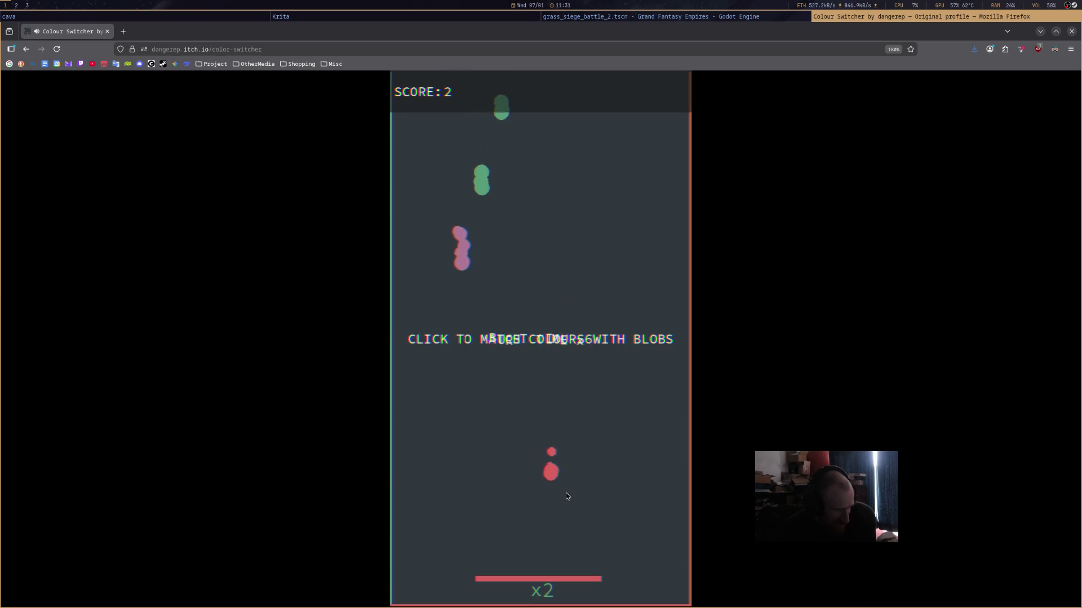
{"action": "left_click", "coordinate": [566, 494]}
{"action": "left_click", "coordinate": [566, 494]}
{"action": "left_click", "coordinate": [566, 494]}
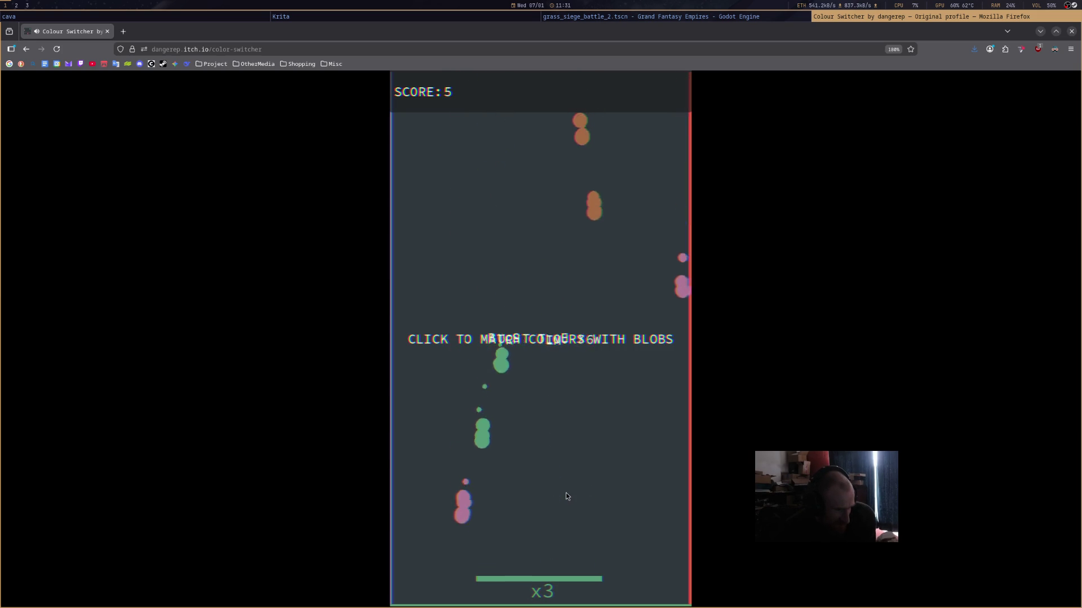
{"action": "left_click", "coordinate": [566, 496]}
{"action": "left_click", "coordinate": [566, 496]}
{"action": "left_click", "coordinate": [563, 495]}
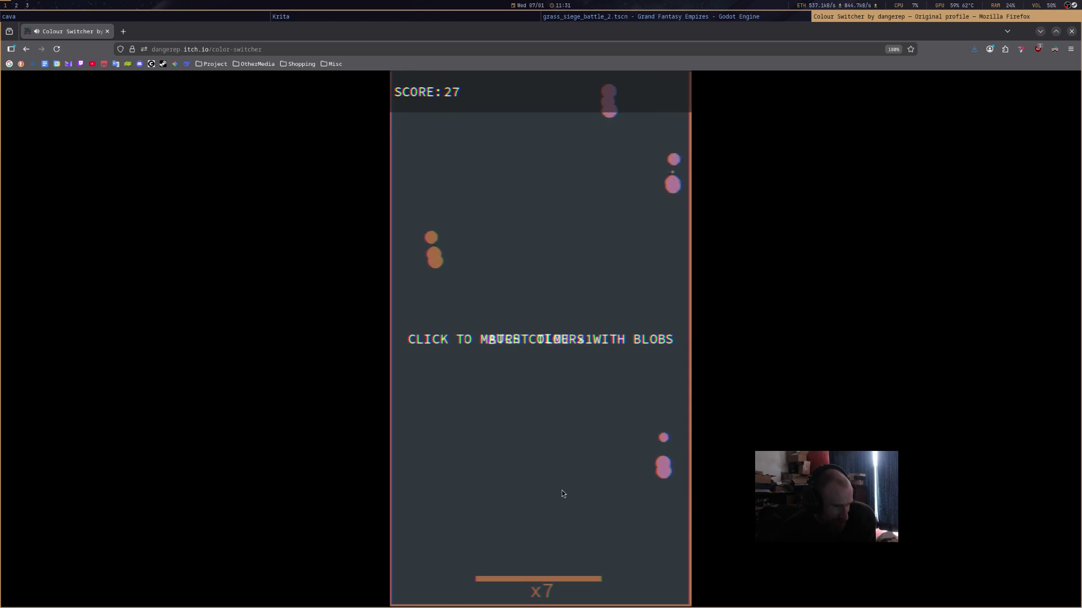
Switch to pink for the last blobs, ending at 35 points, and start a new round
{"action": "left_click", "coordinate": [562, 491]}
{"action": "left_click", "coordinate": [562, 491]}
{"action": "left_click", "coordinate": [562, 492]}
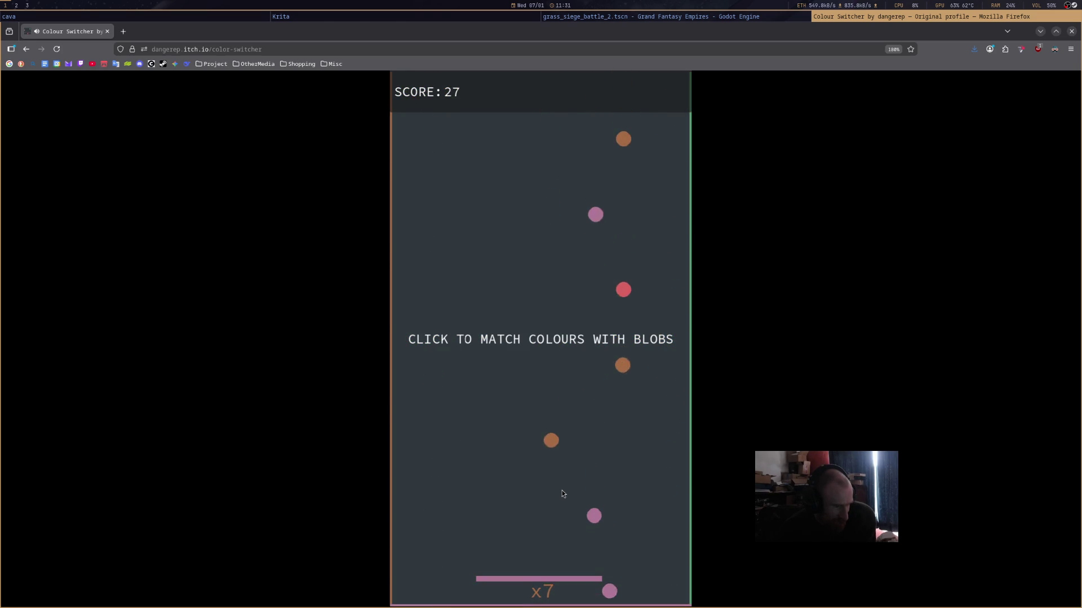
{"action": "left_click", "coordinate": [562, 494]}
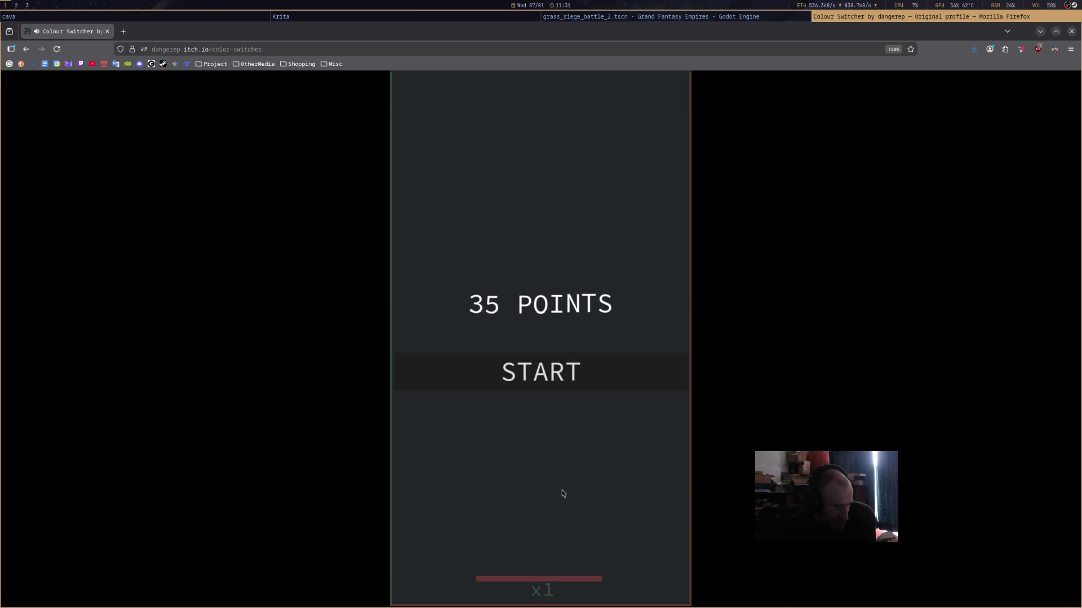
{"action": "left_click", "coordinate": [563, 376]}
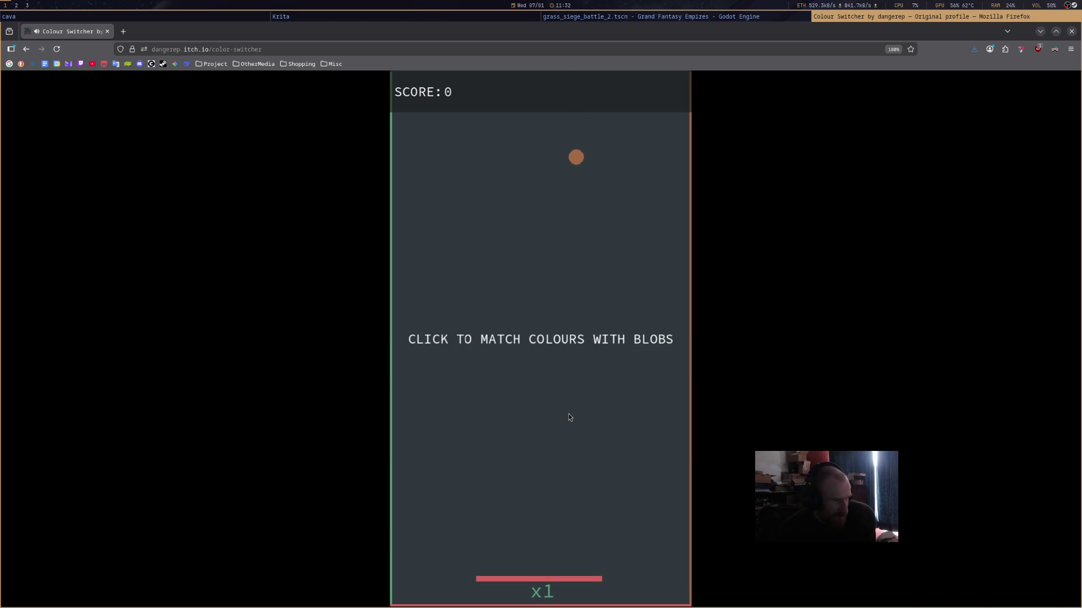
Turn the bar orange to burst blobs, ending the round at 5 points, and restart
{"action": "left_click", "coordinate": [576, 453]}
{"action": "left_click", "coordinate": [576, 456]}
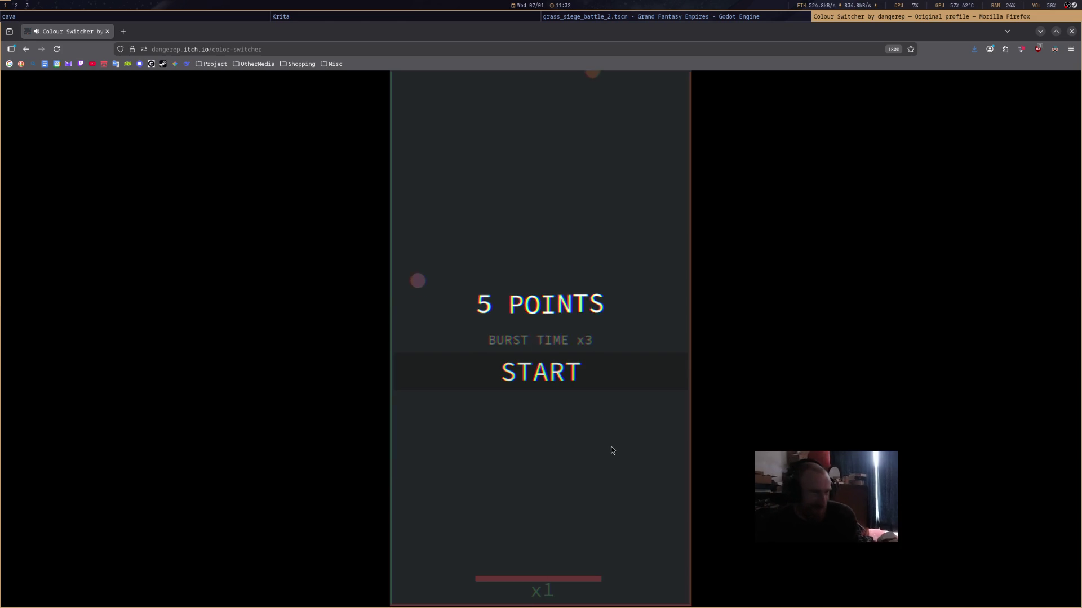
{"action": "left_click", "coordinate": [551, 374]}
Match the bar to the red and green blobs in the new round
{"action": "left_click", "coordinate": [572, 426]}
{"action": "left_click", "coordinate": [572, 426]}
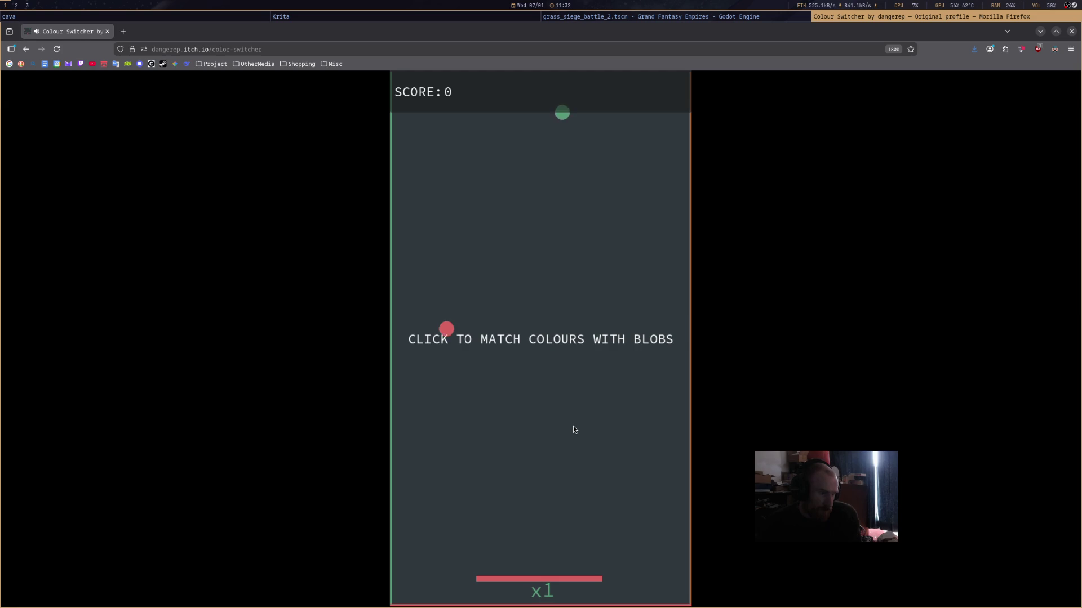
{"action": "left_click", "coordinate": [573, 426]}
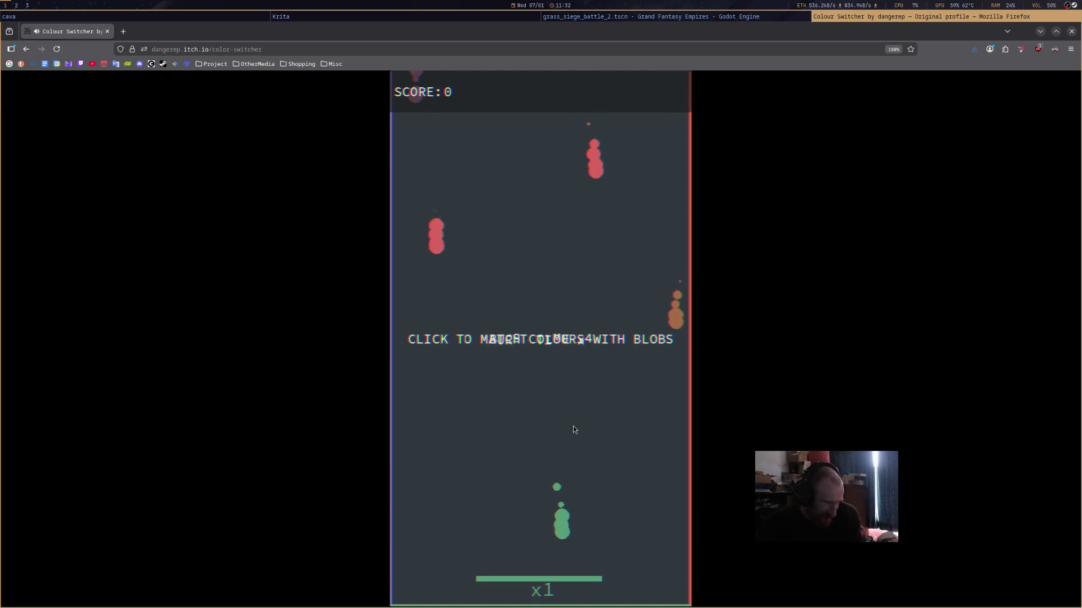
{"action": "left_click", "coordinate": [574, 430]}
{"action": "left_click", "coordinate": [574, 430]}
{"action": "left_click", "coordinate": [574, 430]}
{"action": "left_click", "coordinate": [574, 430]}
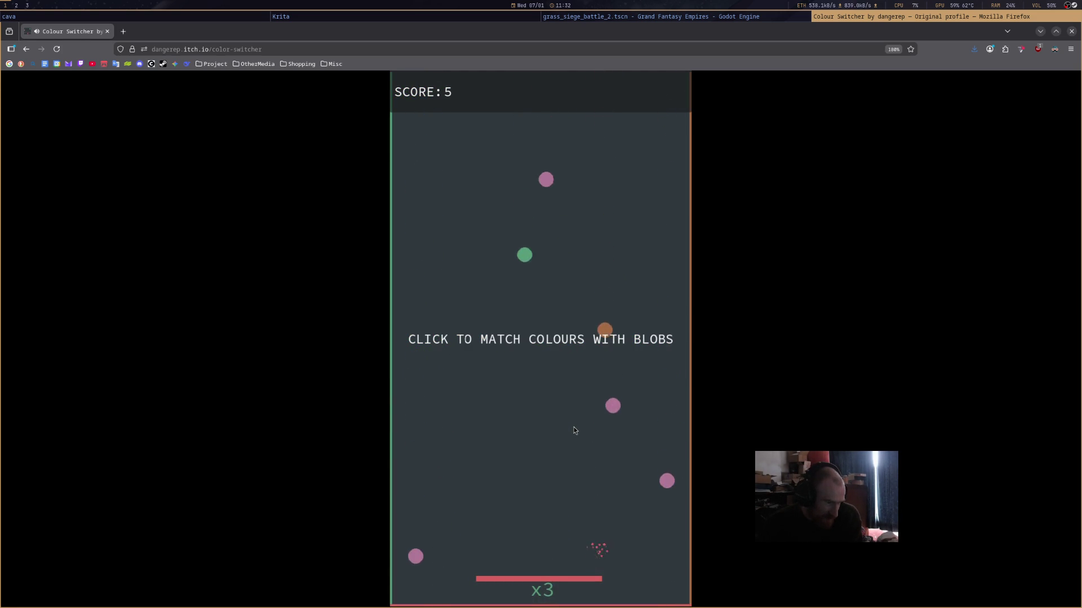
Cycle the bar to orange, ending at 9 points, then start a fresh round
{"action": "left_click", "coordinate": [574, 430]}
{"action": "left_click", "coordinate": [575, 431]}
{"action": "left_click", "coordinate": [574, 430]}
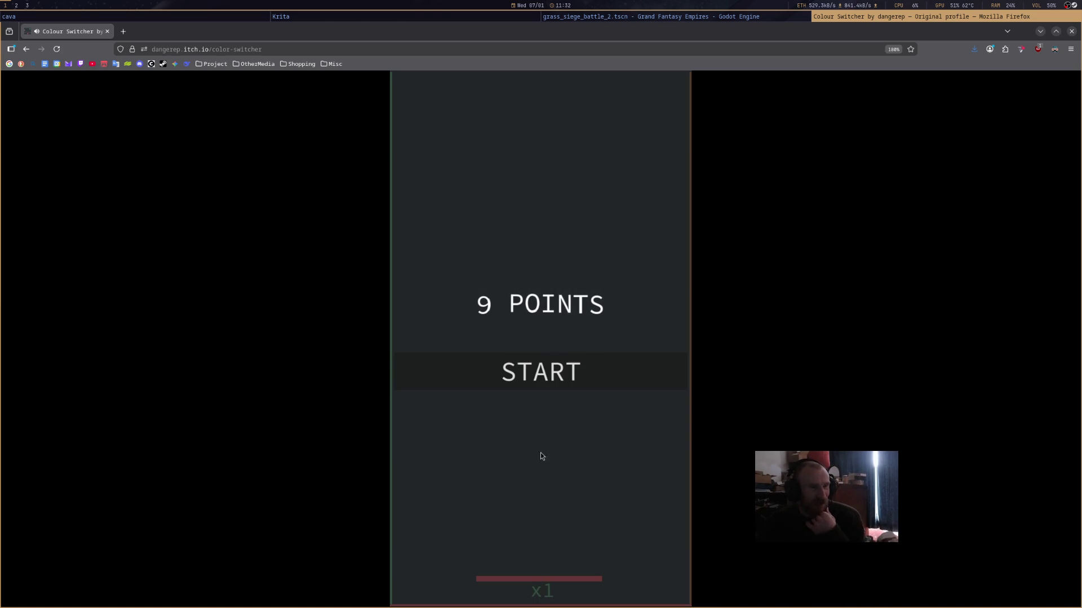
{"action": "left_click", "coordinate": [543, 386]}
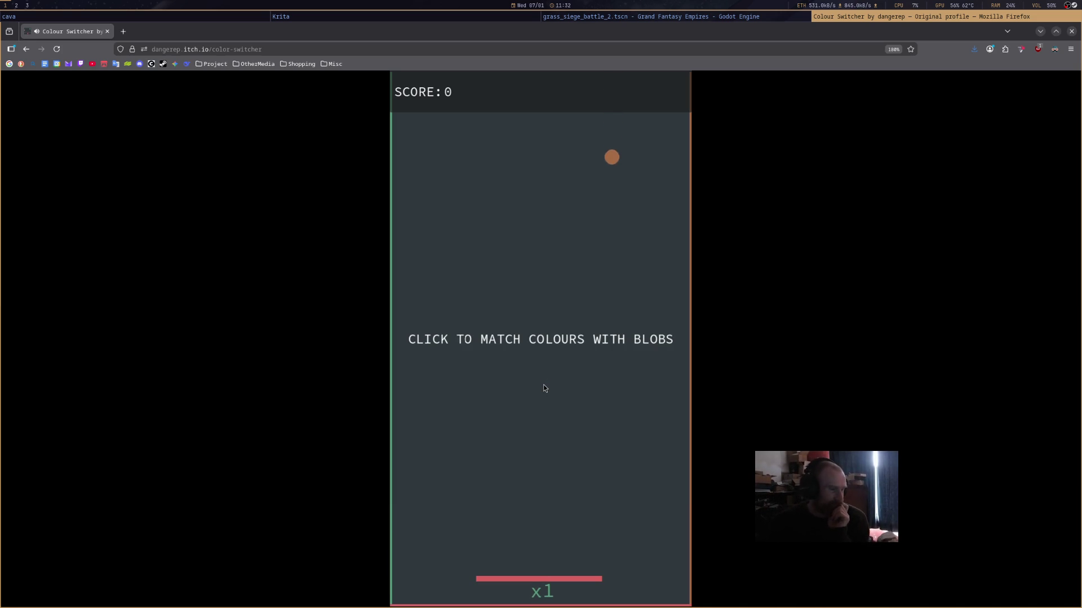
Match the orange and green blobs, then restart after the round ends
{"action": "left_click", "coordinate": [544, 389]}
{"action": "left_click", "coordinate": [544, 389]}
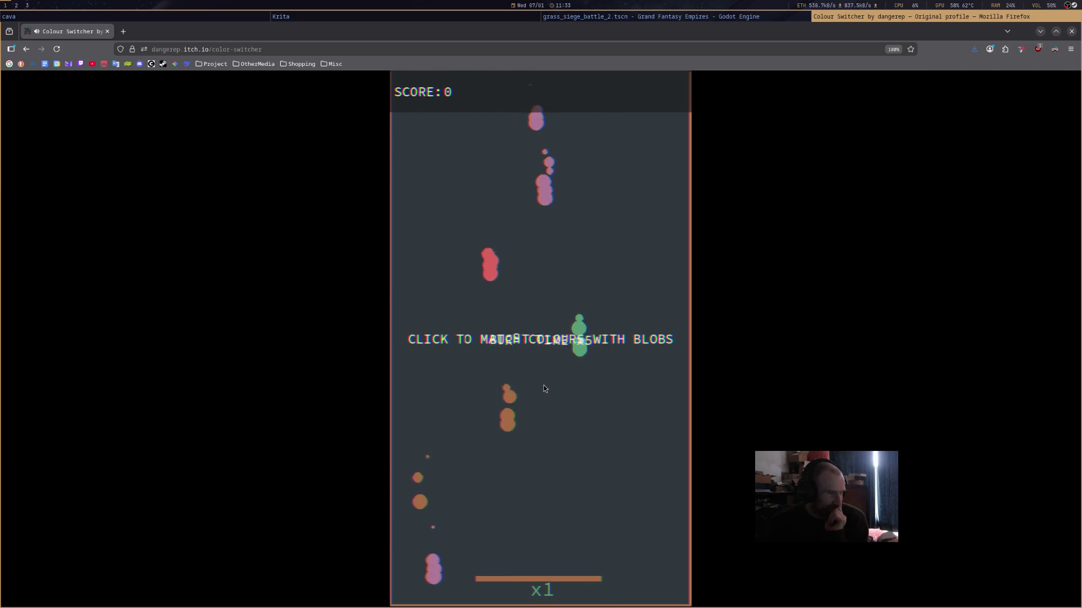
{"action": "left_click", "coordinate": [543, 384]}
{"action": "left_click", "coordinate": [543, 384]}
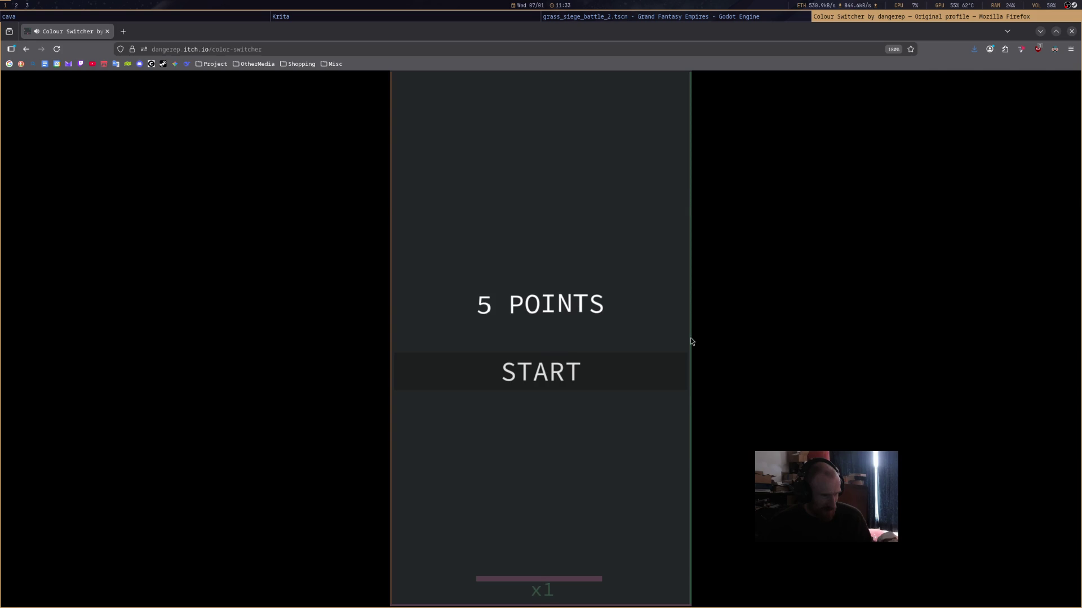
{"action": "left_click", "coordinate": [596, 370]}
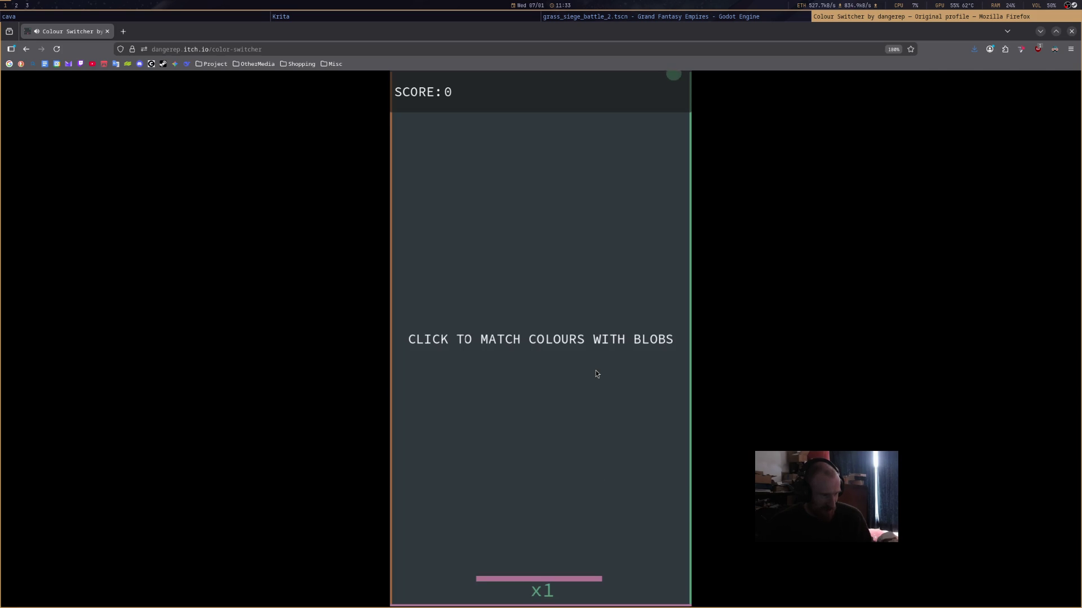
Play one more round matching landing blobs, restart, then close the game's Firefox window
{"action": "left_click", "coordinate": [575, 473]}
{"action": "left_click", "coordinate": [574, 474]}
{"action": "left_click", "coordinate": [574, 474]}
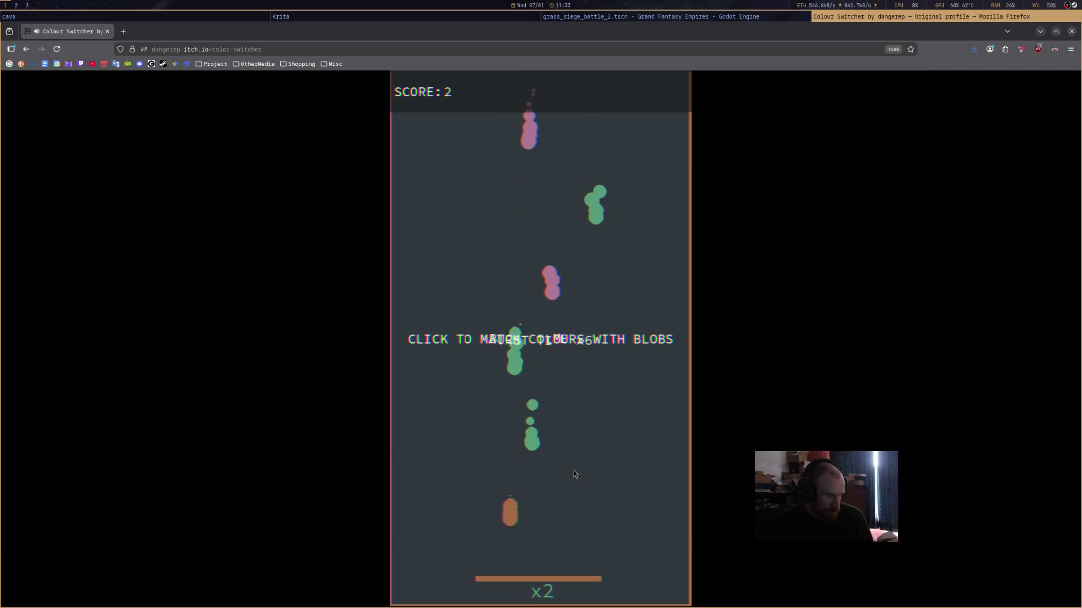
{"action": "left_click", "coordinate": [574, 471]}
{"action": "left_click", "coordinate": [574, 471]}
{"action": "left_click", "coordinate": [573, 471]}
{"action": "left_click", "coordinate": [556, 387]}
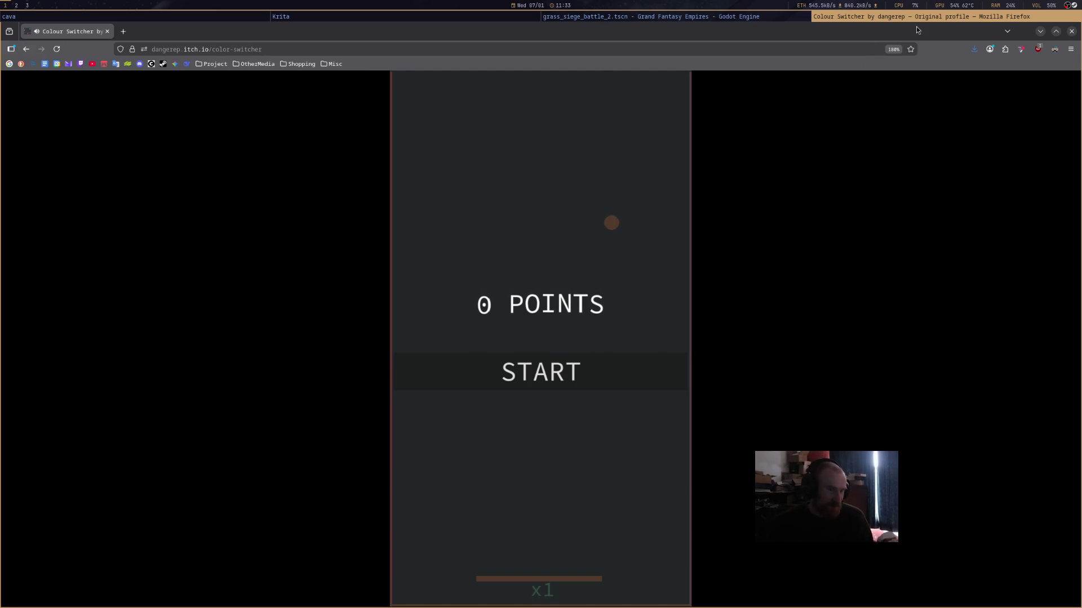
{"action": "key", "text": "ctrl+w"}
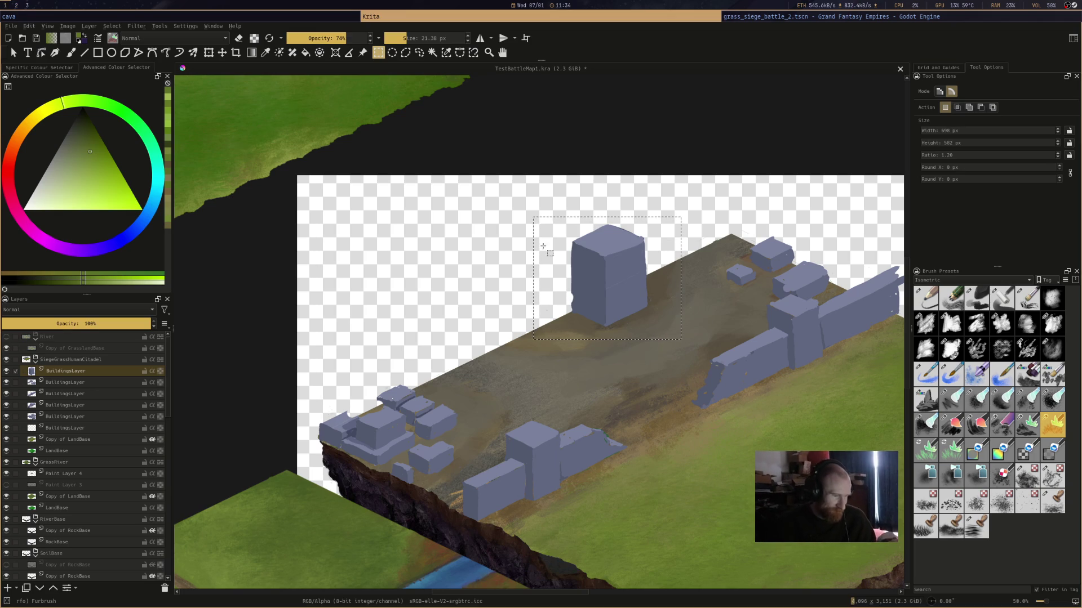
{"action": "scroll", "coordinate": [693, 332], "scroll_direction": "up", "scroll_amount": 3}
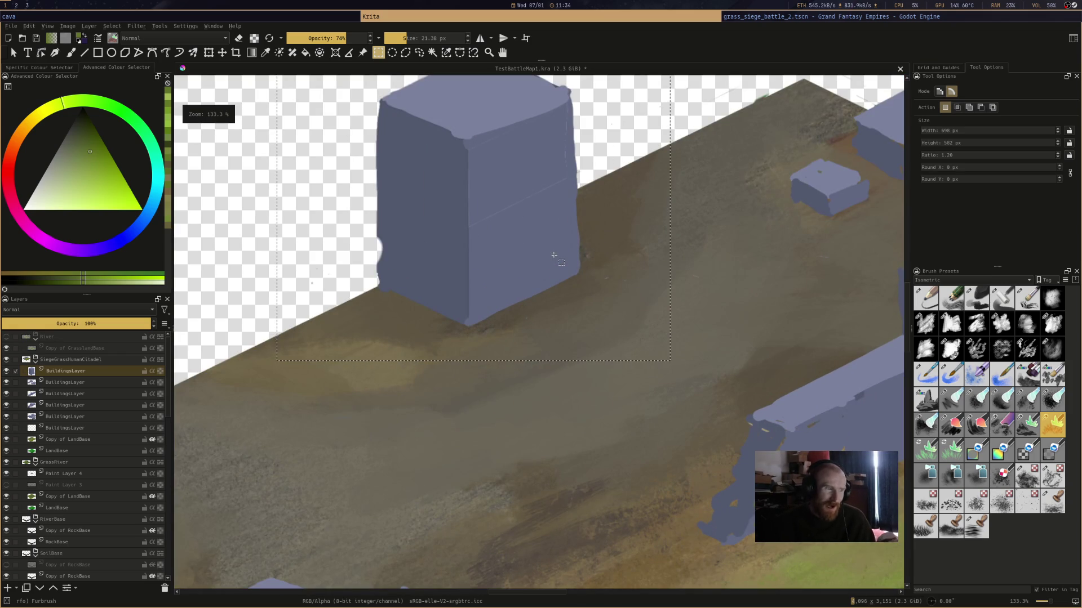
{"action": "scroll", "coordinate": [617, 336], "scroll_direction": "down", "scroll_amount": 1}
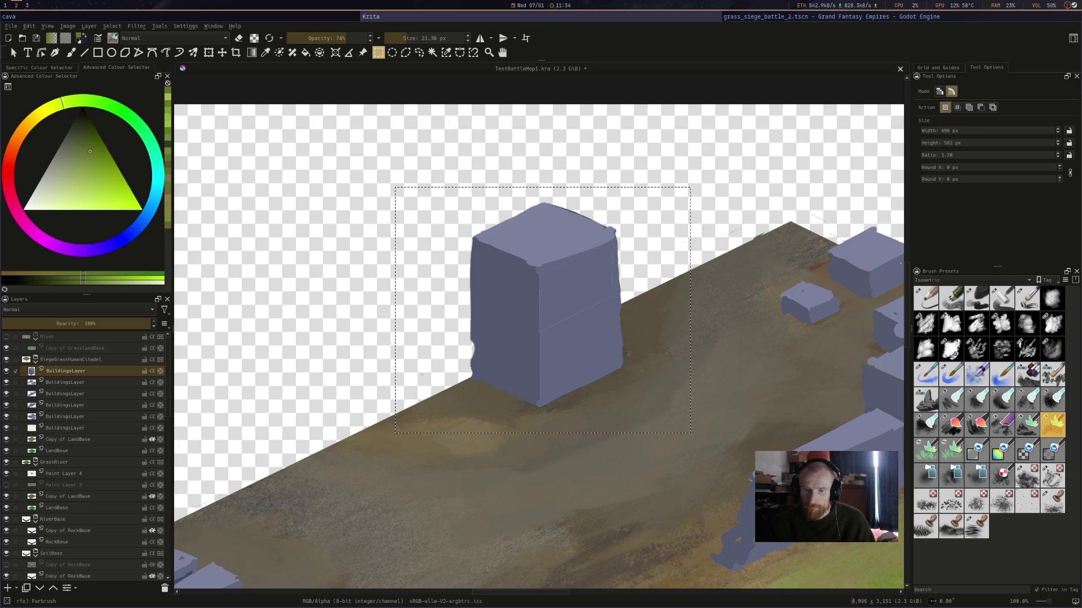
{"action": "key", "text": "super+2"}
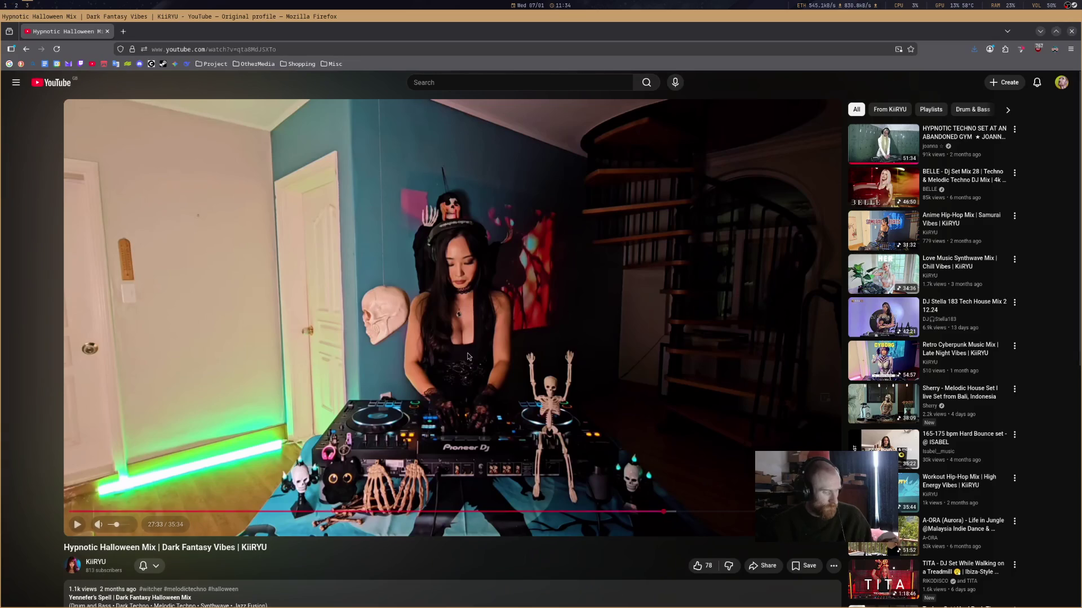
Resume the Hypnotic Halloween Mix video and switch back to Krita
{"action": "left_click", "coordinate": [562, 389]}
{"action": "key", "text": "super+2"}
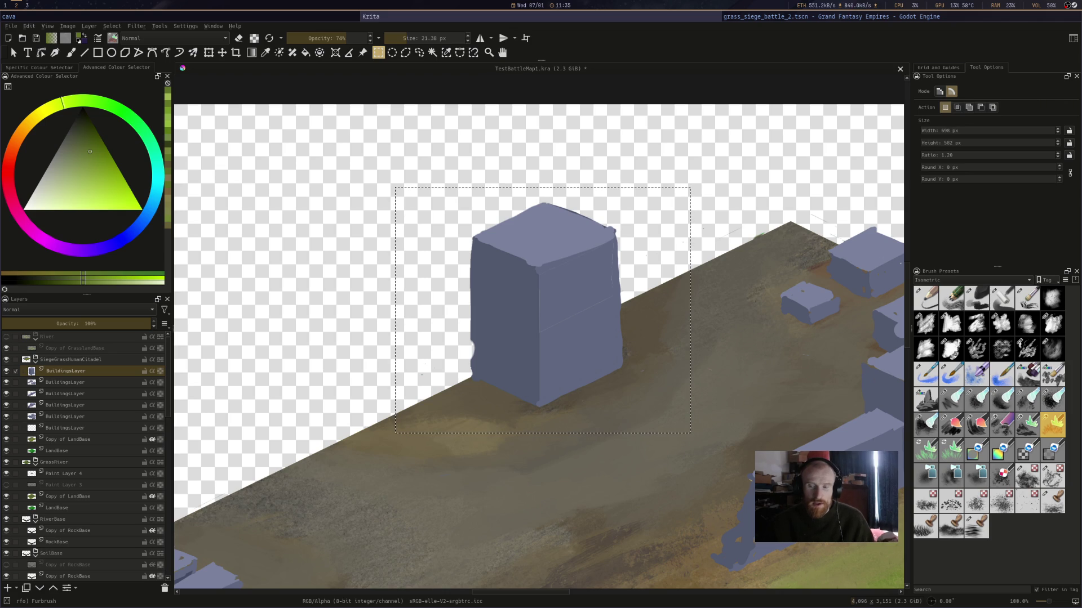
Pan the battle map to centre the tall tower block, then open the Edit menu and move toward File
{"action": "scroll", "coordinate": [606, 305], "scroll_direction": "down", "scroll_amount": 4}
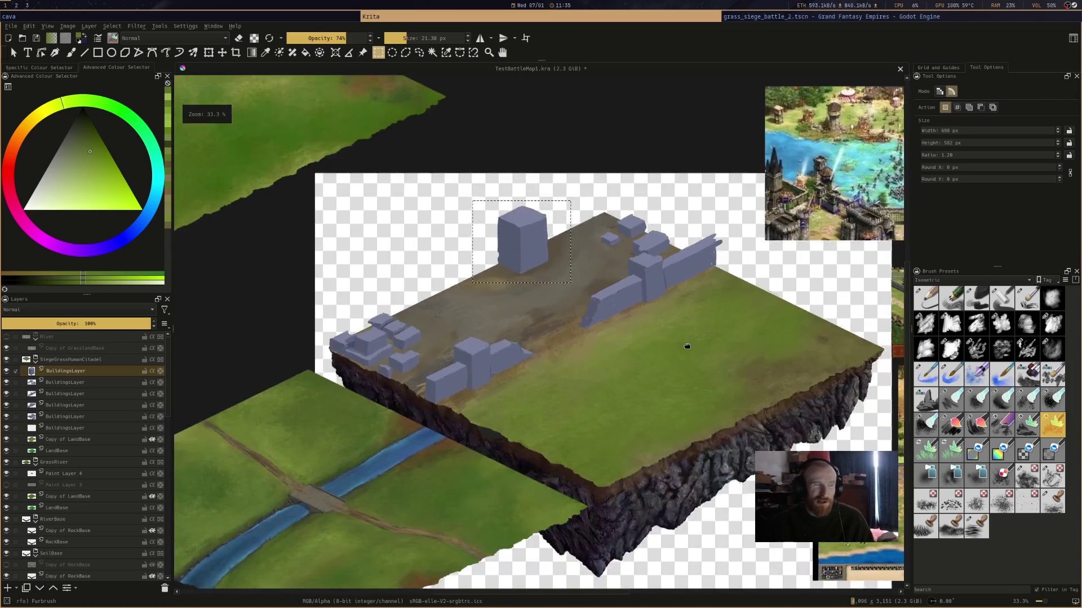
{"action": "scroll", "coordinate": [666, 311], "scroll_direction": "up", "scroll_amount": 2}
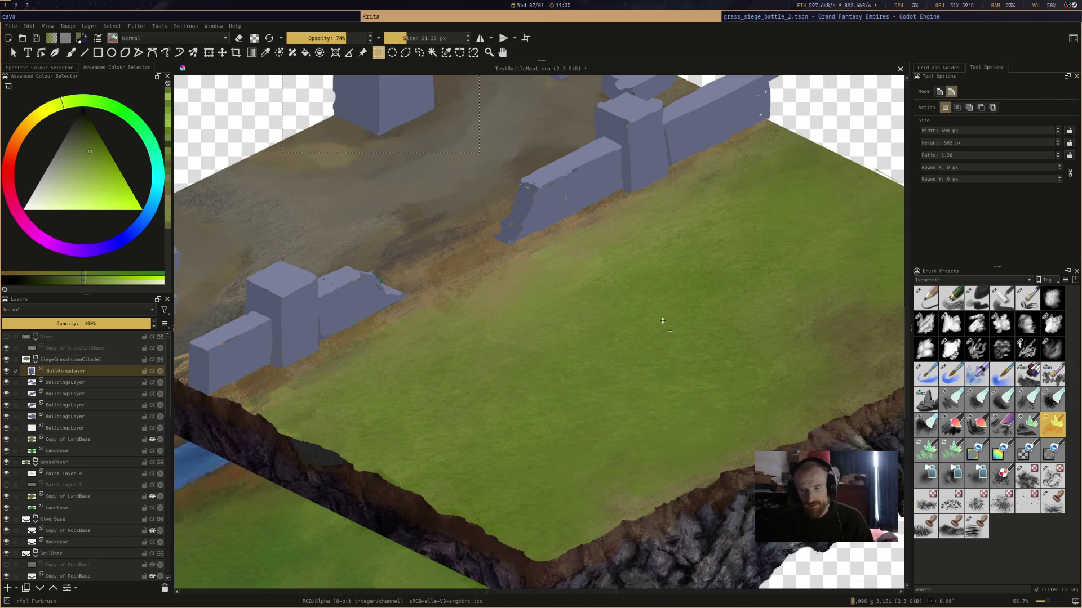
{"action": "scroll", "coordinate": [673, 318], "scroll_direction": "down", "scroll_amount": 1}
{"action": "scroll", "coordinate": [671, 322], "scroll_direction": "up", "scroll_amount": 1}
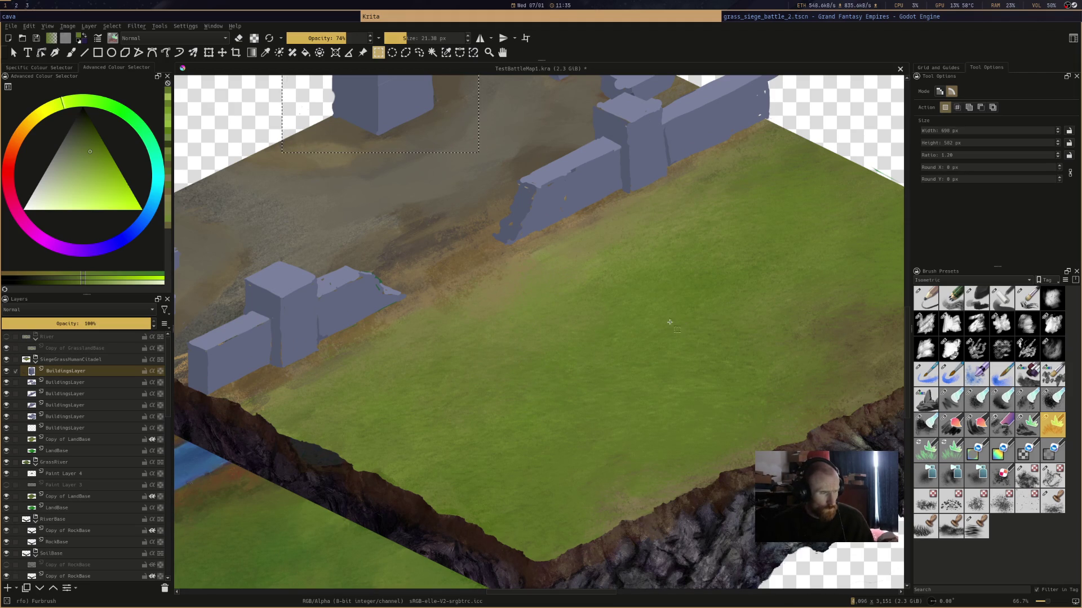
{"action": "left_click_drag", "start_coordinate": [579, 319], "coordinate": [586, 262]}
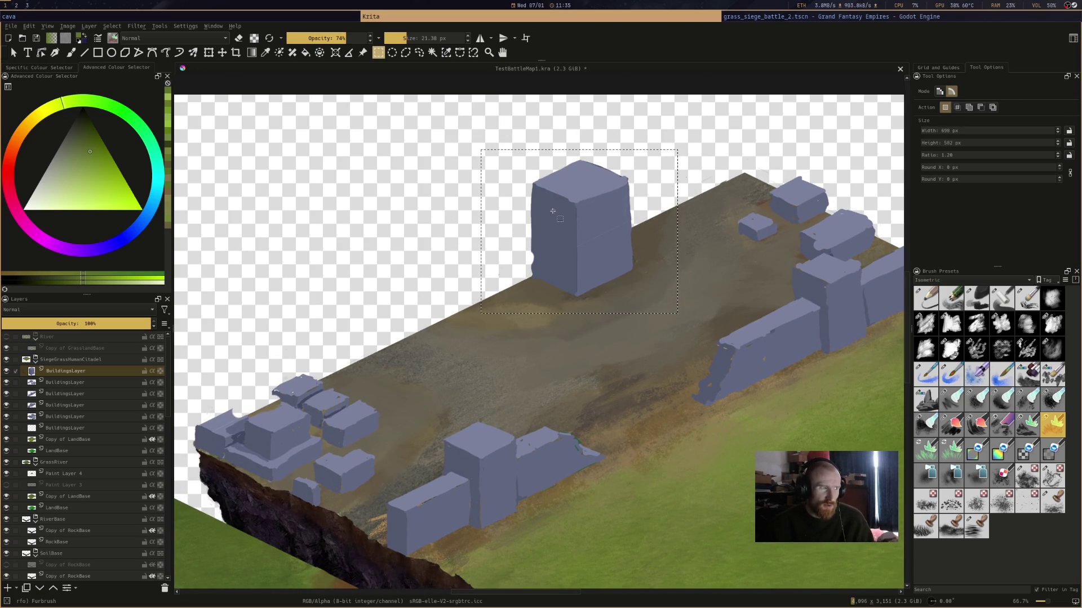
{"action": "left_click", "coordinate": [26, 26]}
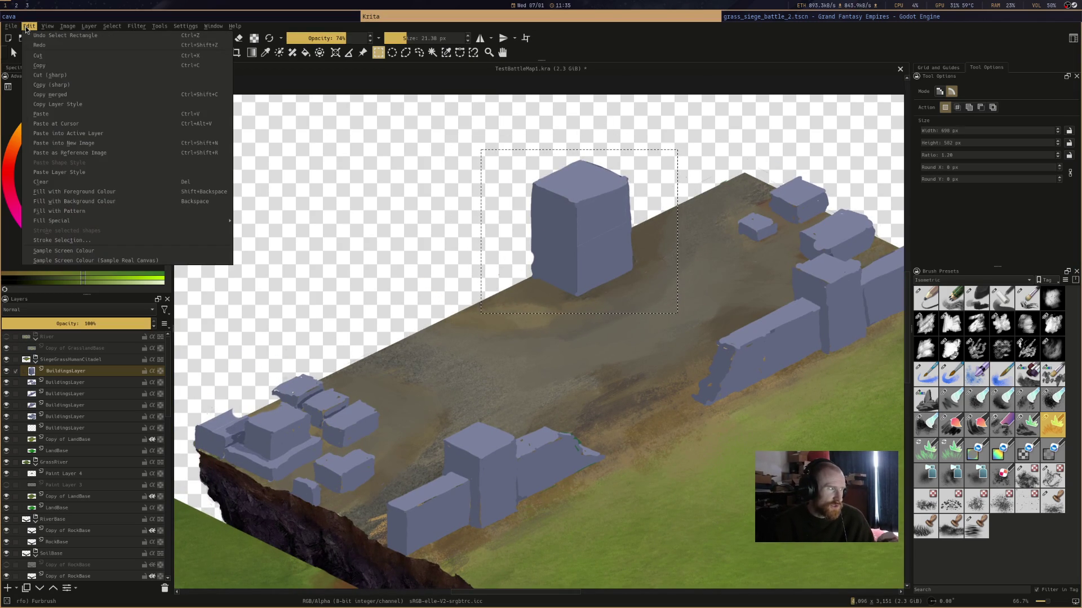
{"action": "mouse_move", "coordinate": [11, 26]}
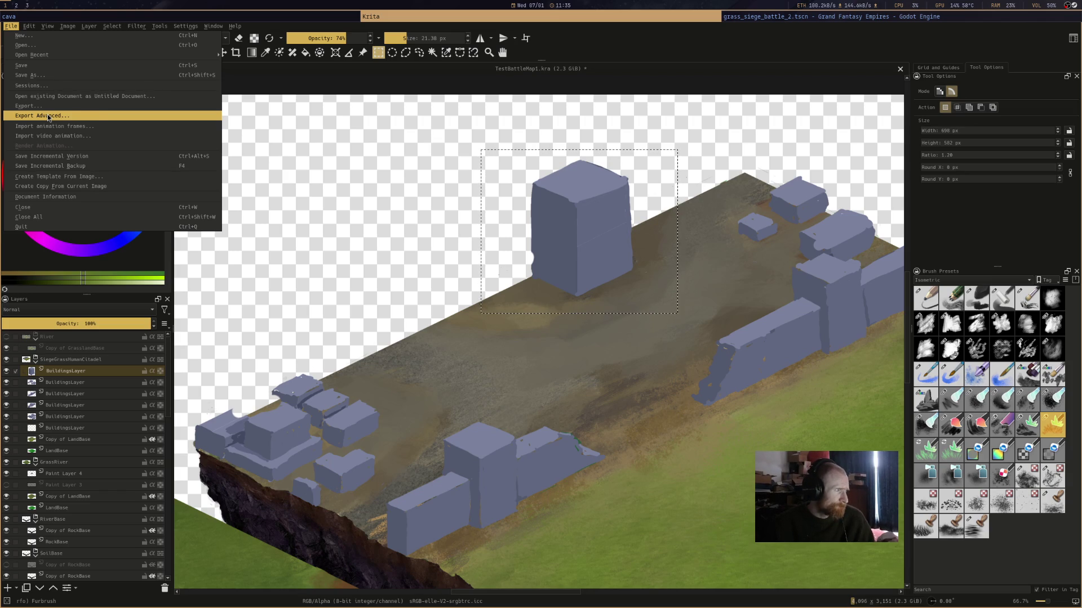
{"action": "left_click", "coordinate": [48, 116]}
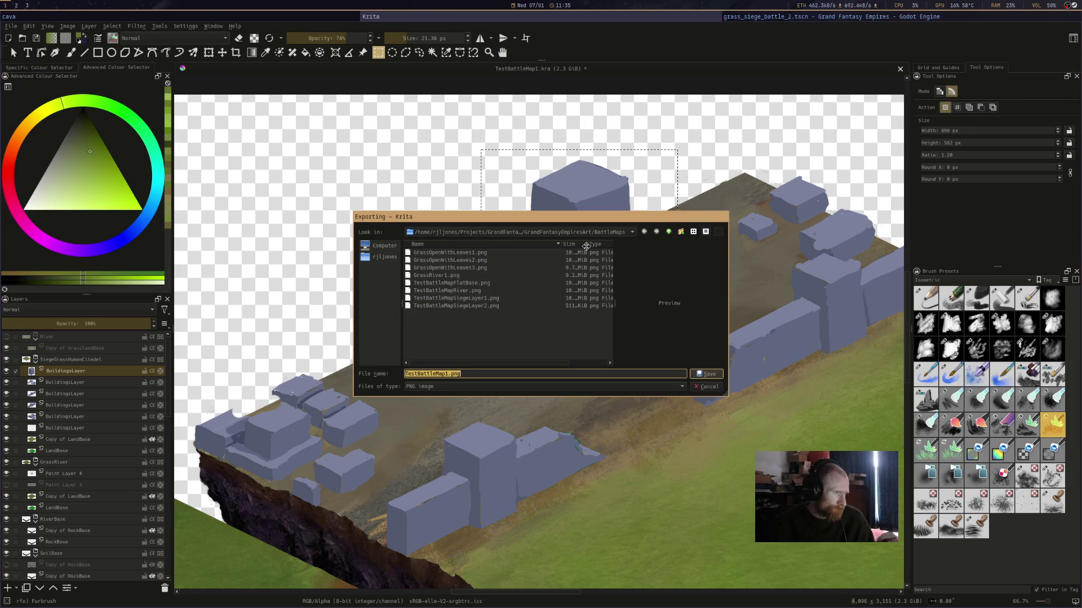
{"action": "key", "text": "Escape"}
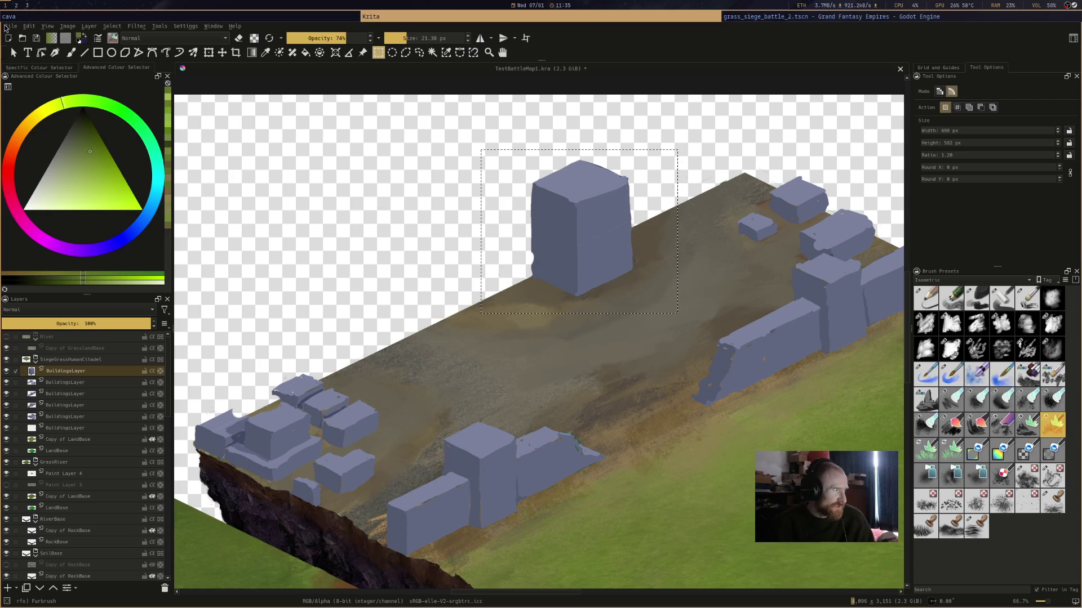
{"action": "left_click", "coordinate": [11, 26]}
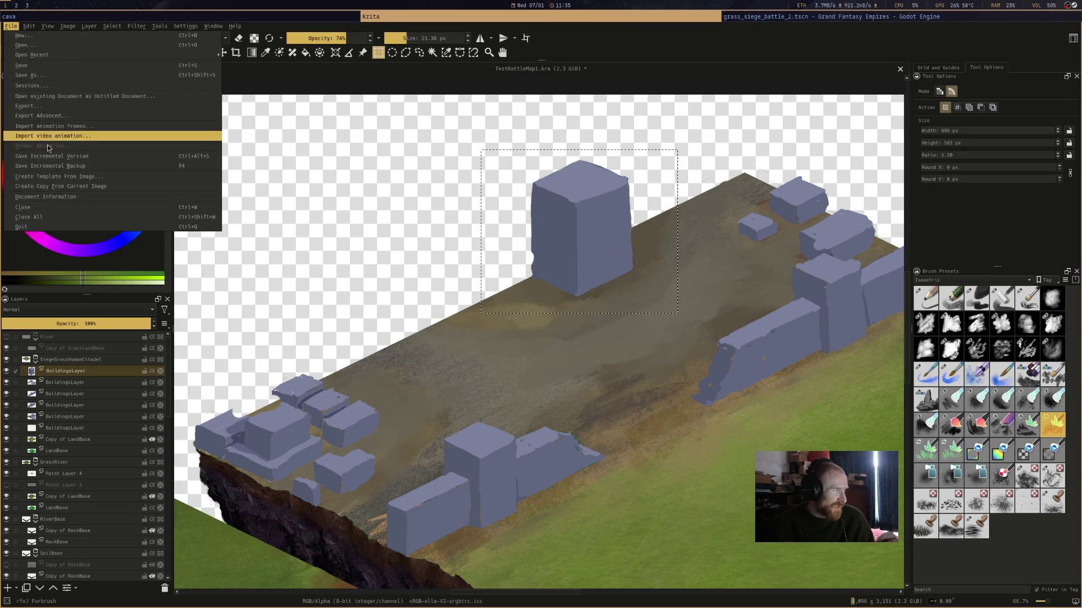
{"action": "left_click", "coordinate": [60, 108]}
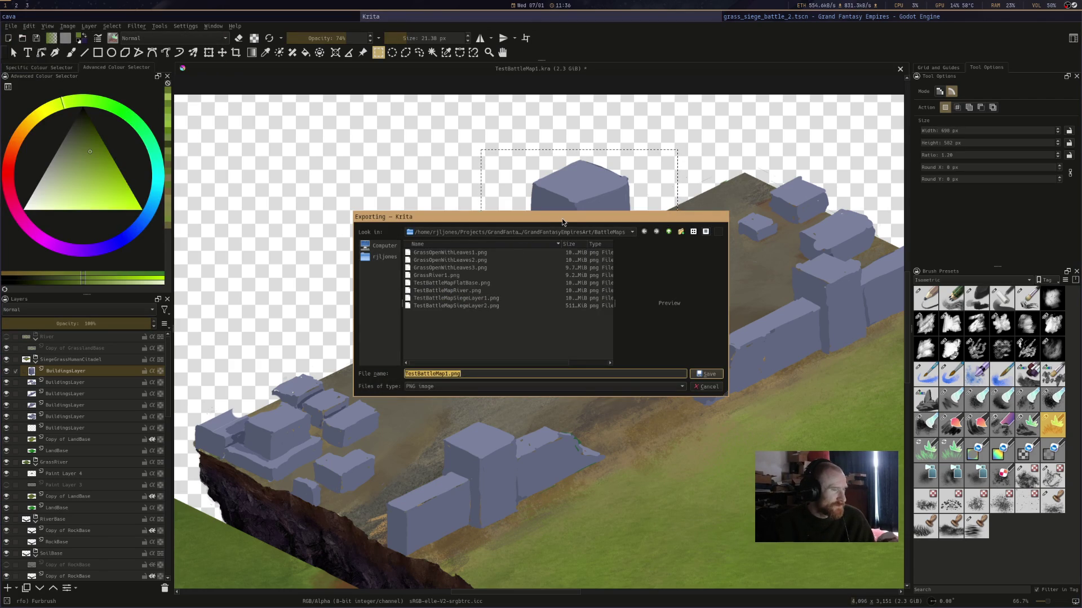
{"action": "key", "text": "Return"}
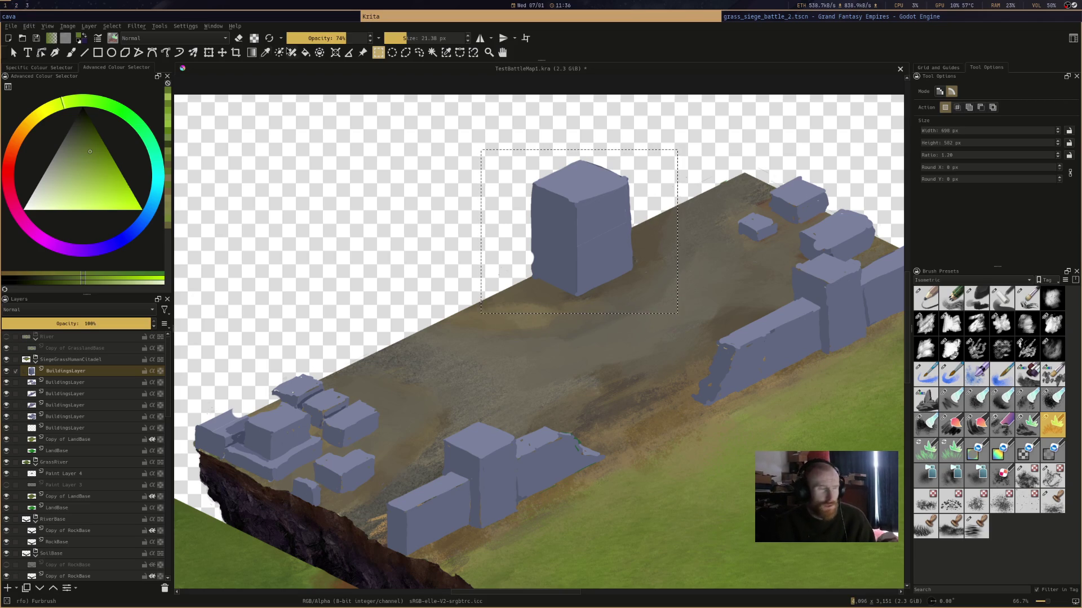
{"action": "left_click", "coordinate": [111, 26]}
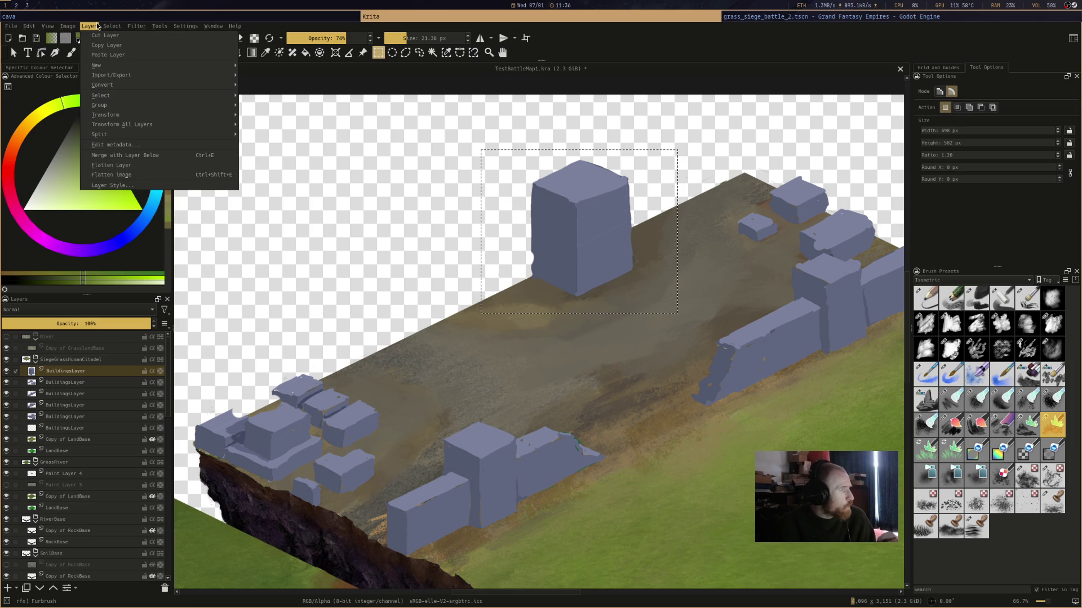
Choose Layer > Import/Export > Save Layer/Mask and set the file type to PNG
{"action": "mouse_move", "coordinate": [115, 80]}
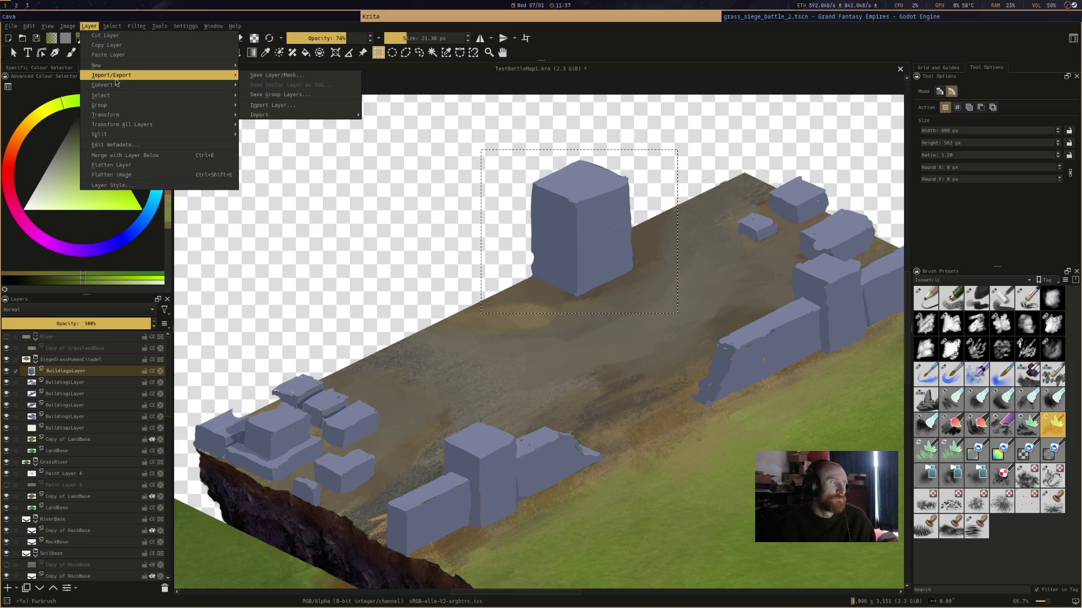
{"action": "left_click", "coordinate": [265, 77]}
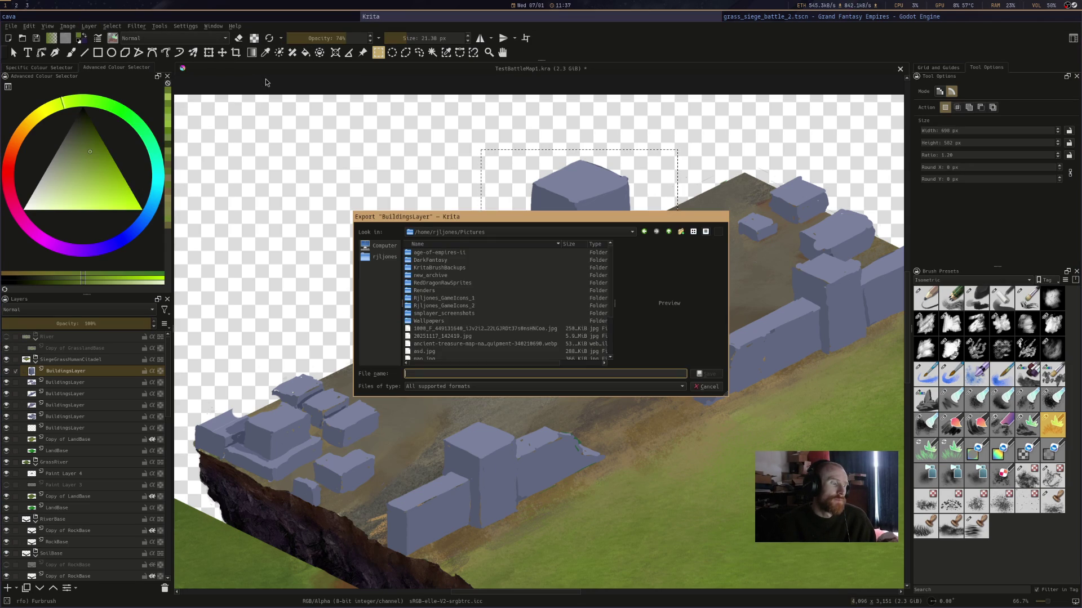
{"action": "left_click", "coordinate": [680, 388]}
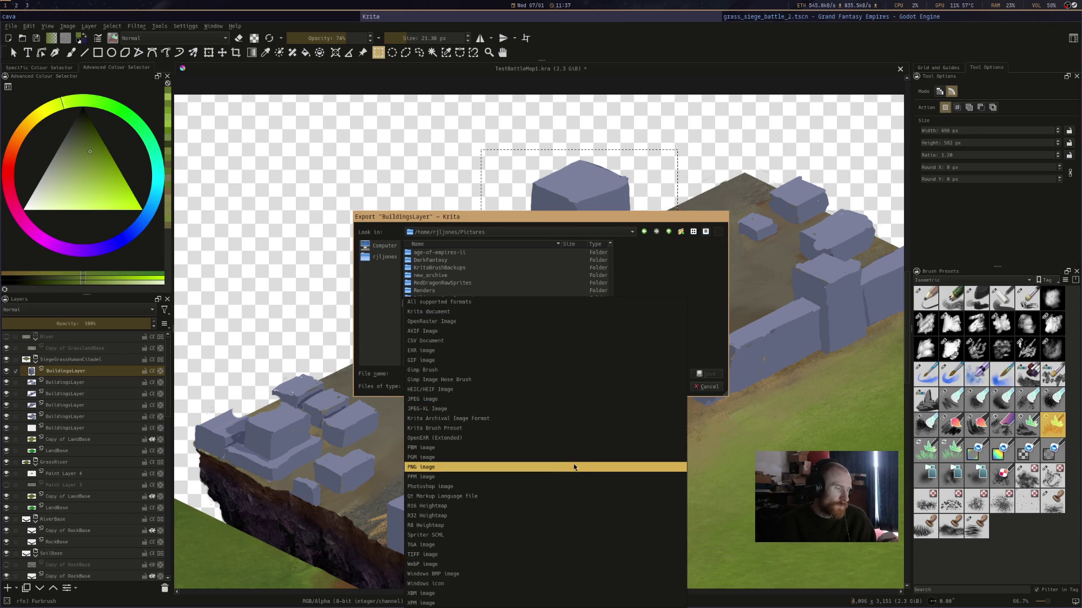
{"action": "left_click", "coordinate": [574, 466]}
Name the export 'test_siege_build…', accept the PNG options, and select the second BuildingsLayer
{"action": "left_click", "coordinate": [435, 373]}
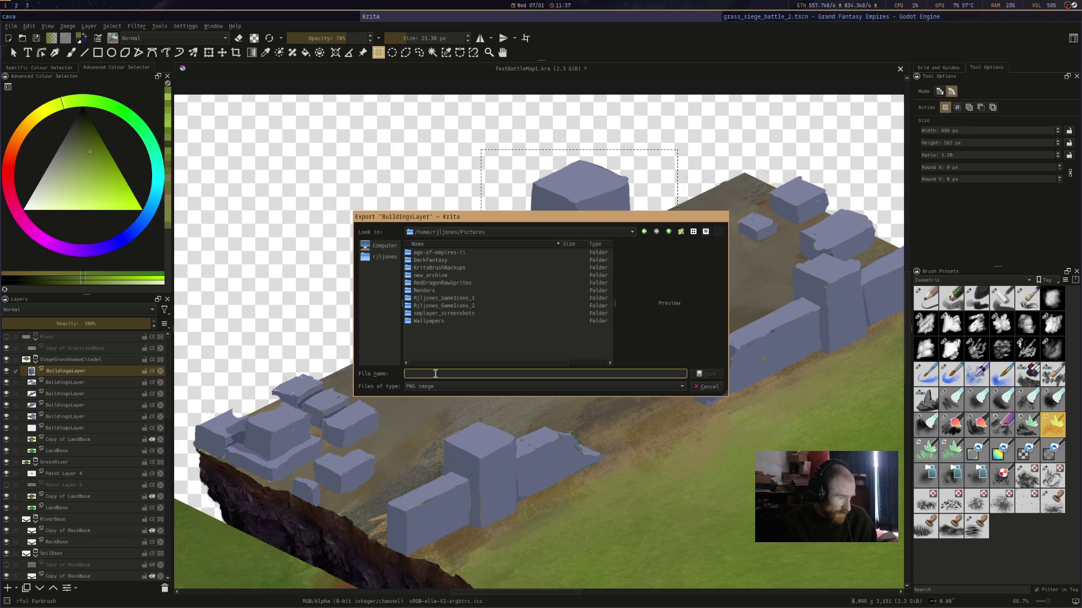
{"action": "type", "text": "test_siege_building_1"}
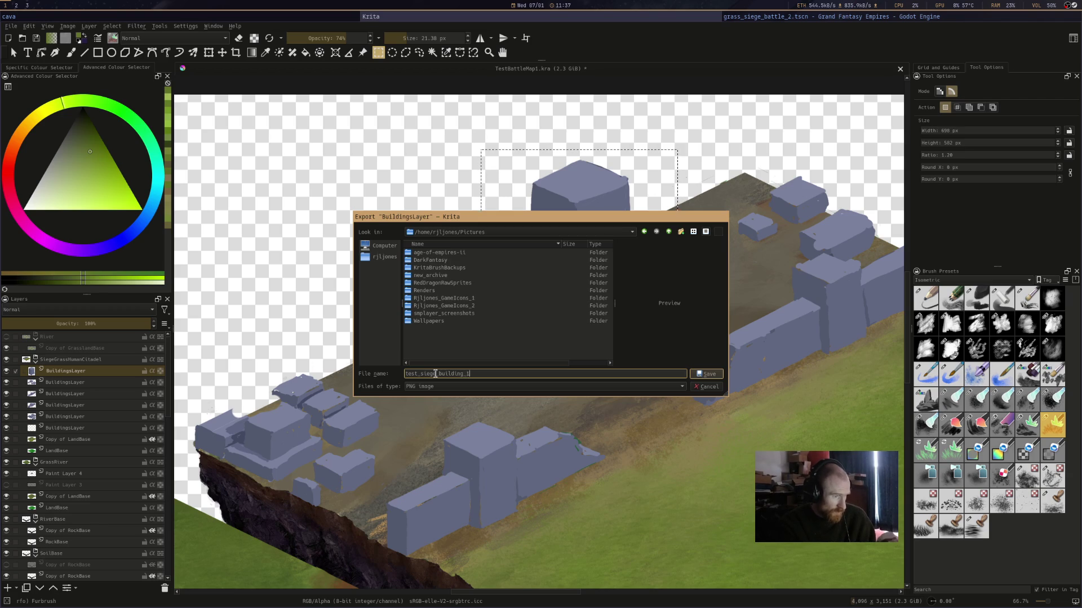
{"action": "key", "text": "Return"}
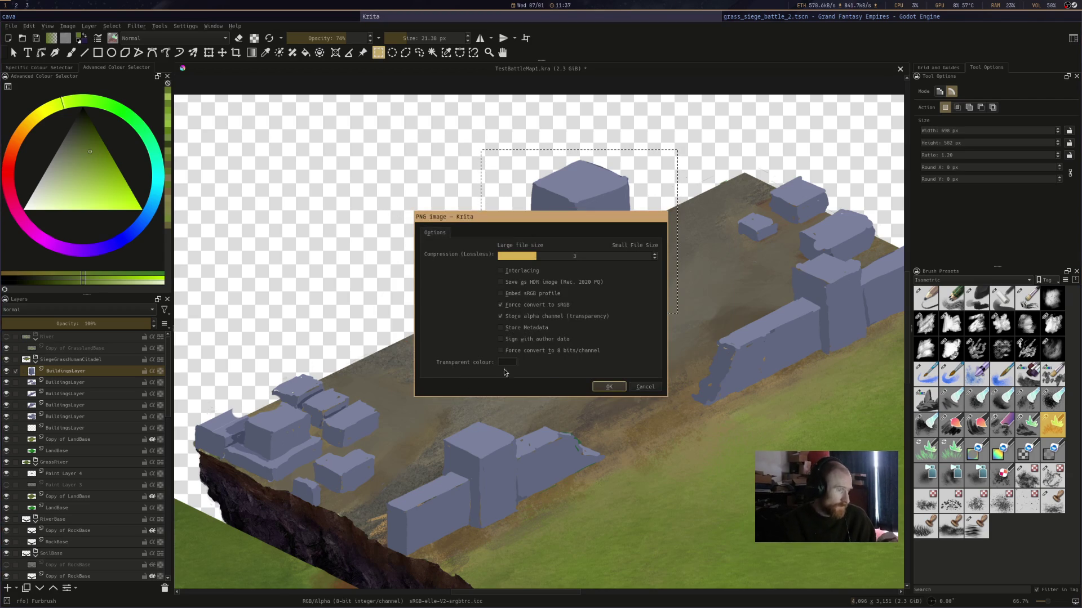
{"action": "left_click", "coordinate": [622, 394]}
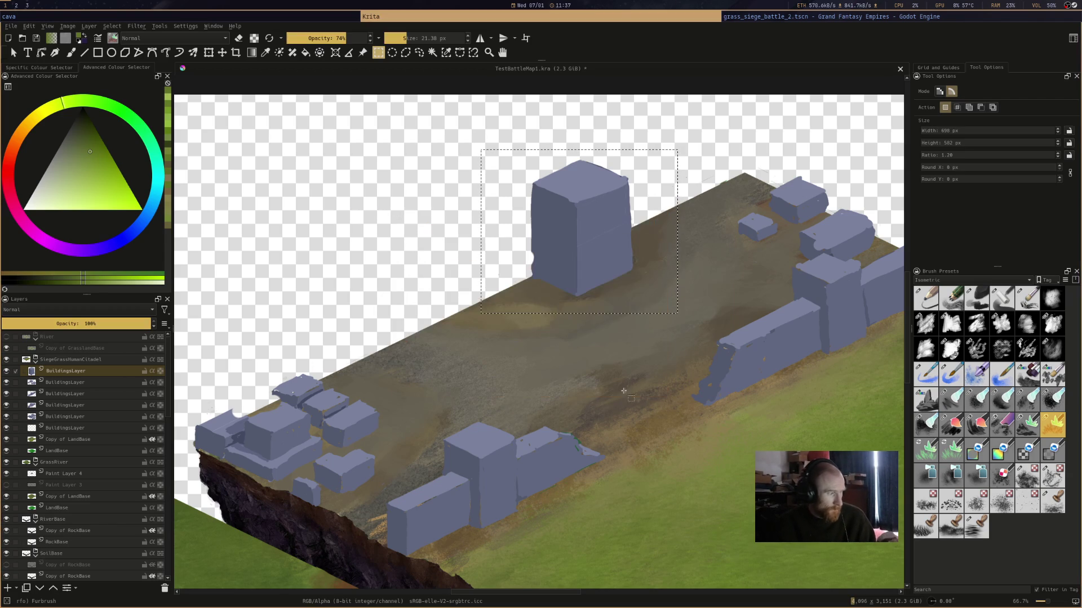
{"action": "left_click", "coordinate": [110, 384]}
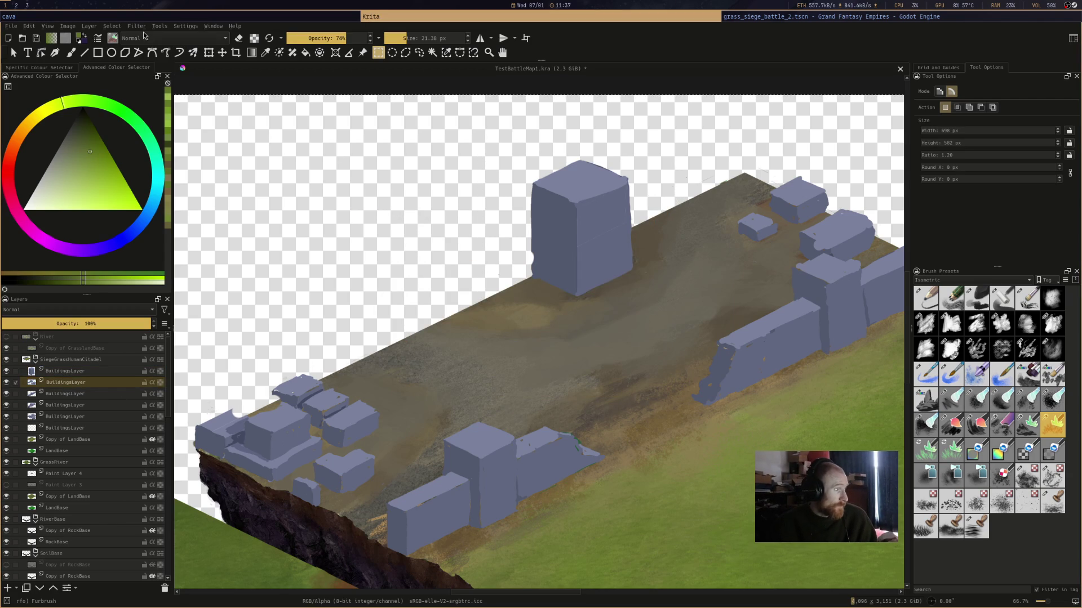
Select the top BuildingsLayer and choose Layer > Import/Export > Save Layer/Mask
{"action": "mouse_move", "coordinate": [594, 272]}
{"action": "left_mouse_down"}
{"action": "mouse_move", "coordinate": [541, 265]}
{"action": "mouse_move", "coordinate": [598, 276]}
{"action": "left_mouse_up"}
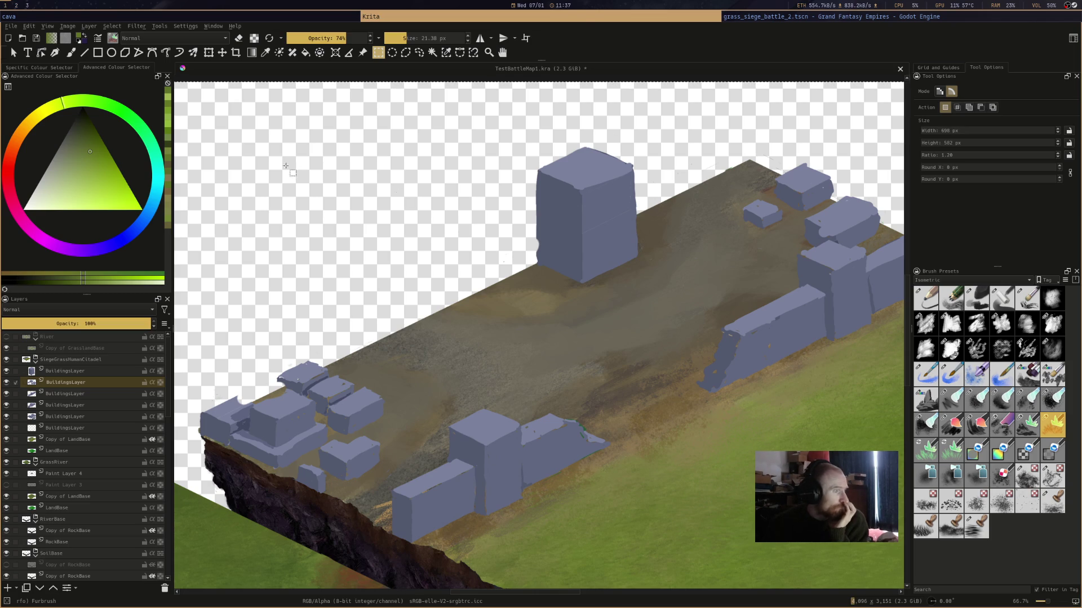
{"action": "left_click", "coordinate": [65, 371]}
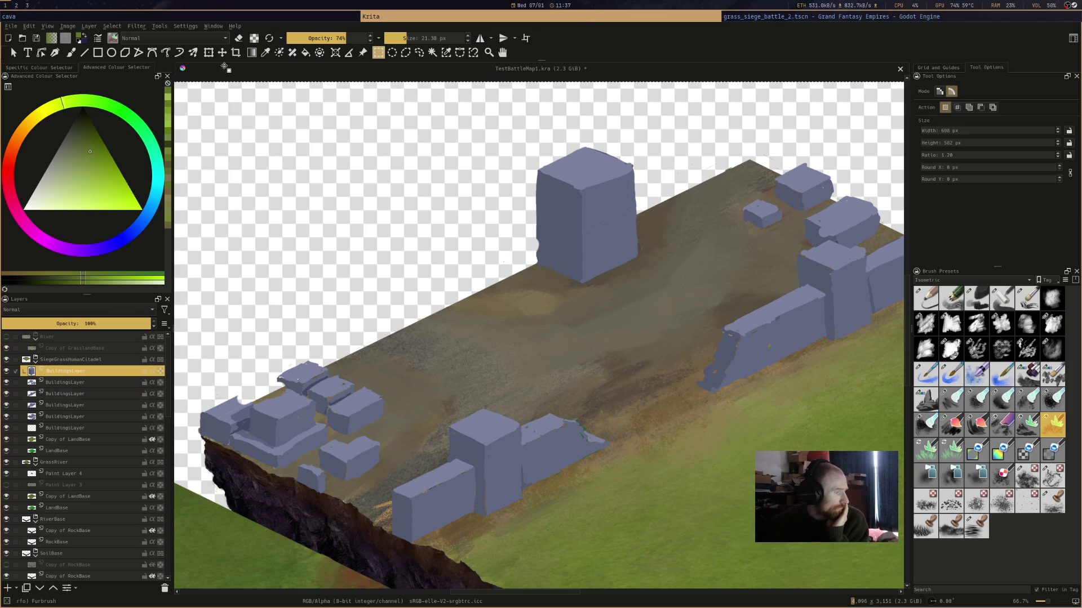
{"action": "left_click", "coordinate": [87, 27]}
{"action": "mouse_move", "coordinate": [127, 76]}
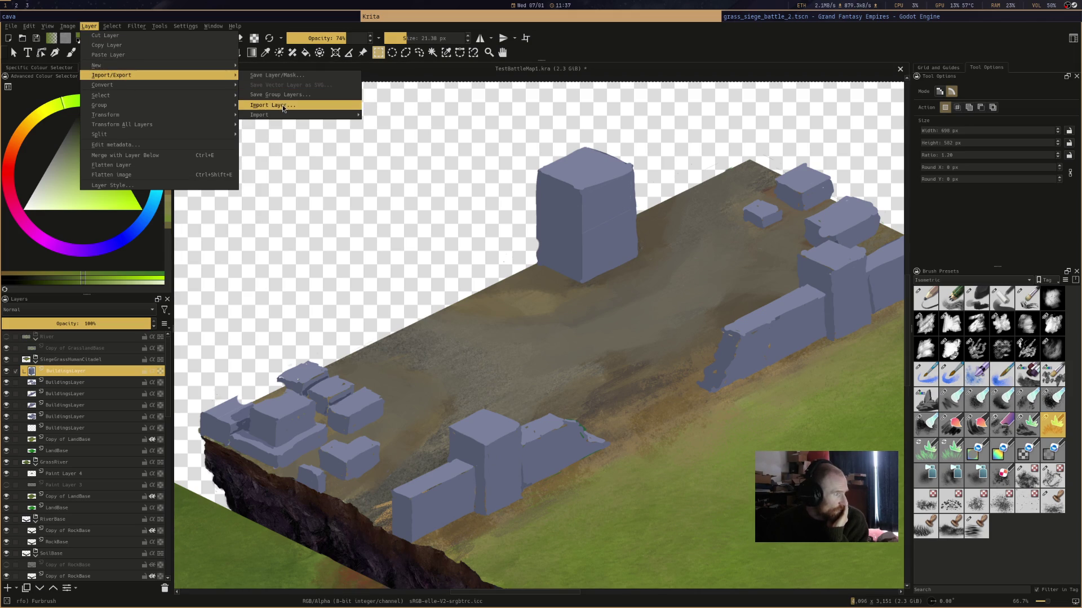
{"action": "left_click", "coordinate": [290, 77]}
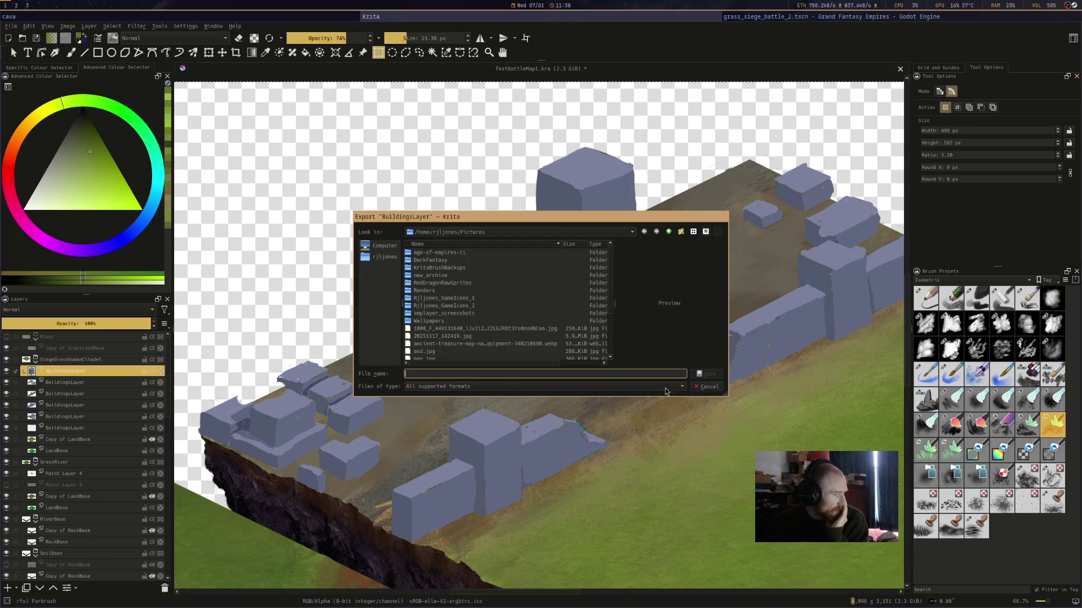
Cancel the BuildingsLayer export and open the File menu
{"action": "left_click", "coordinate": [707, 386]}
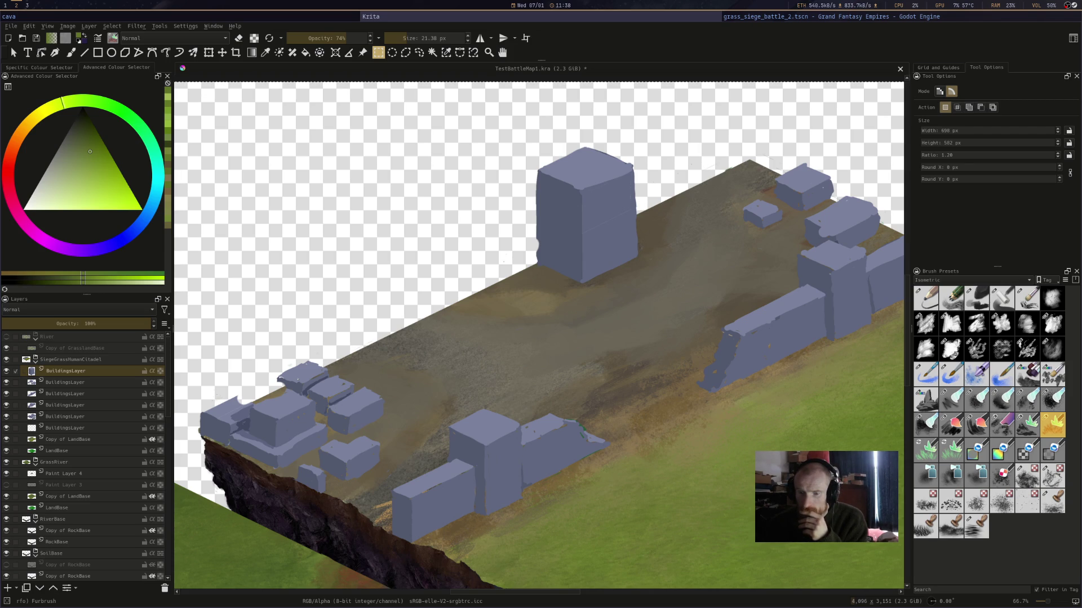
{"action": "left_click", "coordinate": [10, 27]}
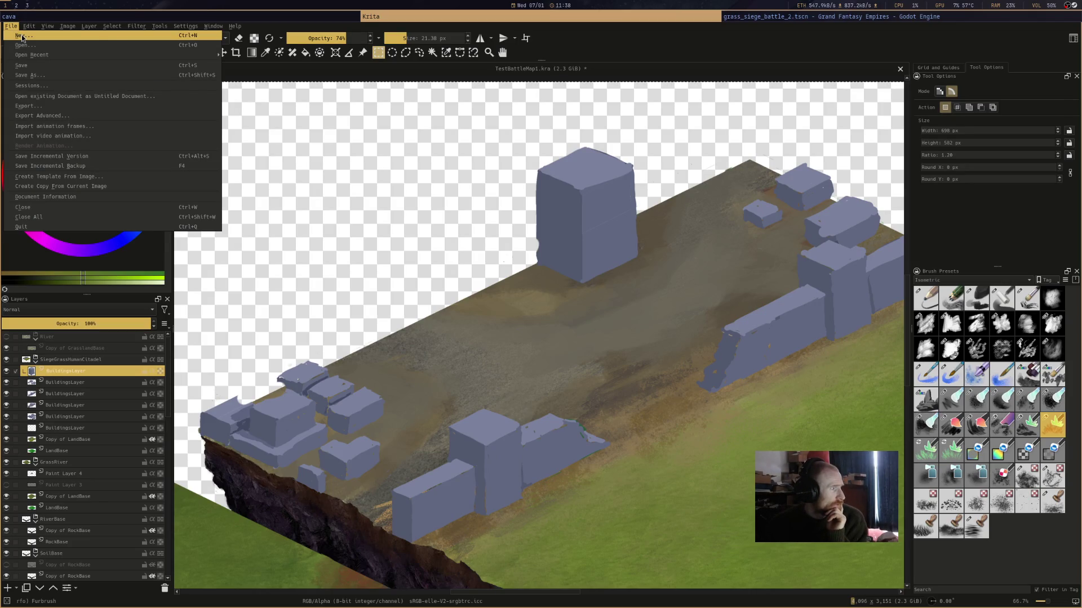
Create a new 422 × 506 document from the copied tower block on the clipboard
{"action": "left_click", "coordinate": [22, 36]}
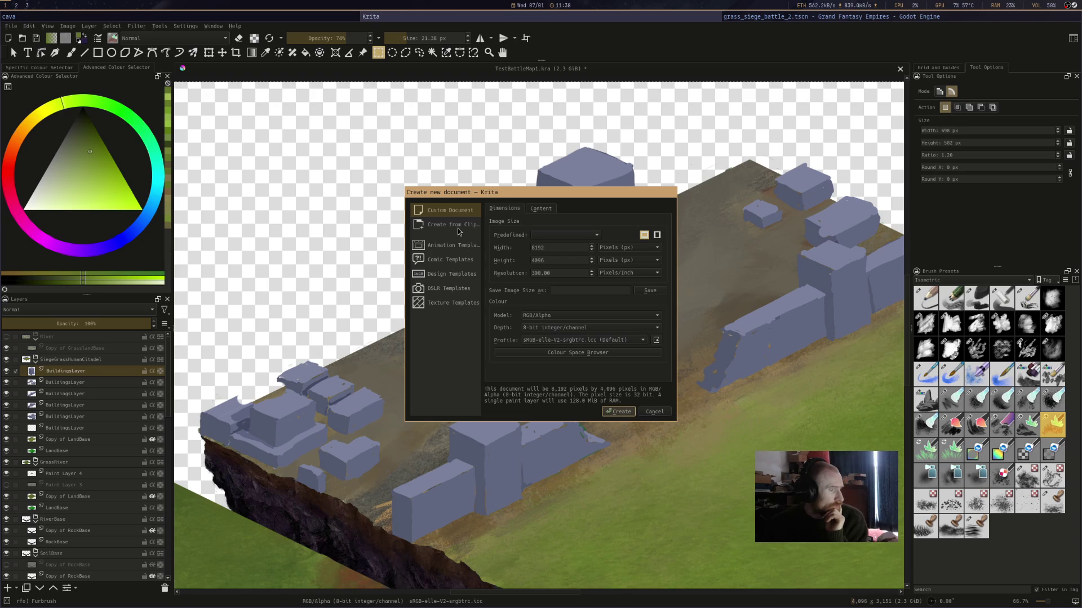
{"action": "left_click", "coordinate": [423, 225]}
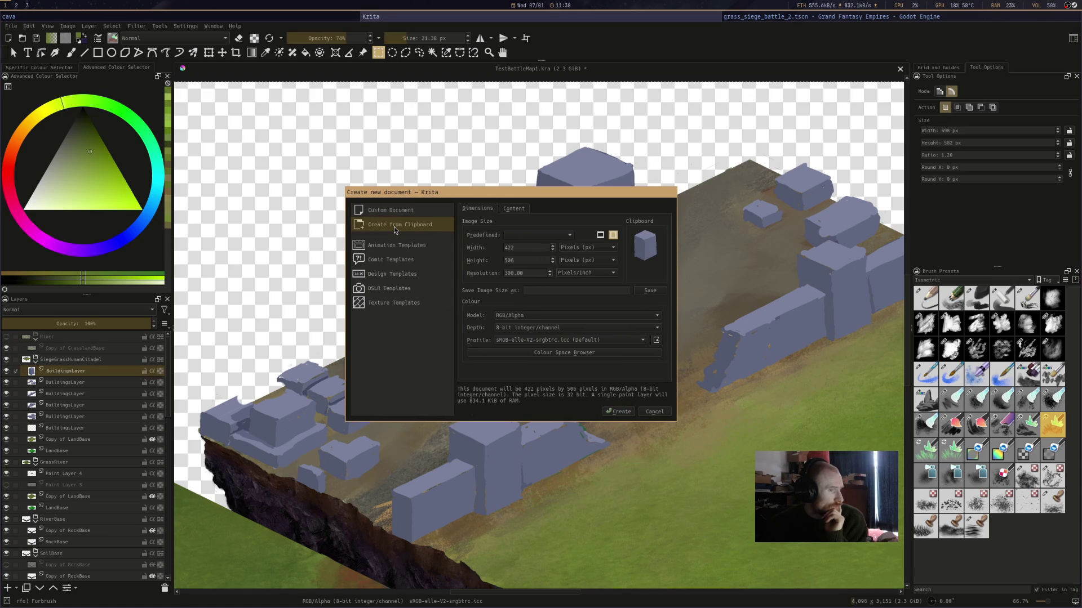
{"action": "left_click", "coordinate": [619, 412]}
{"action": "scroll", "coordinate": [629, 401], "scroll_direction": "down", "scroll_amount": 1}
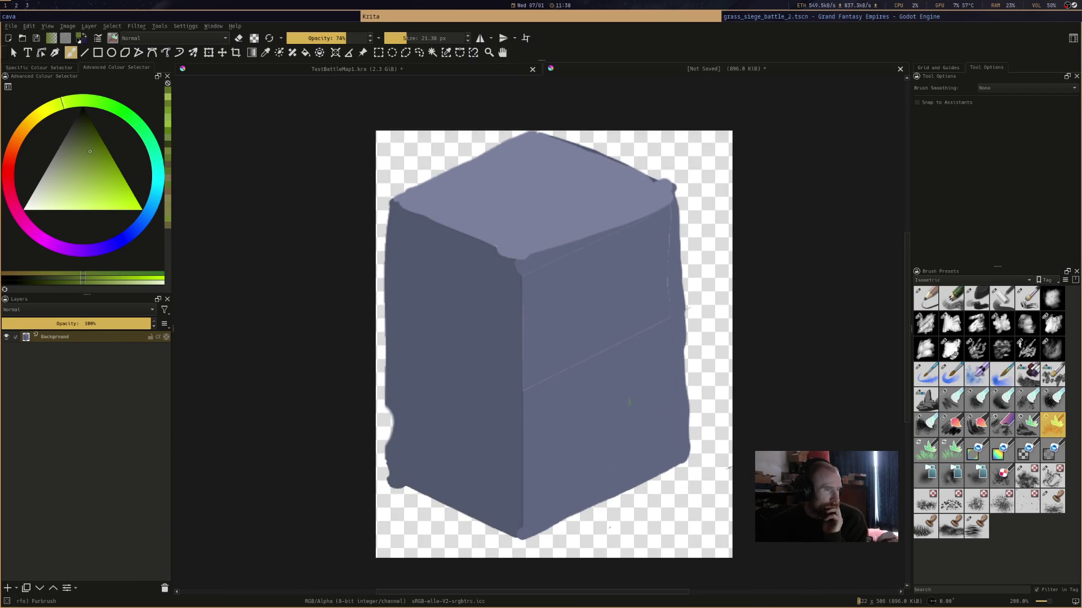
Export the new document as Test_Siege_building_1.png with default PNG options
{"action": "left_click", "coordinate": [11, 26]}
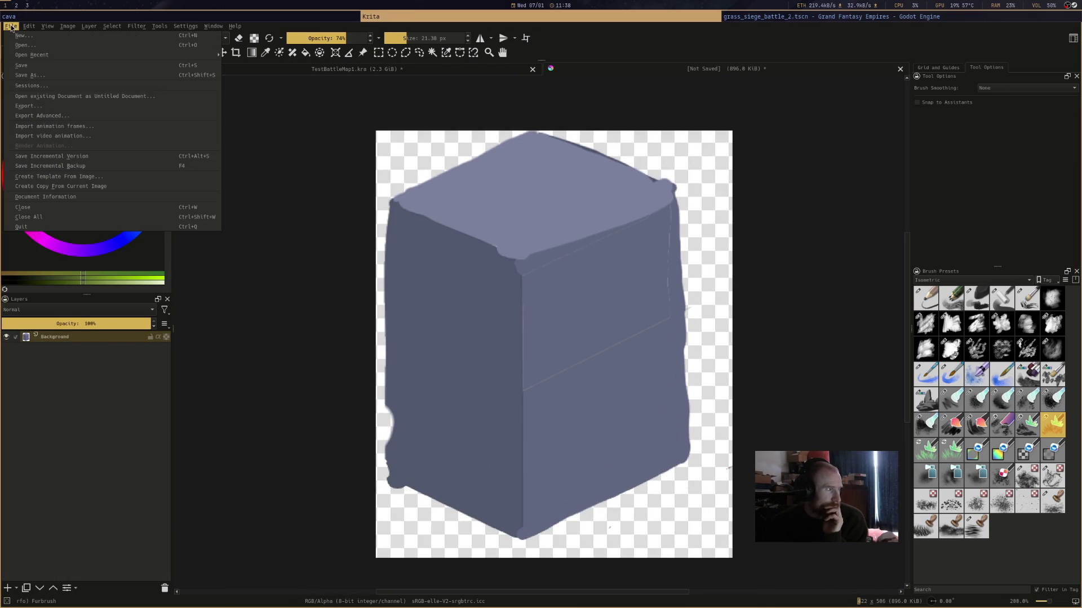
{"action": "left_click", "coordinate": [56, 109]}
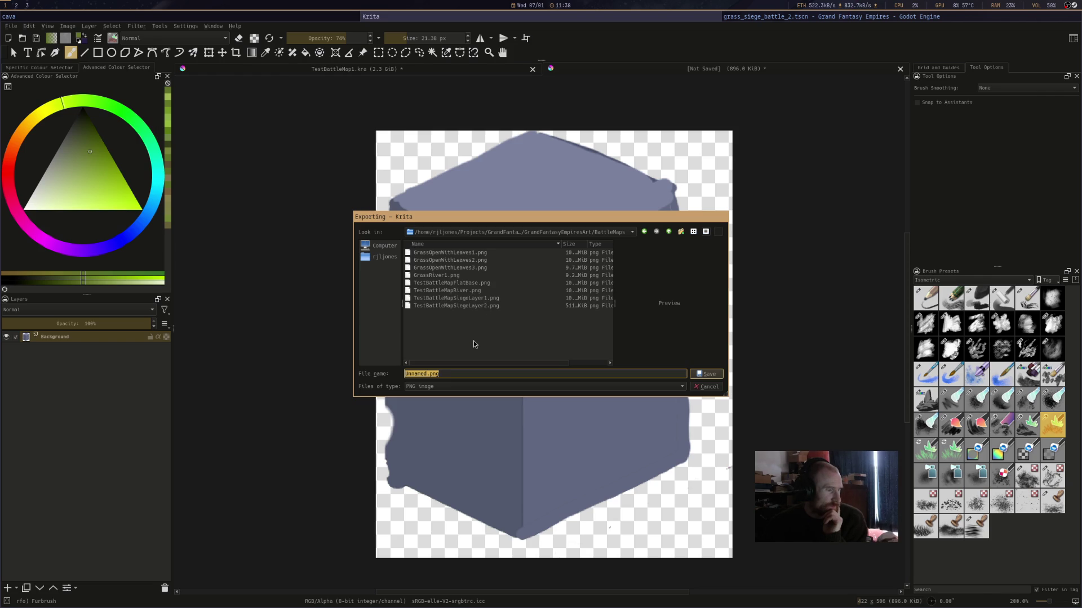
{"action": "type", "text": "Test"}
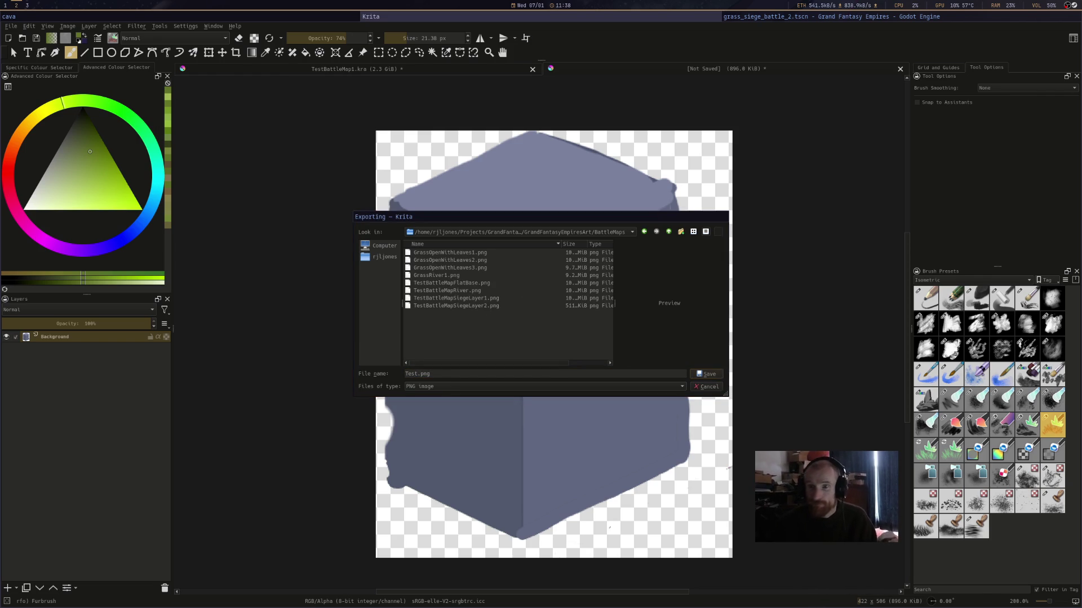
{"action": "left_click", "coordinate": [416, 374]}
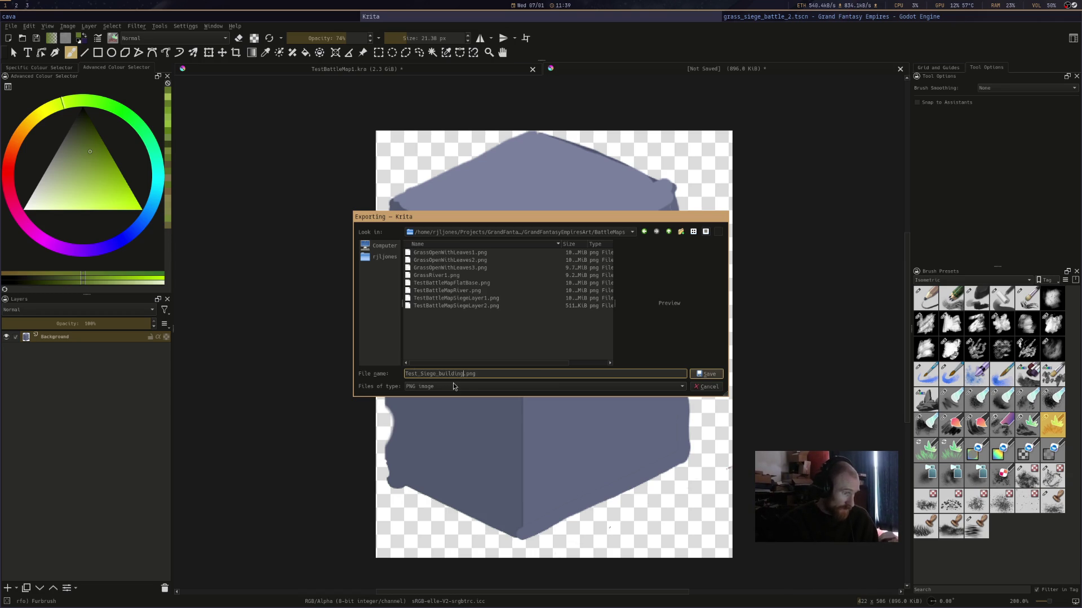
{"action": "key", "text": "Return"}
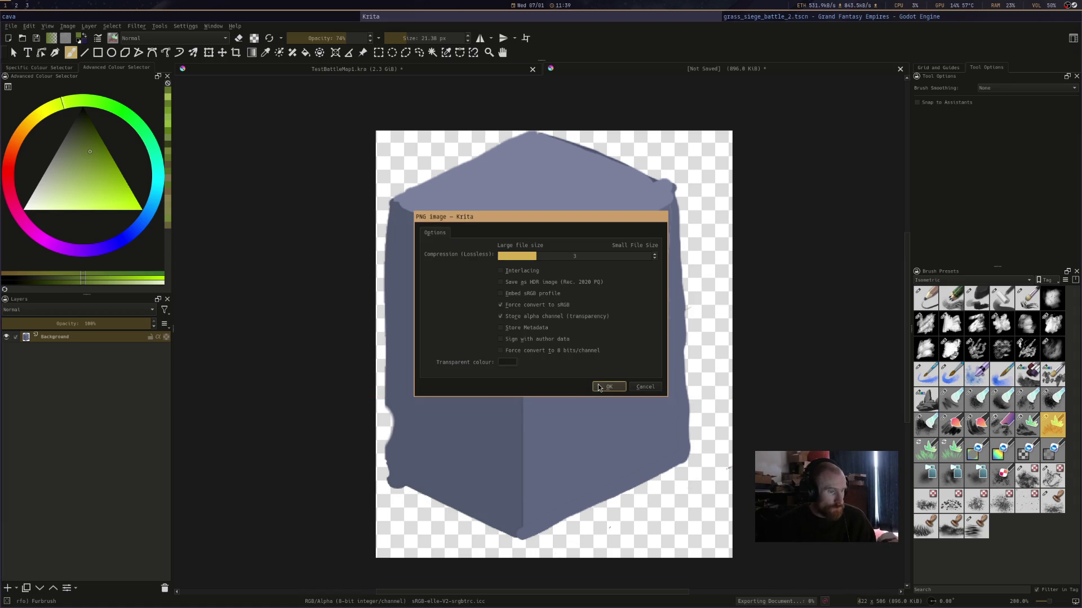
{"action": "key", "text": "Return"}
Bring Krita back in front of the visualizer and show the battle map document
{"action": "left_click", "coordinate": [338, 16]}
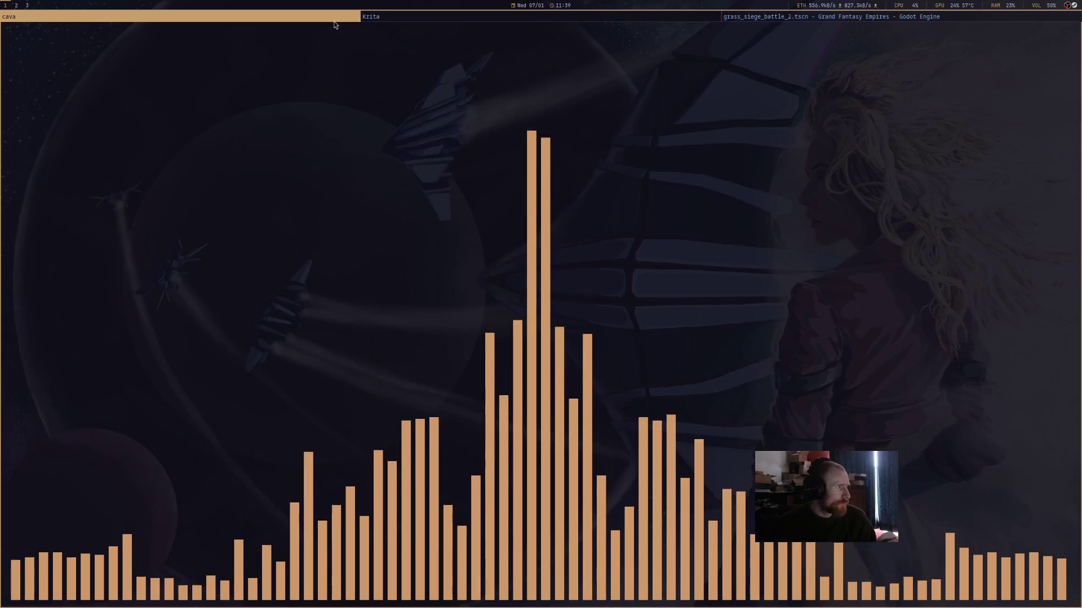
{"action": "left_click", "coordinate": [462, 19]}
{"action": "left_click", "coordinate": [340, 72]}
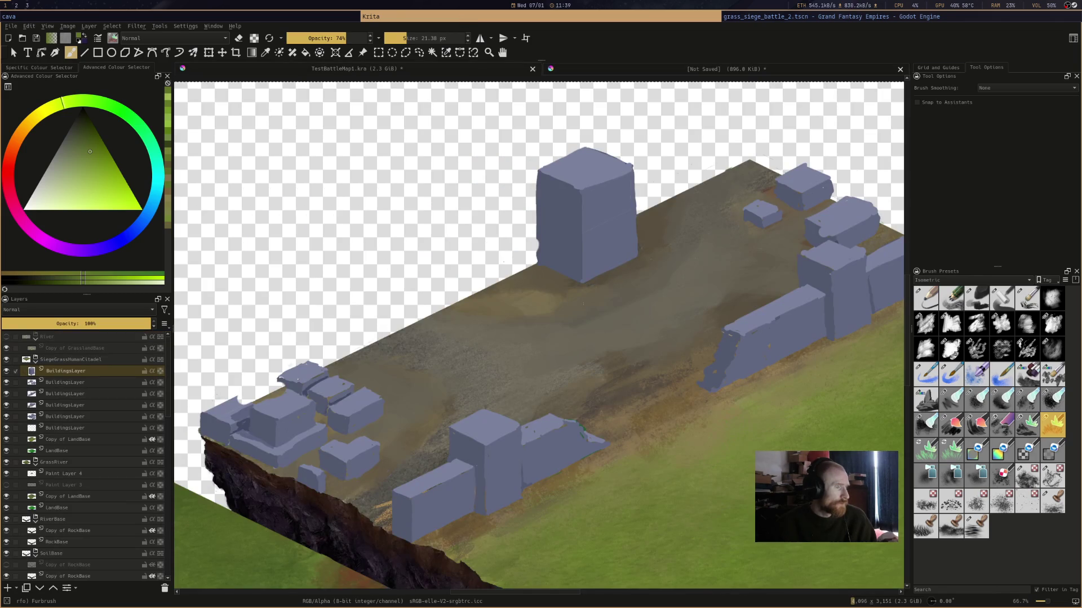
Copy a BuildingsLayer and create a 511 × 330 image of its three blocks from the clipboard
{"action": "left_click", "coordinate": [99, 382]}
{"action": "right_click", "coordinate": [99, 385]}
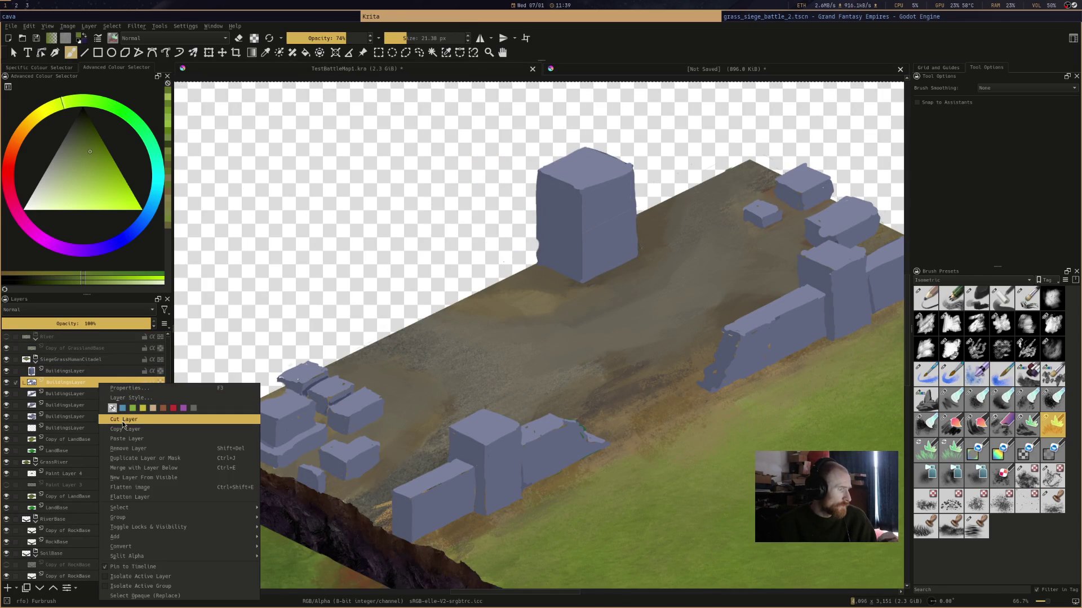
{"action": "key", "text": "Escape"}
{"action": "left_click", "coordinate": [11, 26]}
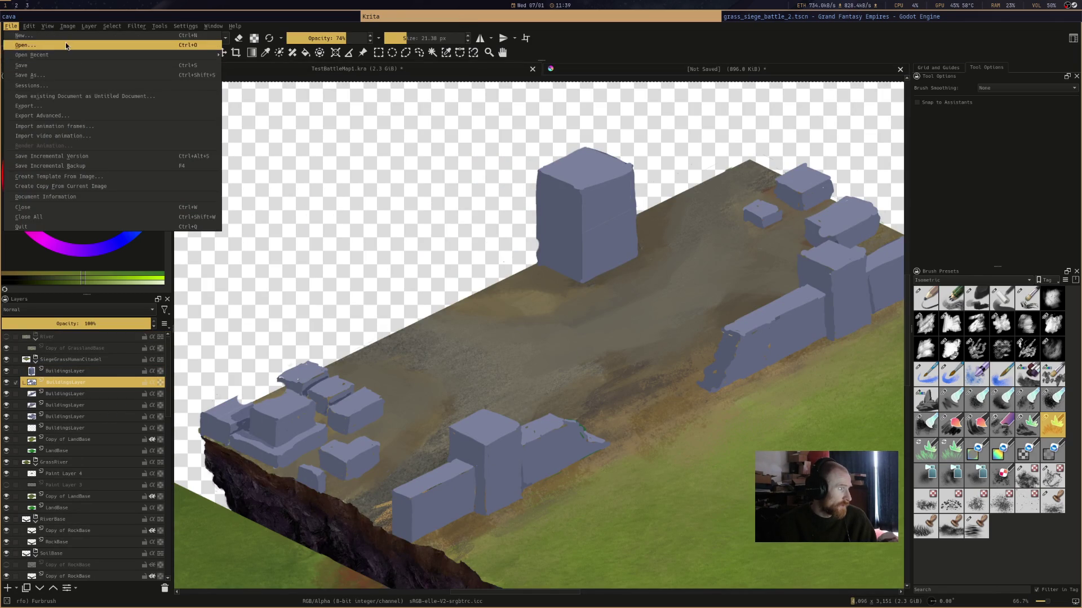
{"action": "left_click", "coordinate": [23, 35]}
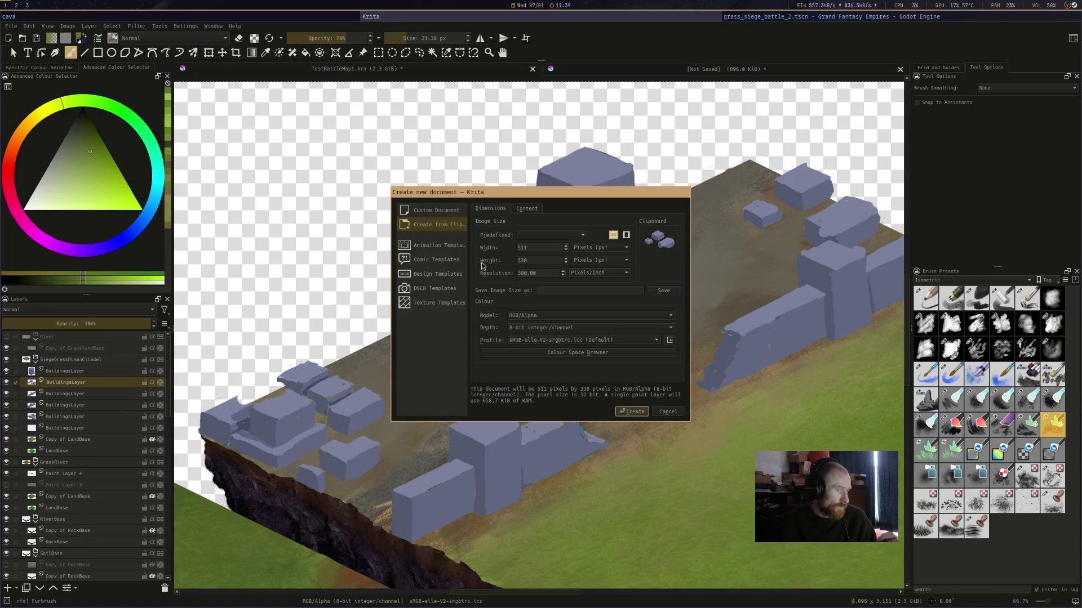
{"action": "left_click", "coordinate": [645, 410]}
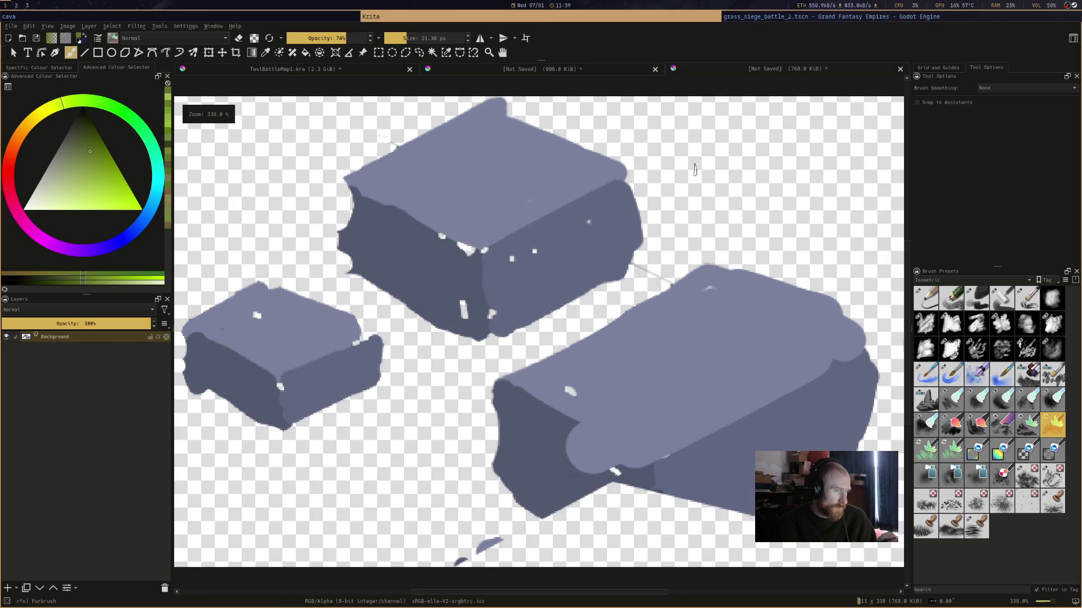
Export the image as Test_Siege_building_2.png and return to the battle map
{"action": "left_click", "coordinate": [11, 26]}
{"action": "left_click", "coordinate": [70, 110]}
{"action": "left_click", "coordinate": [464, 284]}
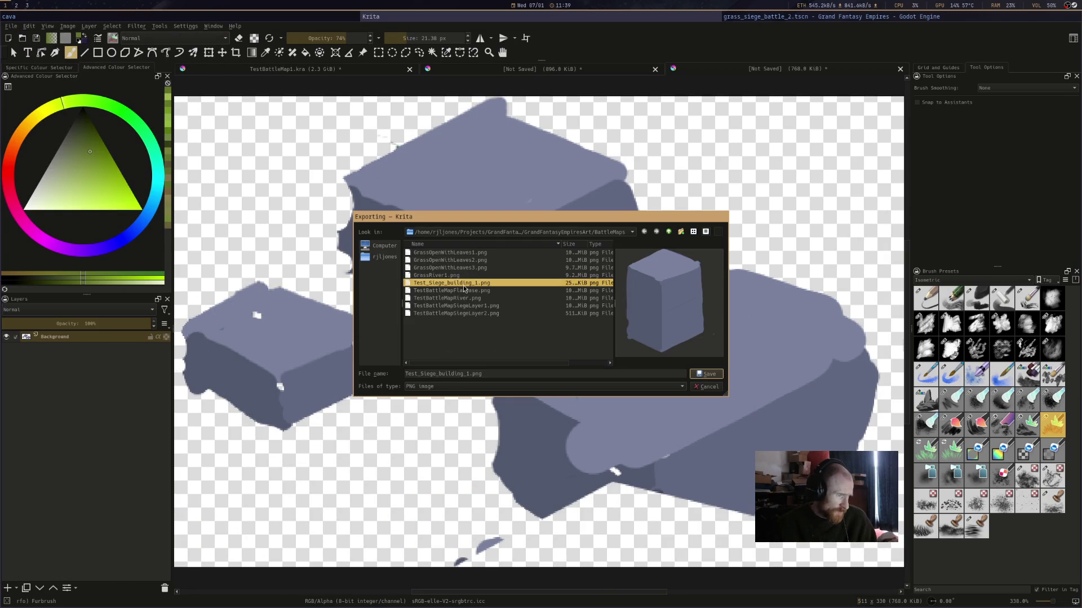
{"action": "left_click", "coordinate": [465, 374]}
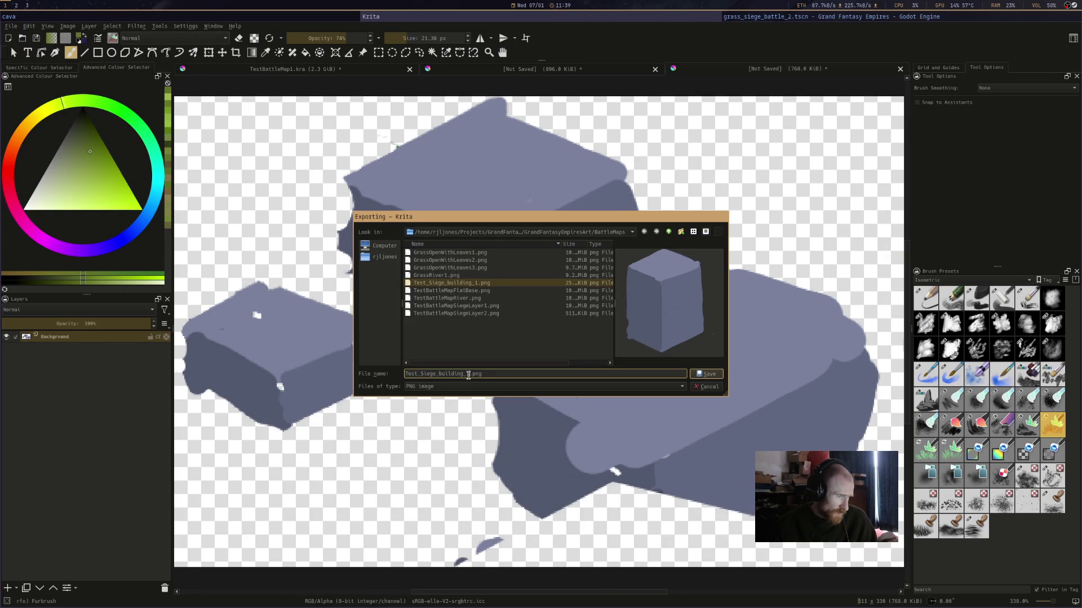
{"action": "key", "text": "Delete"}
{"action": "type", "text": "2"}
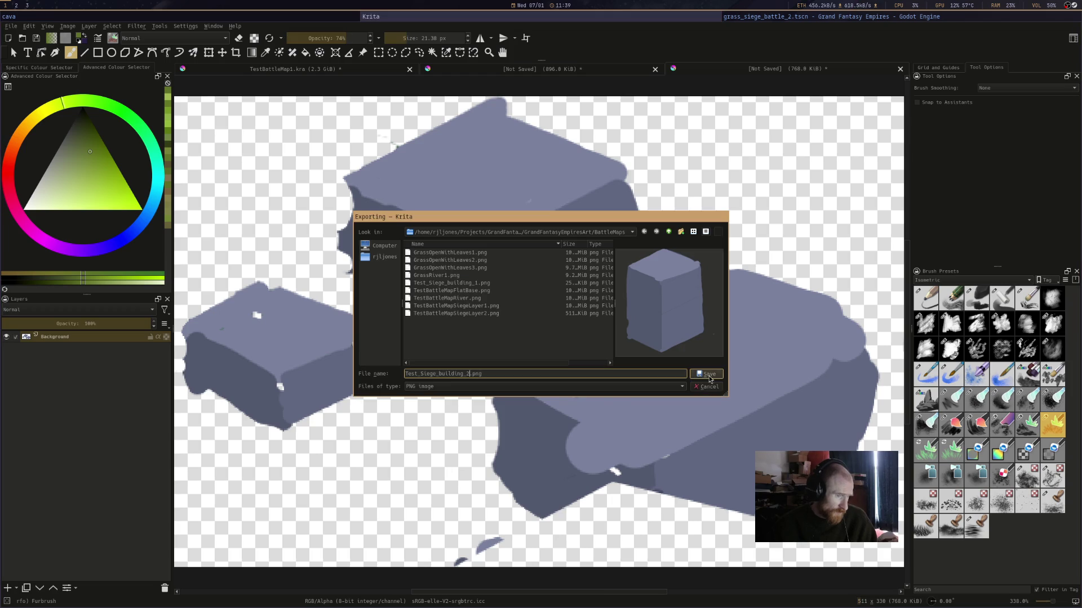
{"action": "left_click", "coordinate": [707, 375]}
{"action": "left_click", "coordinate": [600, 386]}
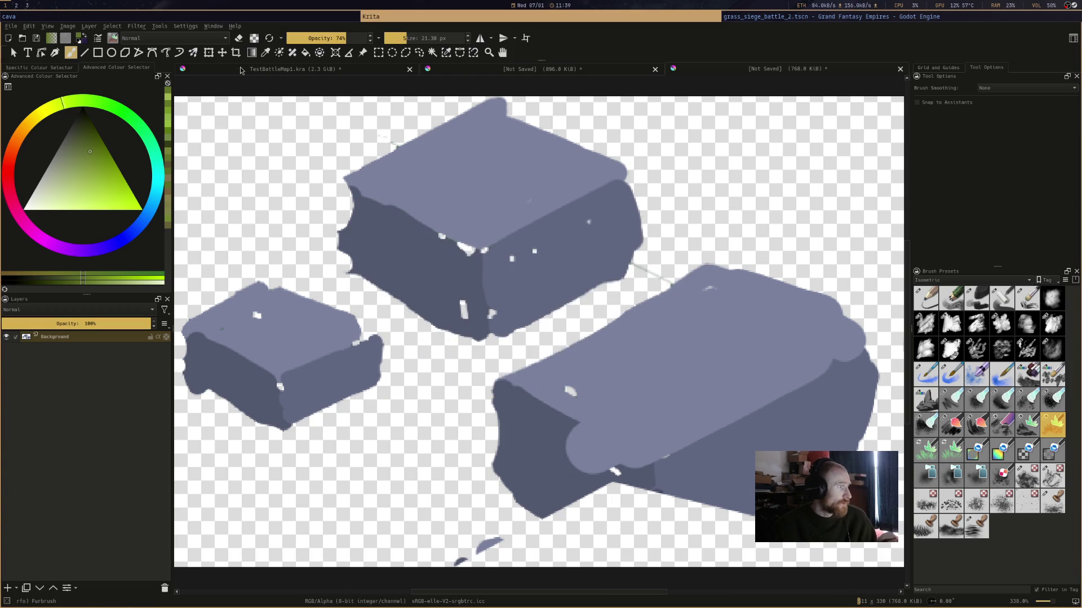
{"action": "key", "text": "ctrl+Tab"}
{"action": "right_click", "coordinate": [67, 399]}
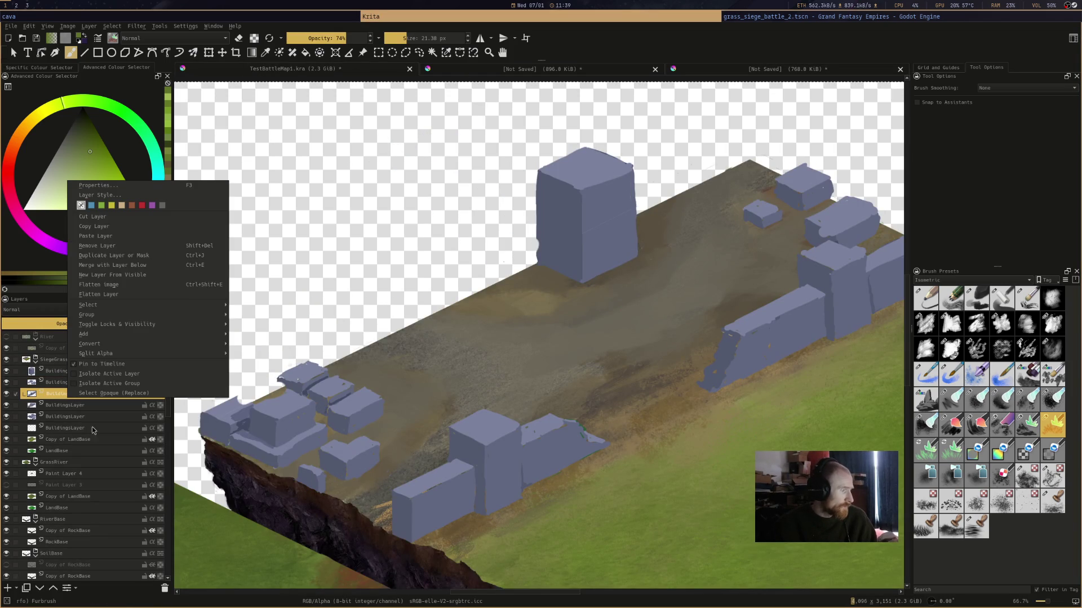
Copy the next buildings layer and create a new image of the long wall and tower
{"action": "left_click", "coordinate": [118, 229]}
{"action": "left_click", "coordinate": [11, 26]}
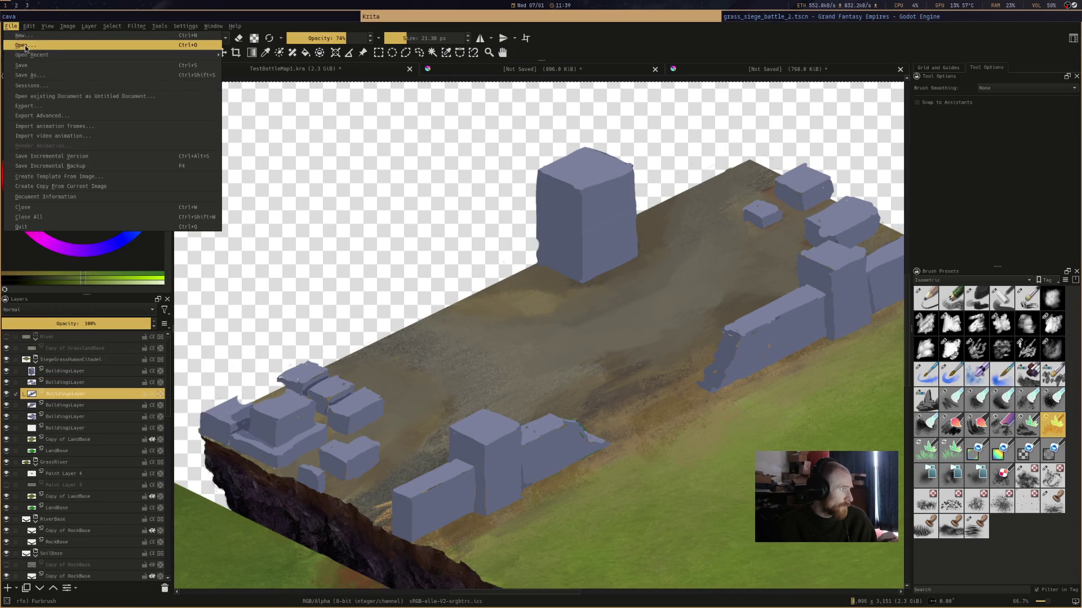
{"action": "left_click", "coordinate": [22, 35]}
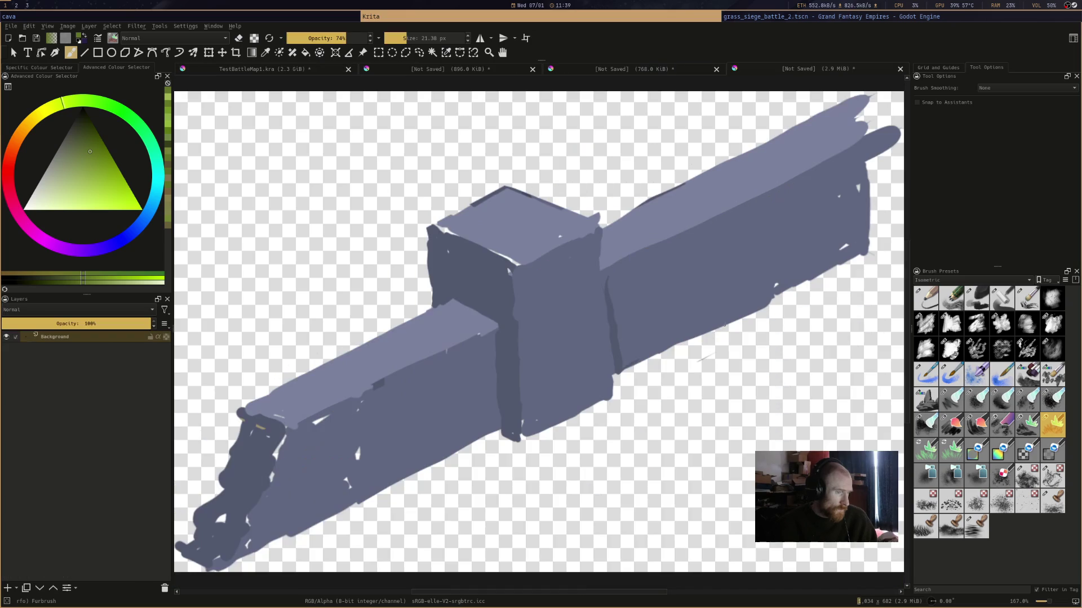
{"action": "left_click", "coordinate": [632, 412]}
Export the wall image as Test_Siege_building_3.png and return to the battle map
{"action": "left_click", "coordinate": [11, 26]}
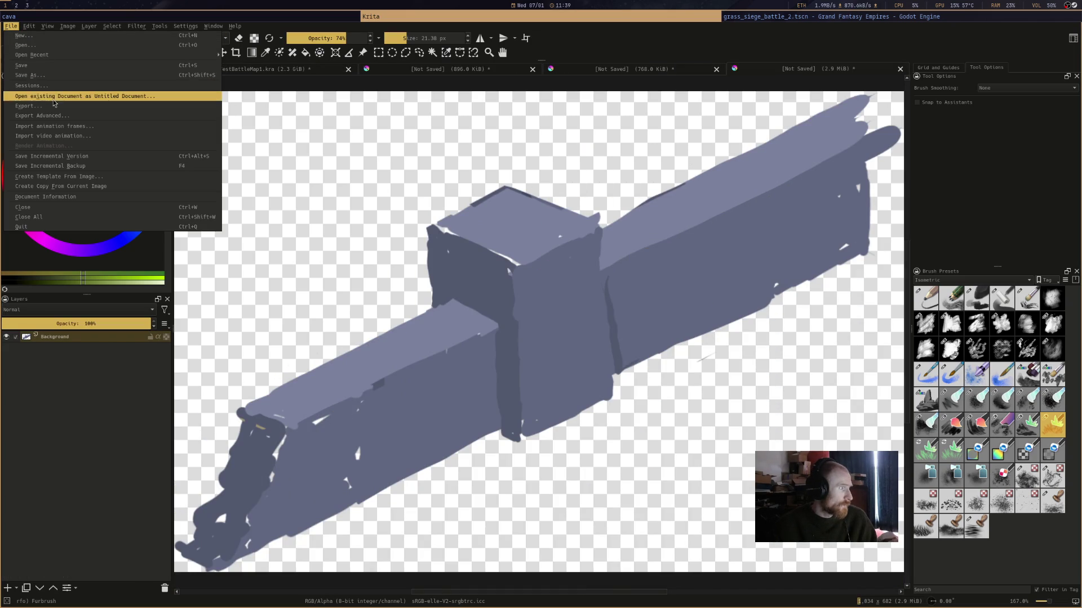
{"action": "left_click", "coordinate": [54, 109]}
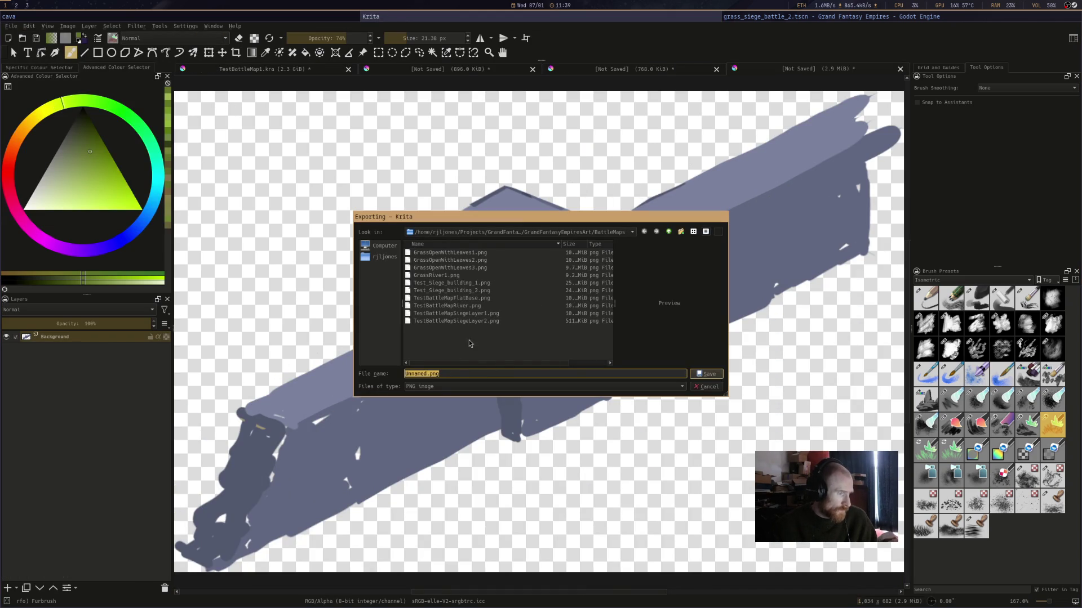
{"action": "left_click", "coordinate": [474, 291]}
{"action": "double_click", "coordinate": [464, 374]}
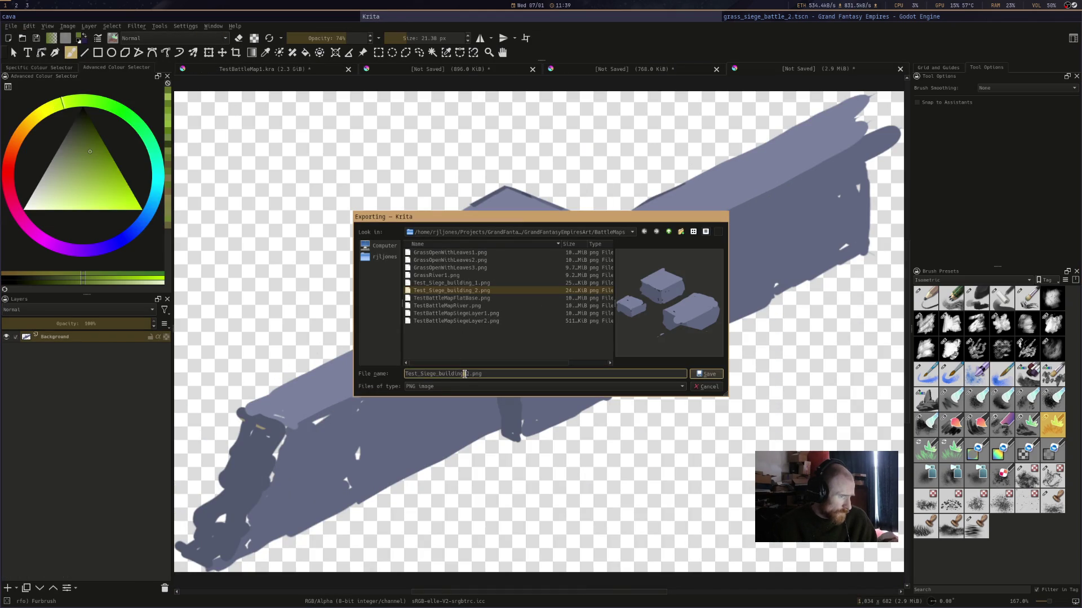
{"action": "key", "text": "BackSpace"}
{"action": "type", "text": "3"}
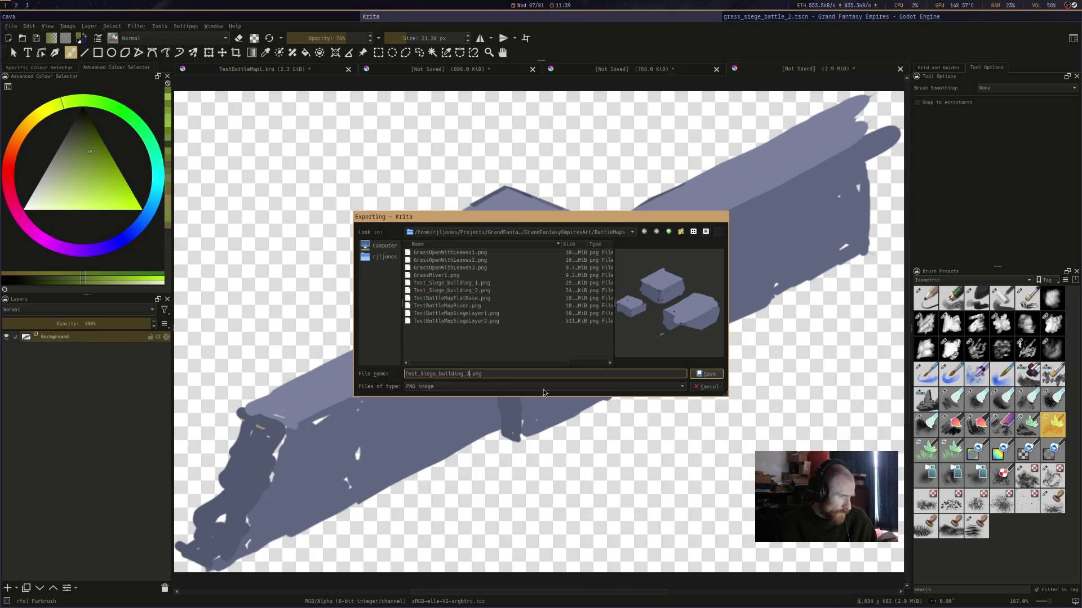
{"action": "left_click", "coordinate": [709, 375]}
{"action": "left_click", "coordinate": [615, 388]}
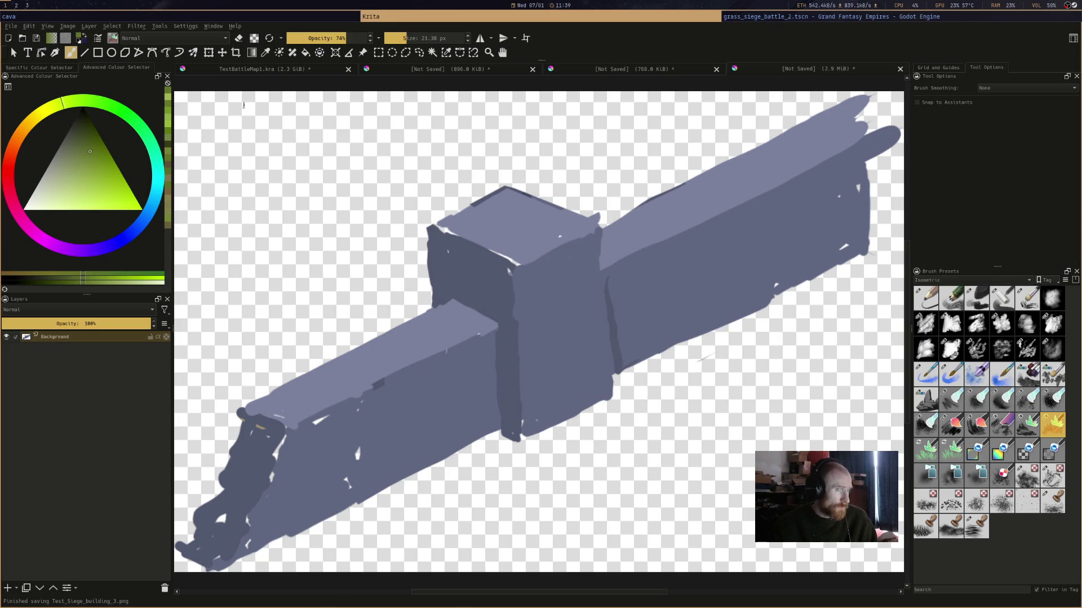
{"action": "left_click", "coordinate": [255, 73]}
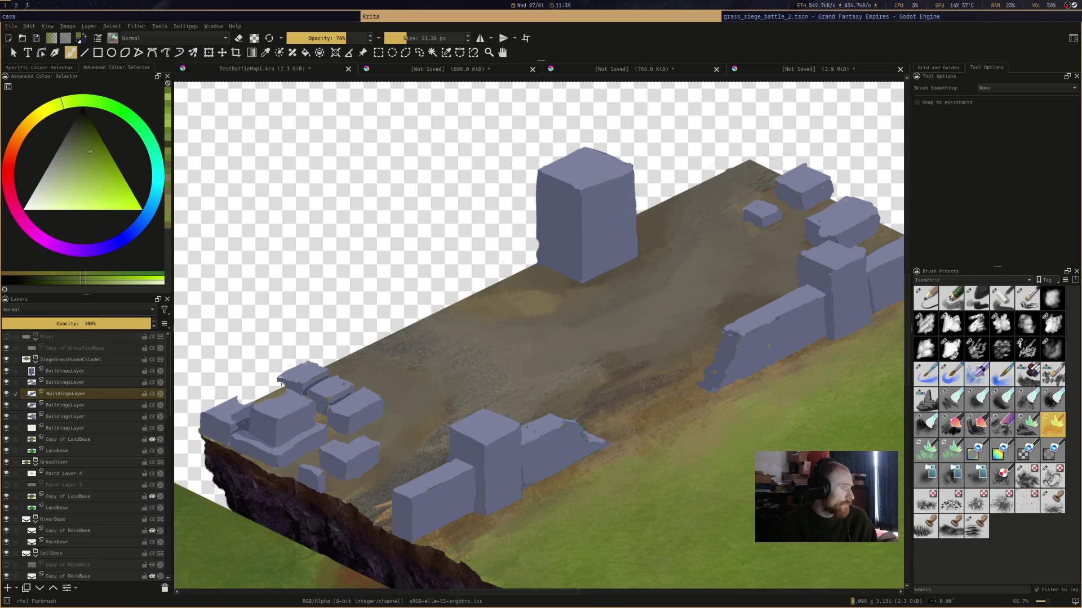
Copy another buildings layer and create an 802 × 477 image of it from the clipboard
{"action": "right_click", "coordinate": [87, 405]}
{"action": "key", "text": "Escape"}
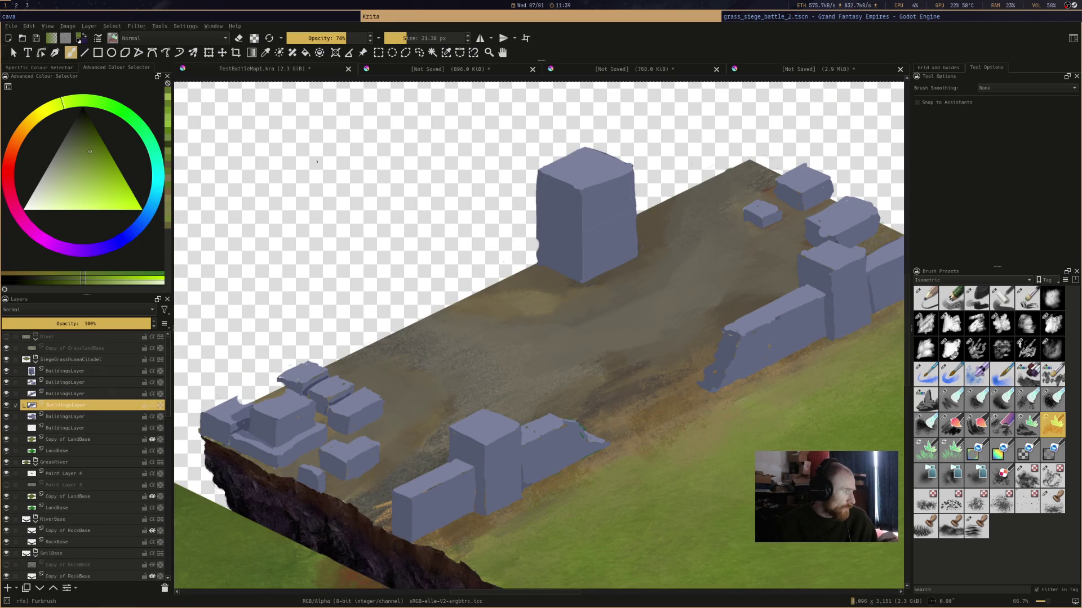
{"action": "left_click", "coordinate": [11, 26]}
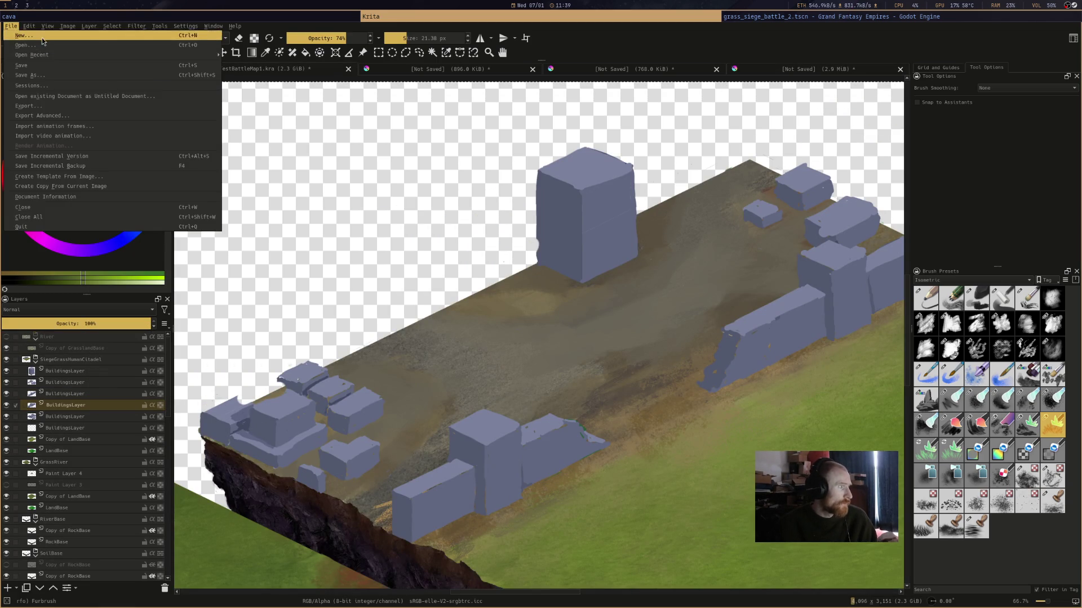
{"action": "left_click", "coordinate": [25, 37]}
{"action": "left_click", "coordinate": [631, 412]}
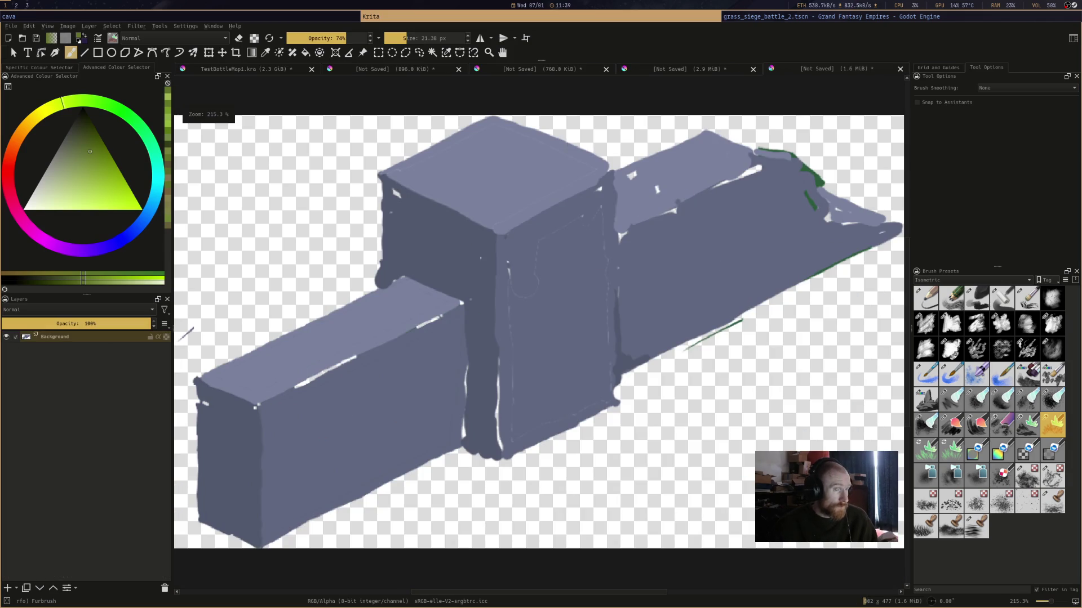
Export the walled block image as Test_Siege_building_4.png and return to the battle map
{"action": "left_click", "coordinate": [14, 27]}
{"action": "left_click", "coordinate": [28, 107]}
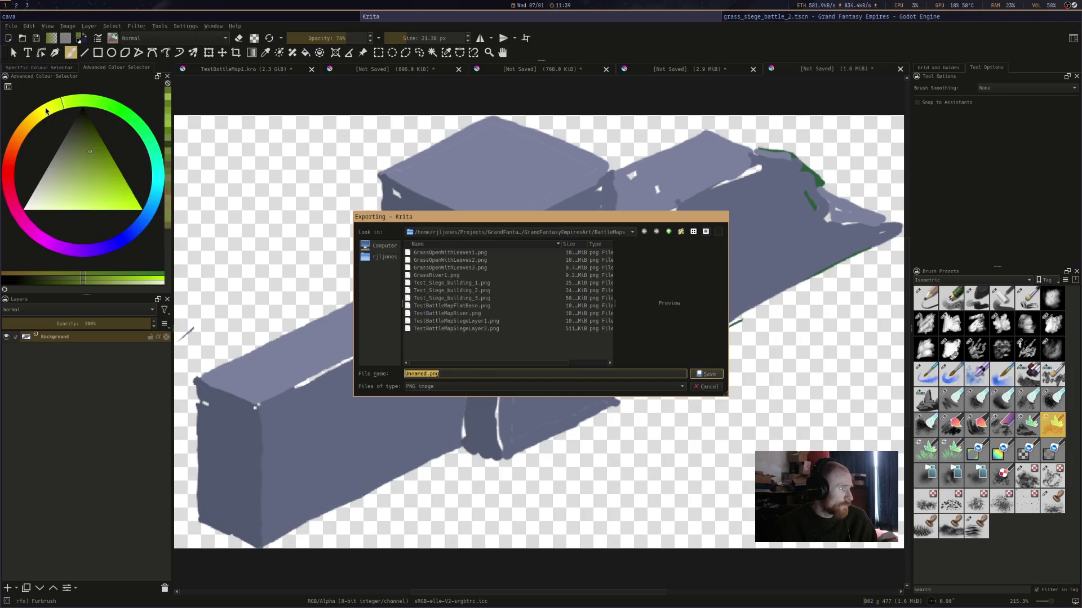
{"action": "left_click", "coordinate": [476, 298]}
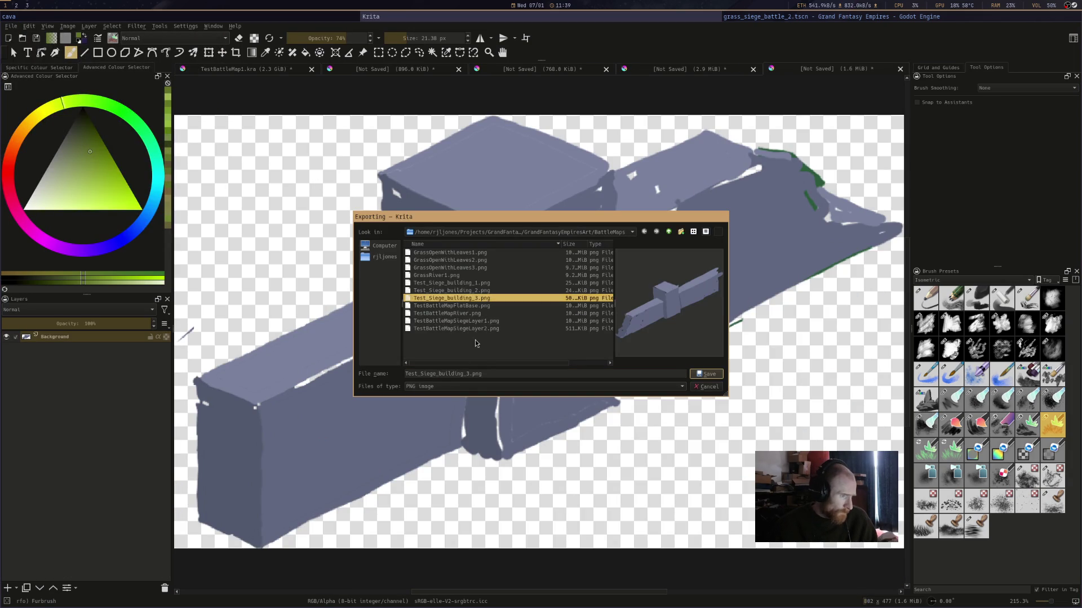
{"action": "left_click", "coordinate": [468, 374]}
{"action": "type", "text": "4"}
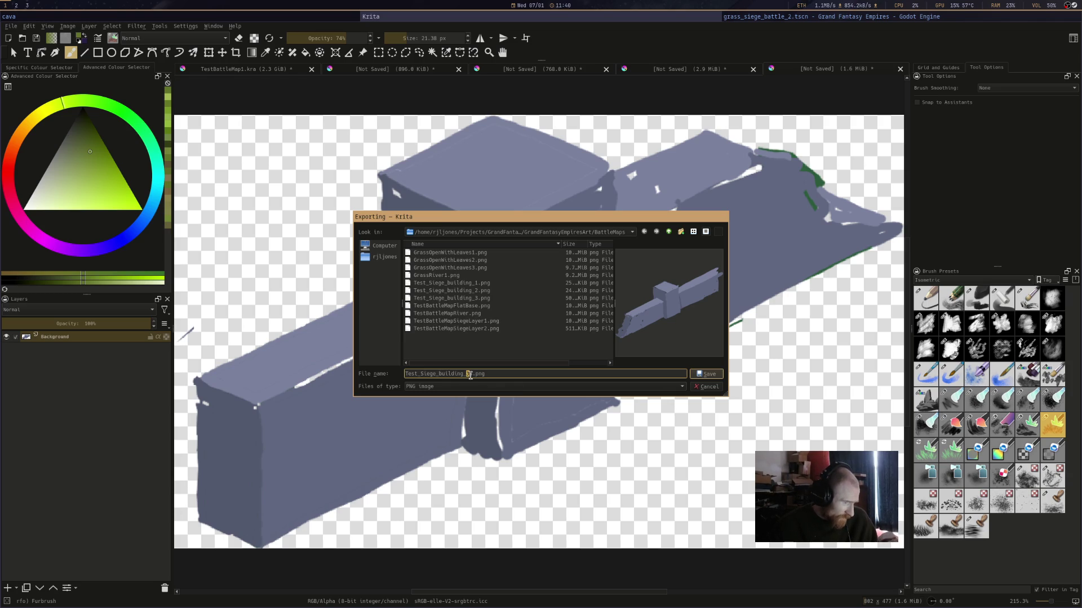
{"action": "left_click", "coordinate": [707, 376]}
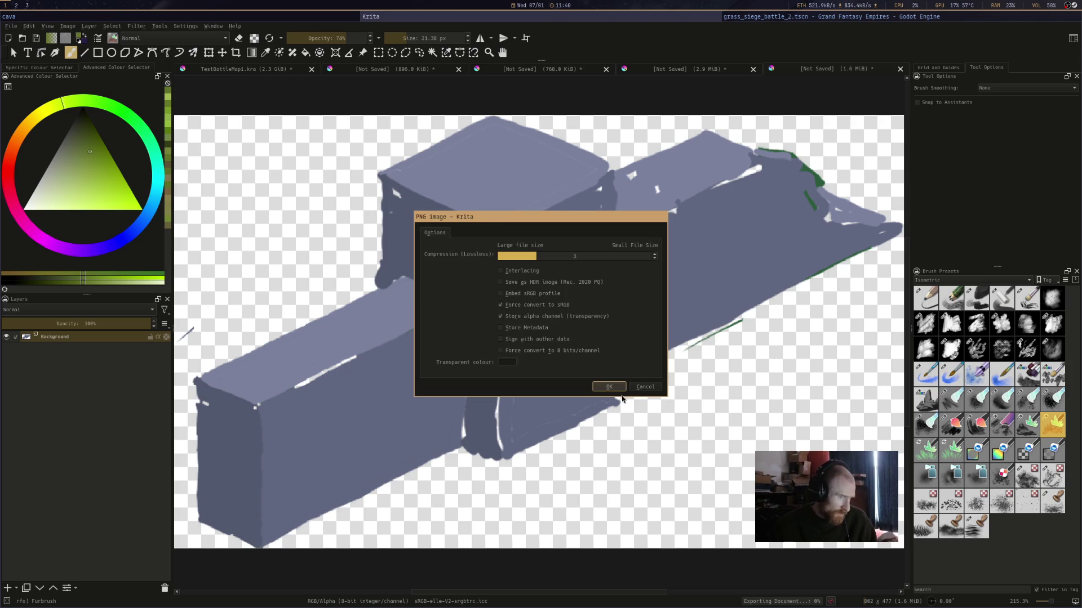
{"action": "left_click", "coordinate": [620, 390]}
{"action": "key", "text": "ctrl+Tab"}
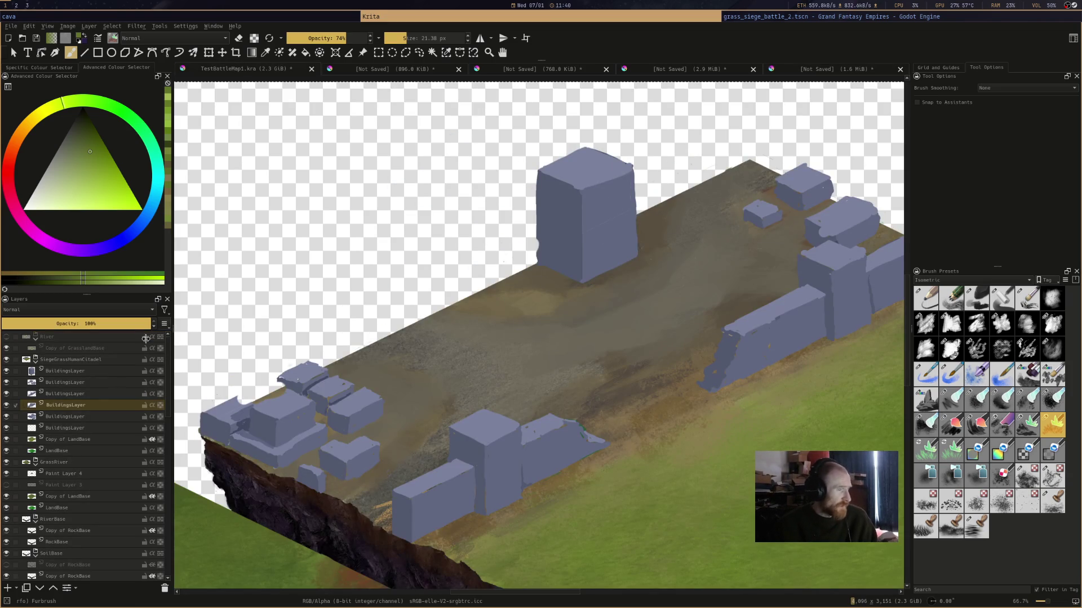
Copy the next buildings layer and create a 673 × 472 image of the block cluster
{"action": "left_click", "coordinate": [11, 26]}
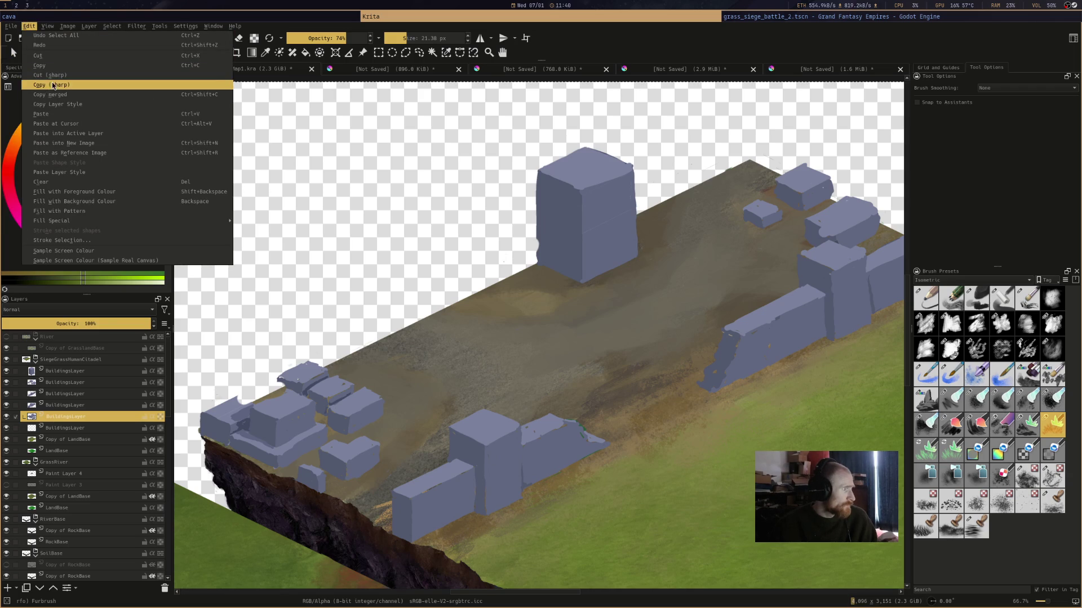
{"action": "right_click", "coordinate": [78, 426]}
{"action": "left_click", "coordinate": [99, 247]}
{"action": "left_click", "coordinate": [11, 26]}
{"action": "left_click", "coordinate": [23, 37]}
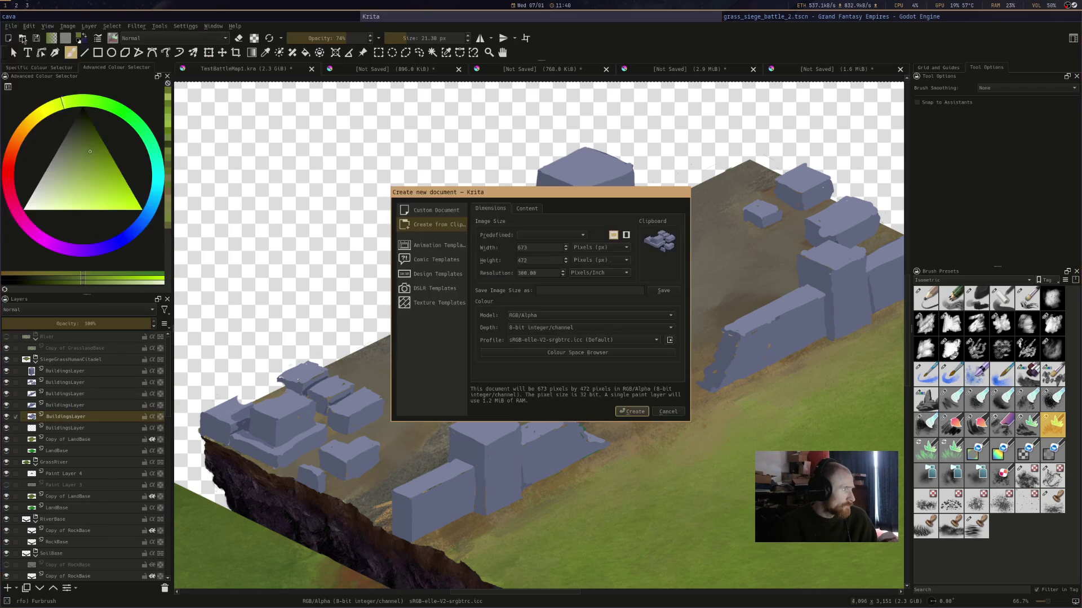
{"action": "left_click", "coordinate": [632, 412]}
{"action": "key", "text": "minus"}
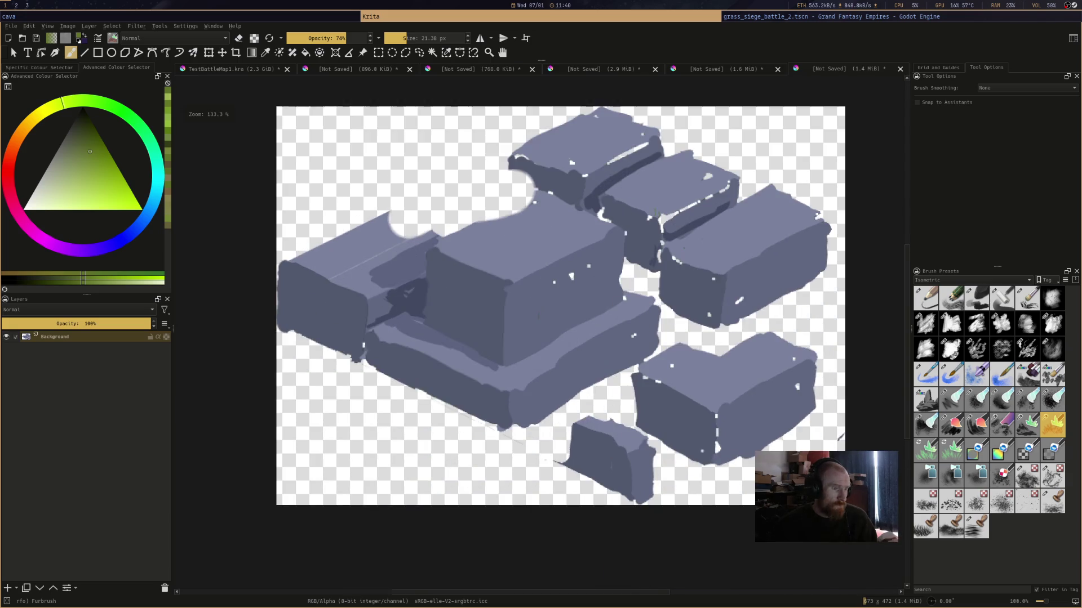
Export the block cluster image as Test_Siege_building_5.png
{"action": "left_click", "coordinate": [12, 26]}
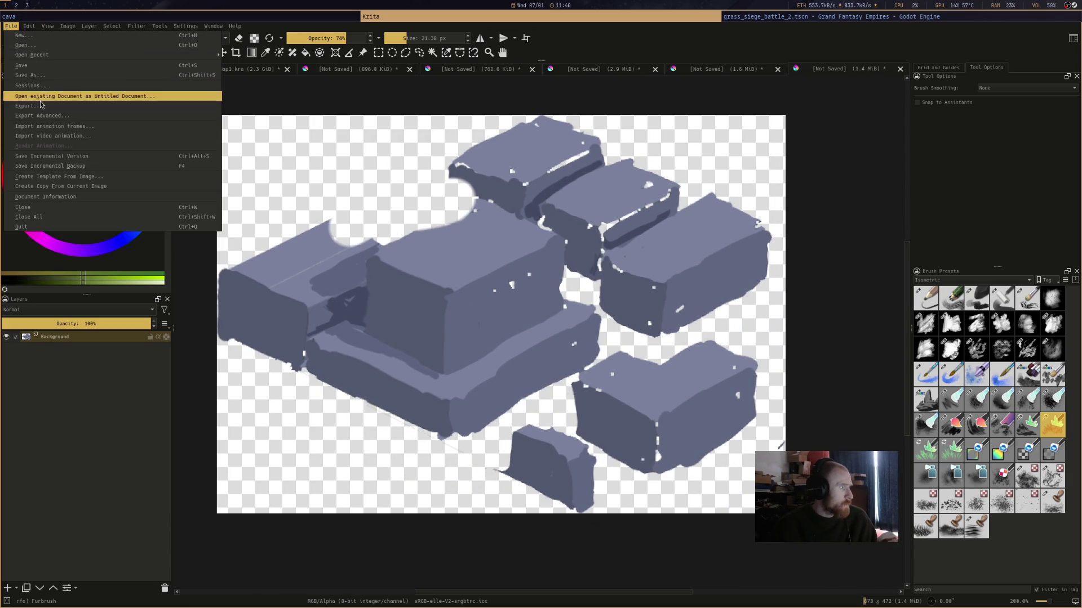
{"action": "left_click", "coordinate": [28, 106]}
{"action": "left_click", "coordinate": [478, 307]}
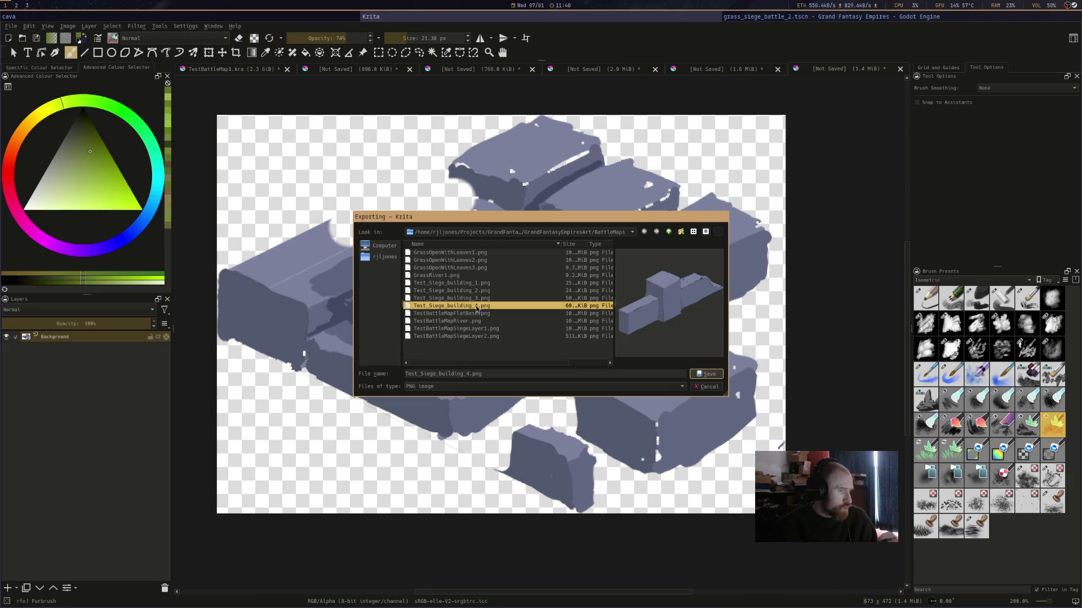
{"action": "left_click", "coordinate": [468, 373]}
{"action": "type", "text": "5"}
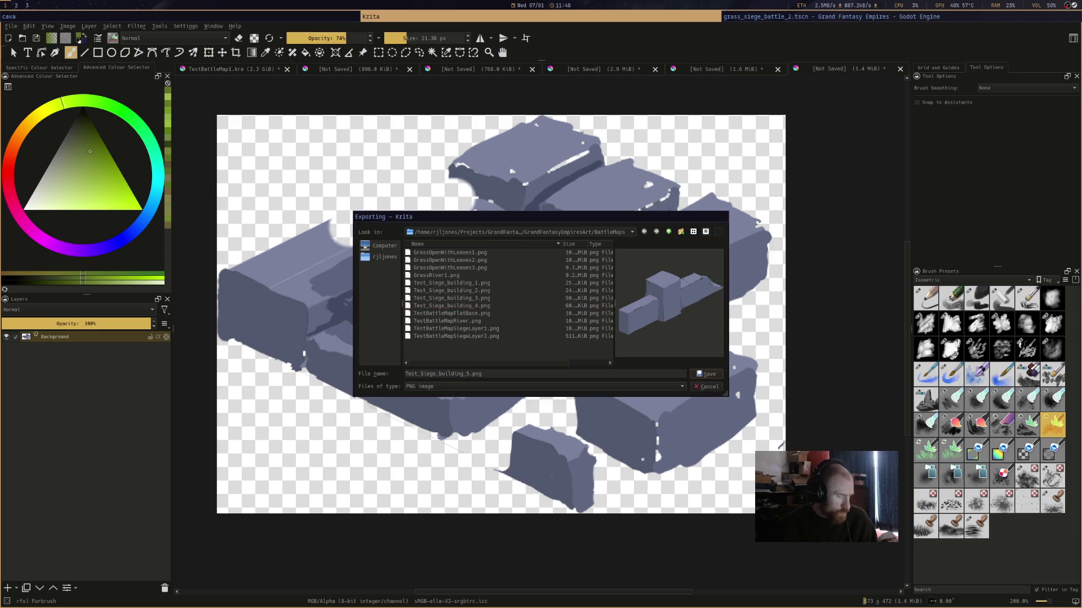
{"action": "left_click", "coordinate": [706, 374]}
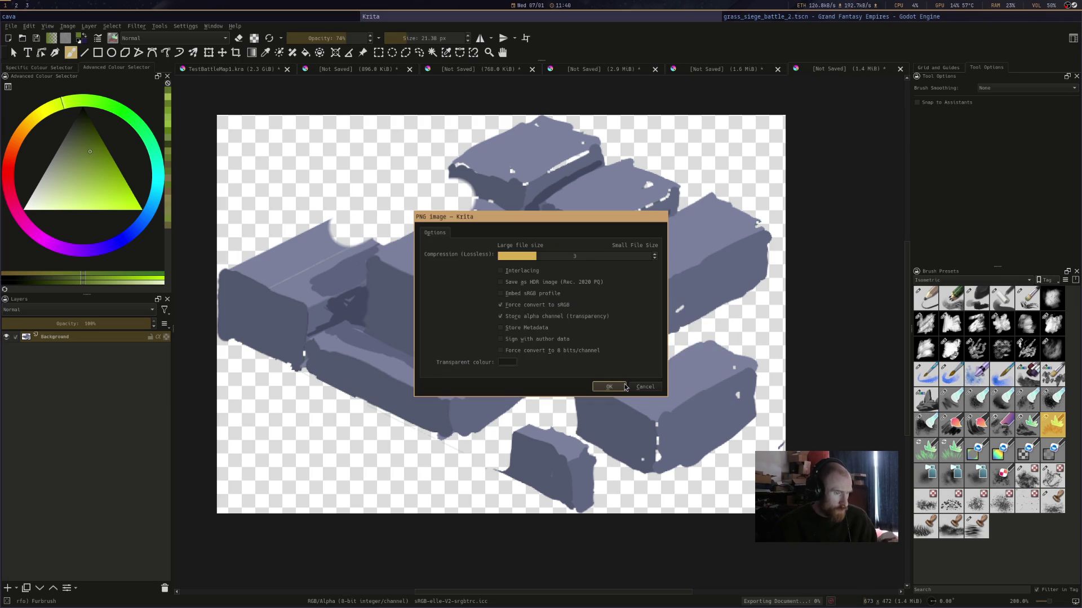
{"action": "left_click", "coordinate": [608, 386]}
Close all five unsaved scratch documents without saving, leaving only TestBattleMap1.kra
{"action": "left_click", "coordinate": [900, 69]}
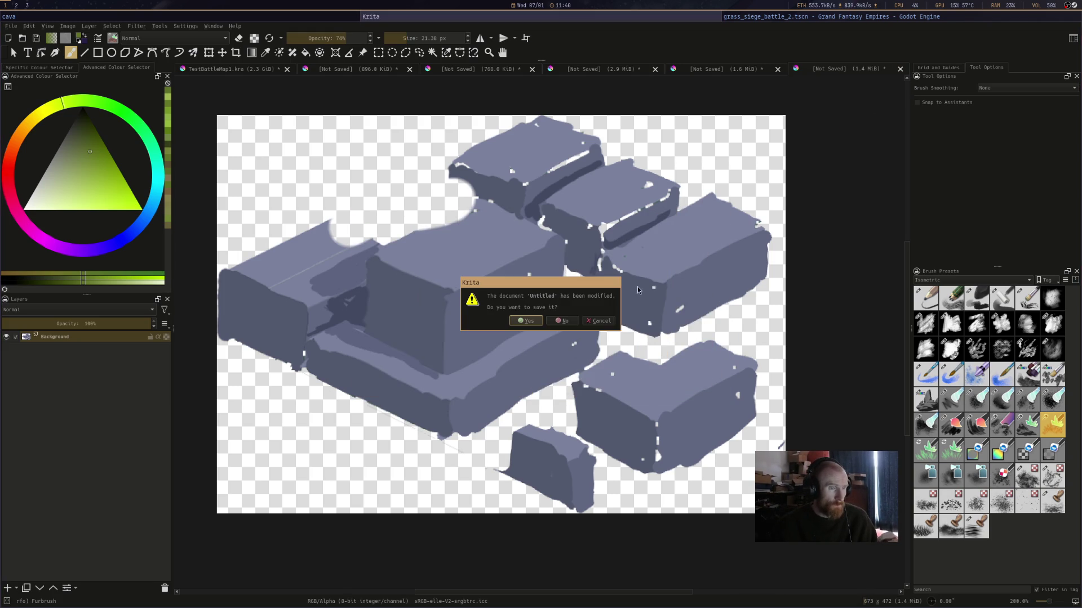
{"action": "left_click", "coordinate": [526, 317]}
{"action": "key", "text": "ctrl+w"}
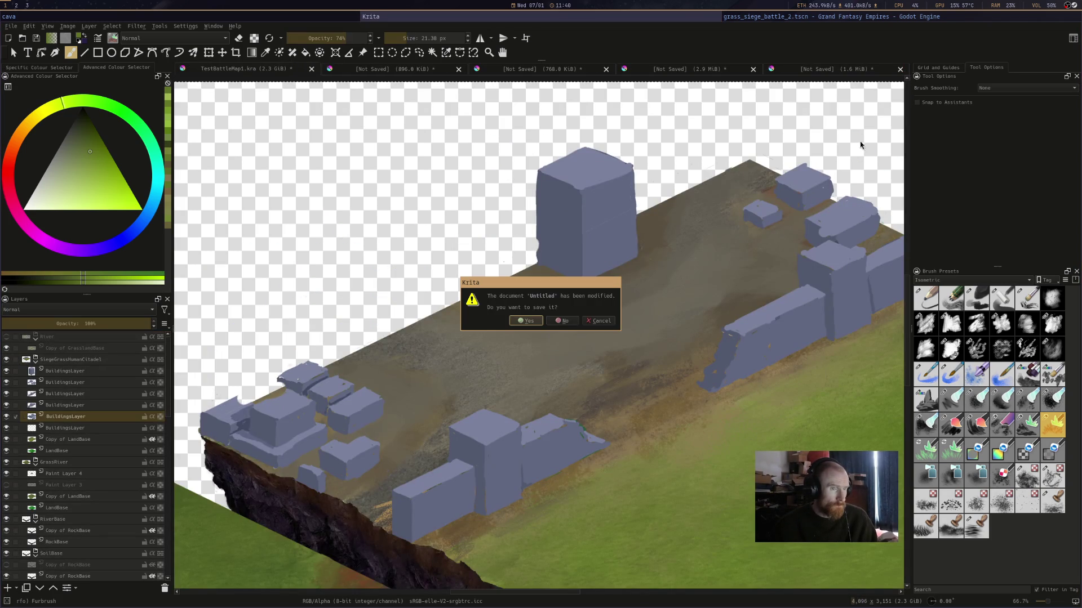
{"action": "left_click", "coordinate": [562, 321]}
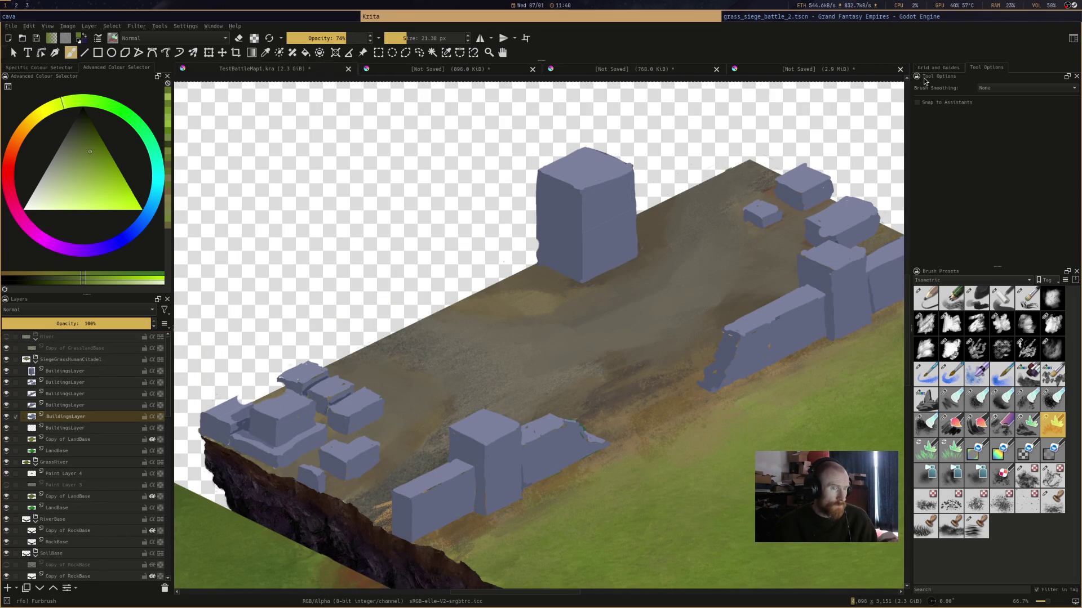
{"action": "key", "text": "ctrl+w"}
{"action": "left_click", "coordinate": [562, 320]}
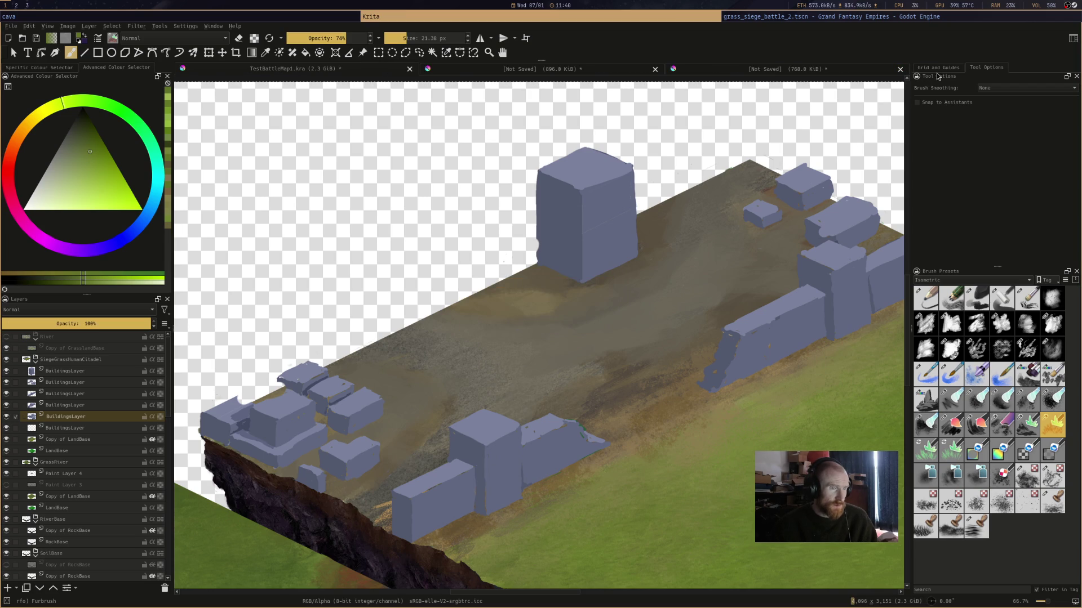
{"action": "key", "text": "ctrl+w"}
{"action": "key", "text": "alt+n"}
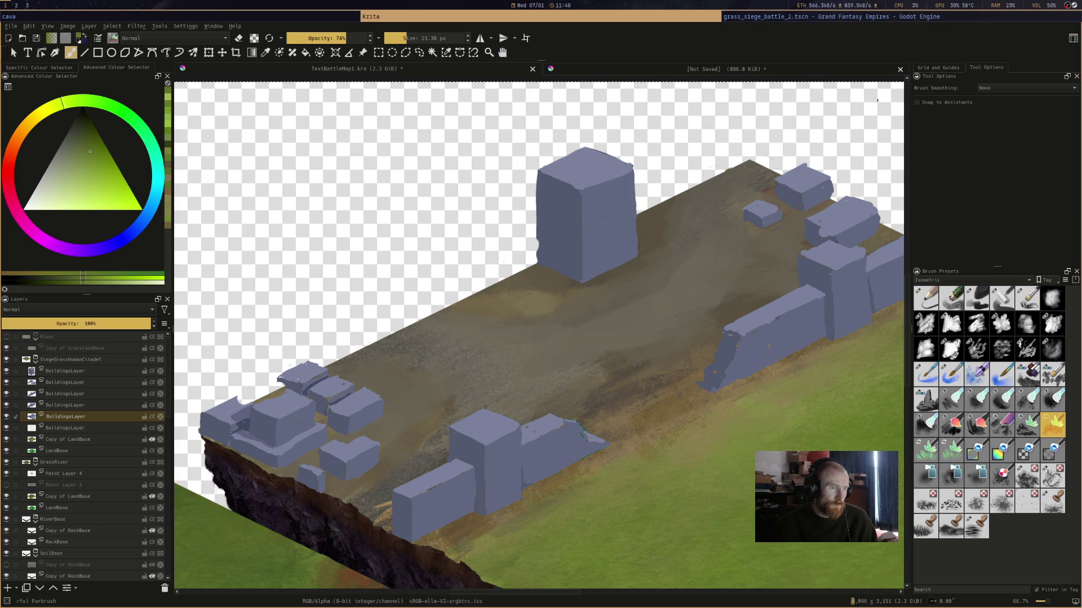
{"action": "left_click", "coordinate": [900, 69]}
{"action": "left_click", "coordinate": [561, 320]}
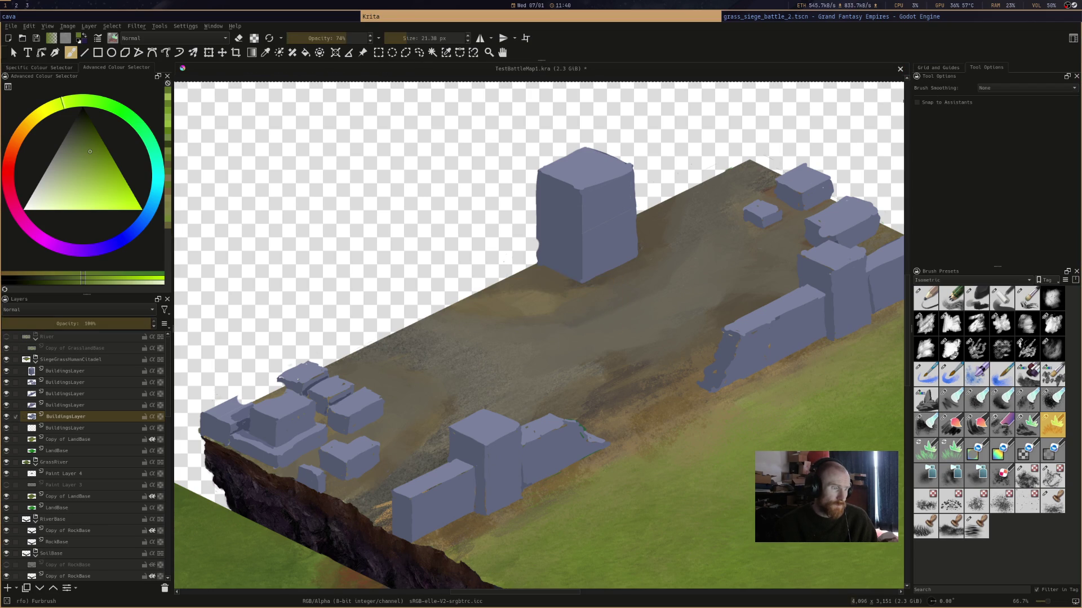
{"action": "left_click", "coordinate": [777, 17]}
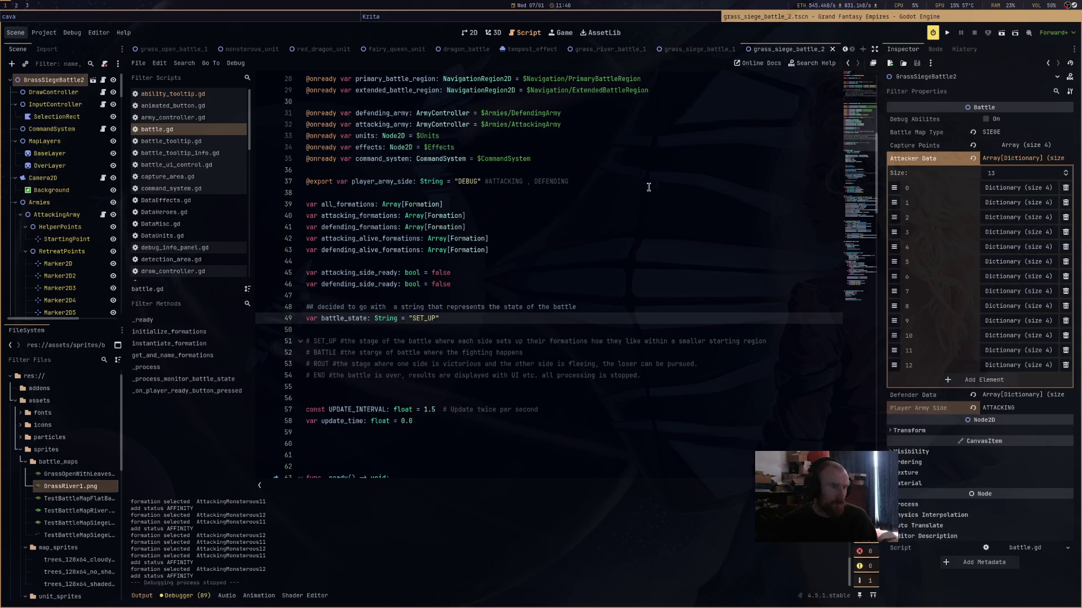
Import the exported Test_Siege_building PNGs into battle_maps and return to the 2D battle map
{"action": "left_click", "coordinate": [58, 461]}
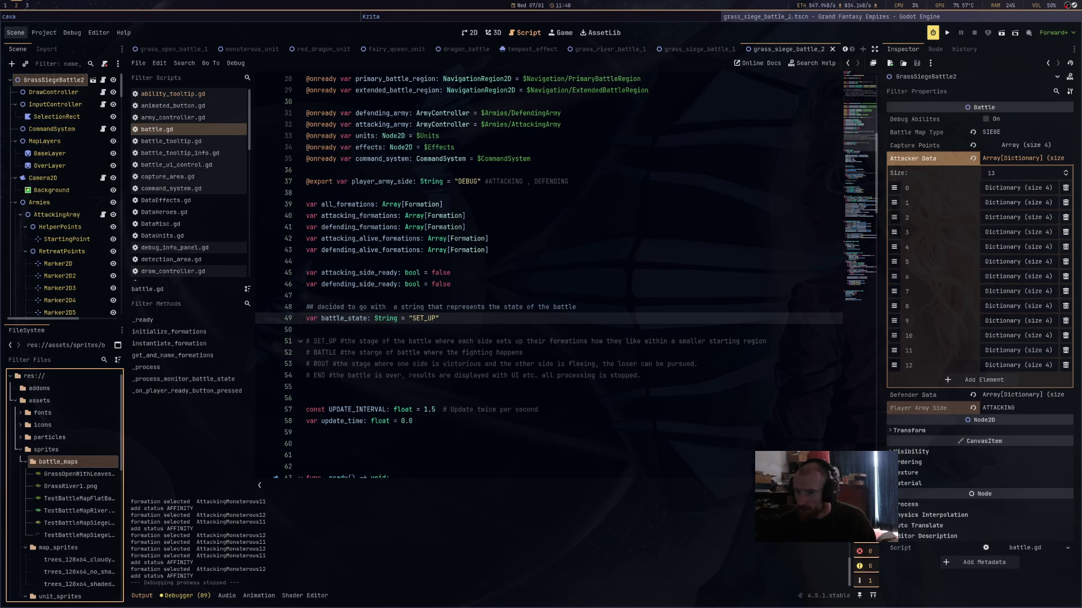
{"action": "mouse_move", "coordinate": [588, 482]}
{"action": "left_mouse_down"}
{"action": "mouse_move", "coordinate": [289, 507]}
{"action": "mouse_move", "coordinate": [93, 498]}
{"action": "mouse_move", "coordinate": [97, 463]}
{"action": "left_mouse_up"}
{"action": "left_click", "coordinate": [101, 548]}
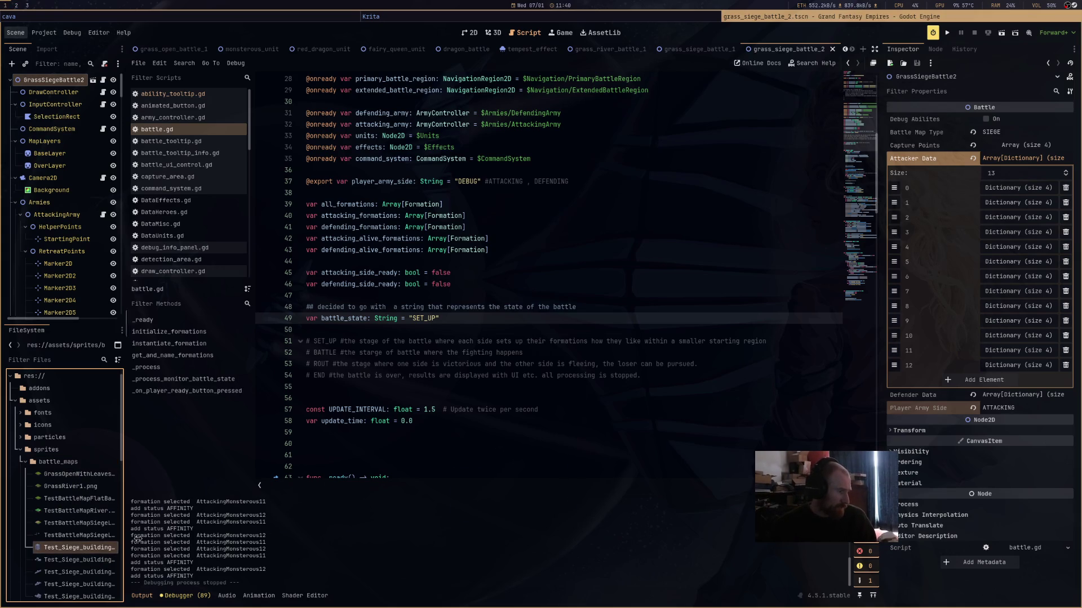
{"action": "left_click", "coordinate": [469, 33]}
{"action": "scroll", "coordinate": [518, 131], "scroll_direction": "down", "scroll_amount": 2}
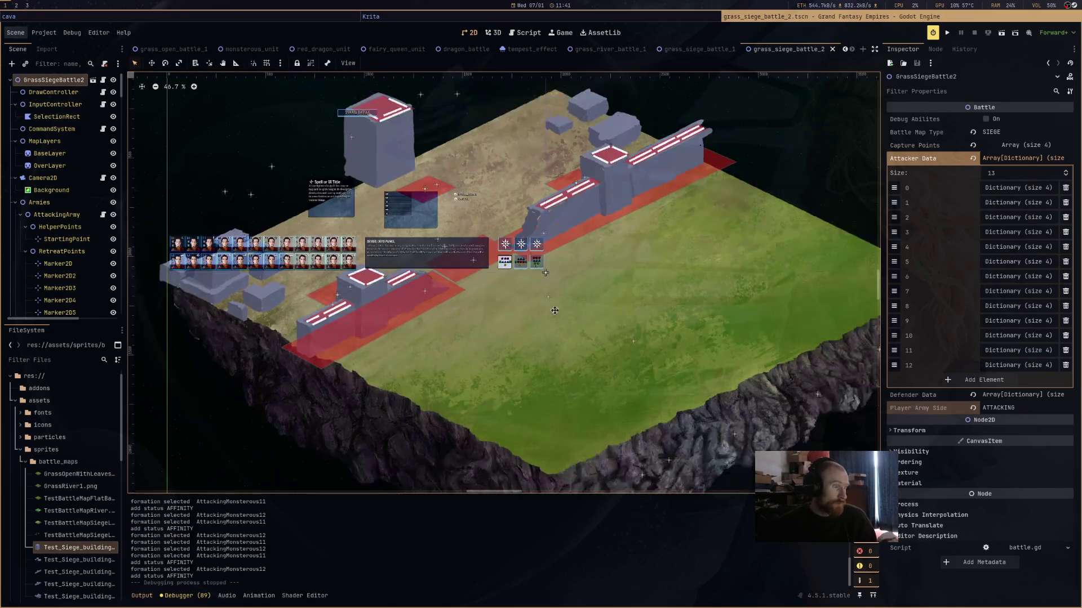
Hide the OverLayer building painting and save the scene
{"action": "scroll", "coordinate": [526, 241], "scroll_direction": "left", "scroll_amount": 5}
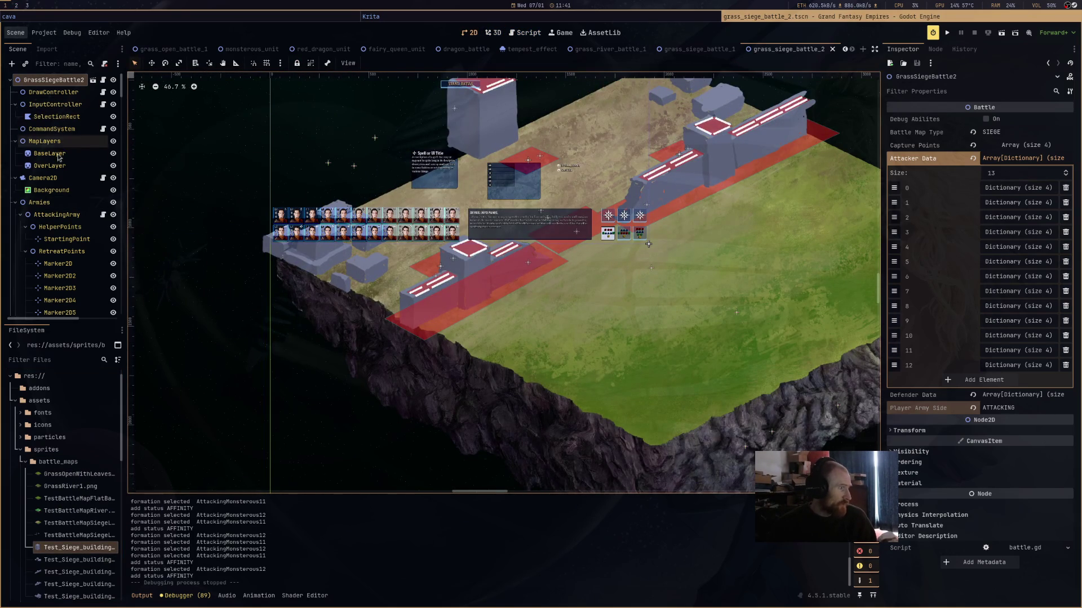
{"action": "left_click", "coordinate": [61, 166]}
{"action": "left_click", "coordinate": [113, 166]}
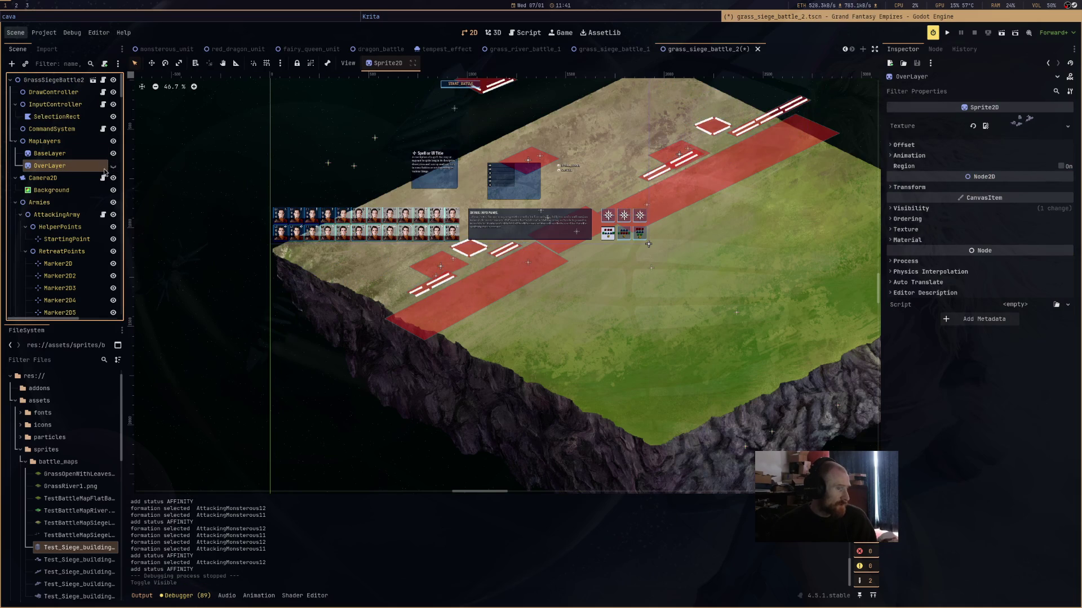
{"action": "scroll", "coordinate": [472, 331], "scroll_direction": "up", "scroll_amount": 4}
{"action": "key", "text": "ctrl+s"}
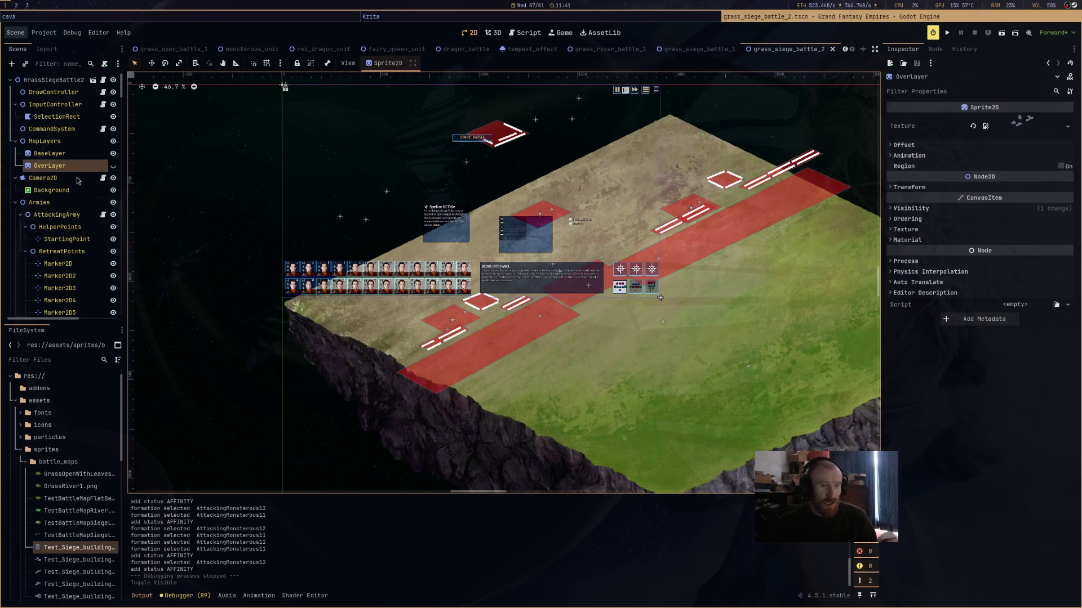
Collapse the walls, chokepoint, three TowerCapturePoints and garrison areas under MapObjects
{"action": "scroll", "coordinate": [36, 225], "scroll_direction": "down", "scroll_amount": 5}
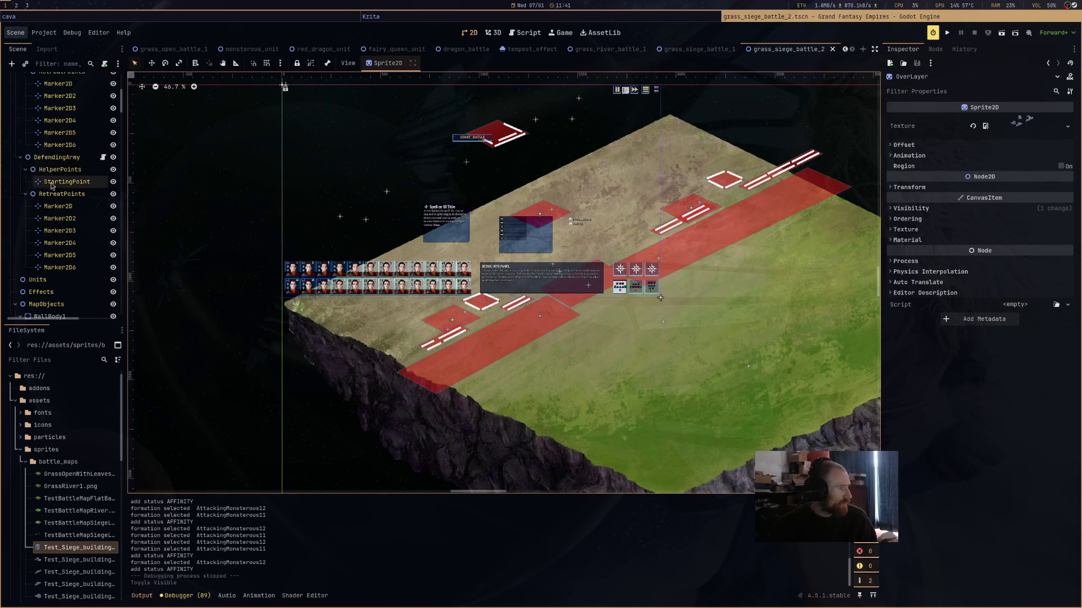
{"action": "scroll", "coordinate": [66, 248], "scroll_direction": "down", "scroll_amount": 3}
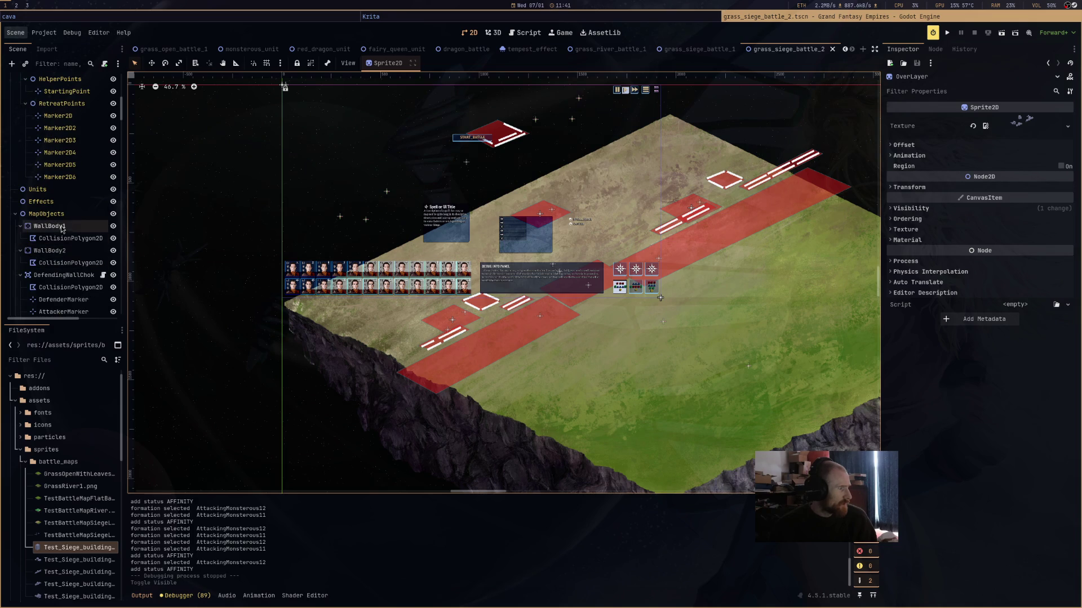
{"action": "left_click", "coordinate": [43, 214]}
{"action": "left_click", "coordinate": [20, 226]}
{"action": "left_click", "coordinate": [21, 239]}
{"action": "left_click", "coordinate": [21, 250]}
{"action": "left_click", "coordinate": [21, 263]}
{"action": "left_click", "coordinate": [20, 275]}
{"action": "left_click", "coordinate": [20, 288]}
{"action": "scroll", "coordinate": [18, 290], "scroll_direction": "down", "scroll_amount": 3}
{"action": "left_click", "coordinate": [20, 210]}
{"action": "left_click", "coordinate": [21, 222]}
{"action": "left_click", "coordinate": [21, 233]}
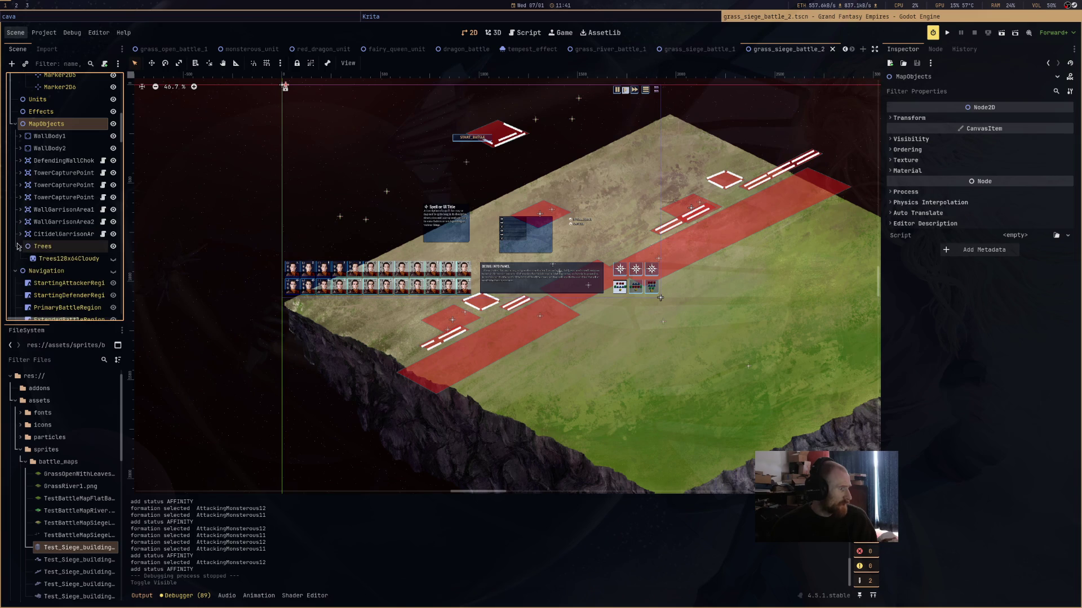
Add a Node2D named Buildings under MapObjects and drop Test_Siege_building_1.png onto the map
{"action": "right_click", "coordinate": [59, 124]}
{"action": "left_click", "coordinate": [85, 128]}
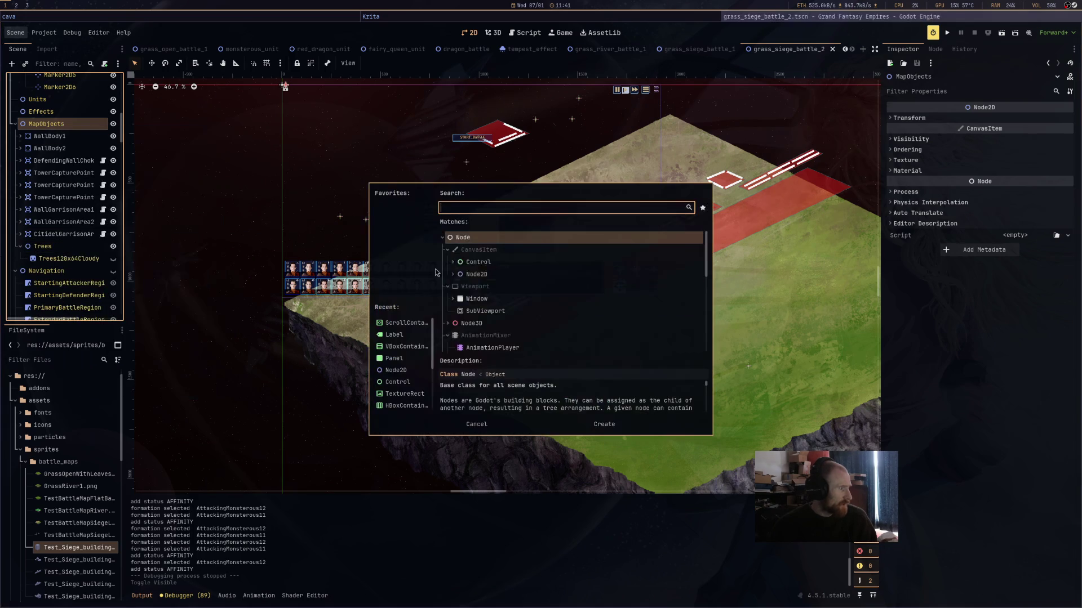
{"action": "double_click", "coordinate": [502, 274]}
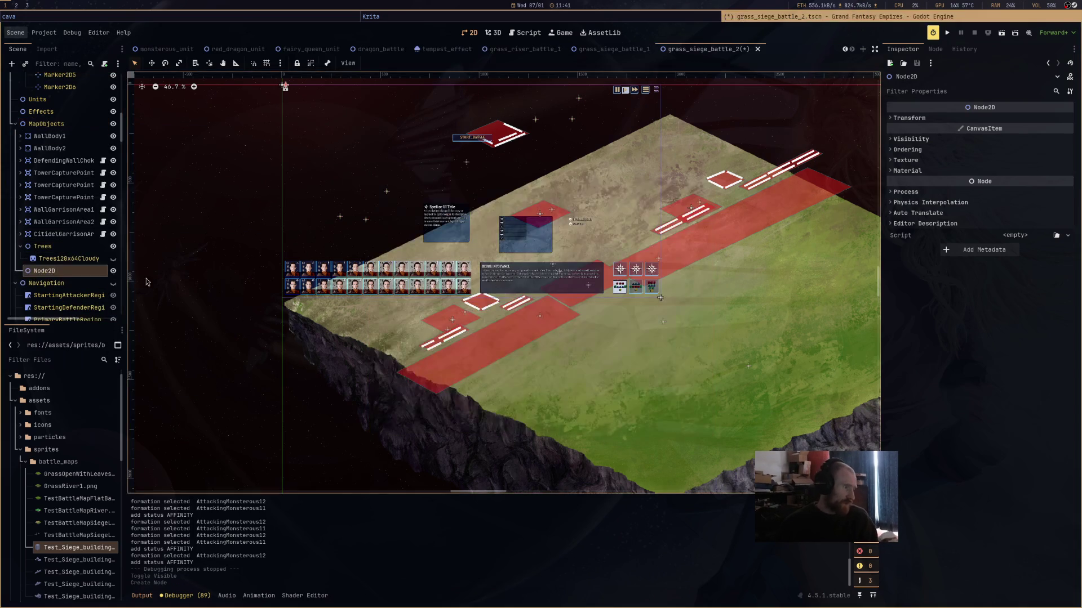
{"action": "double_click", "coordinate": [62, 278]}
{"action": "type", "text": "B"}
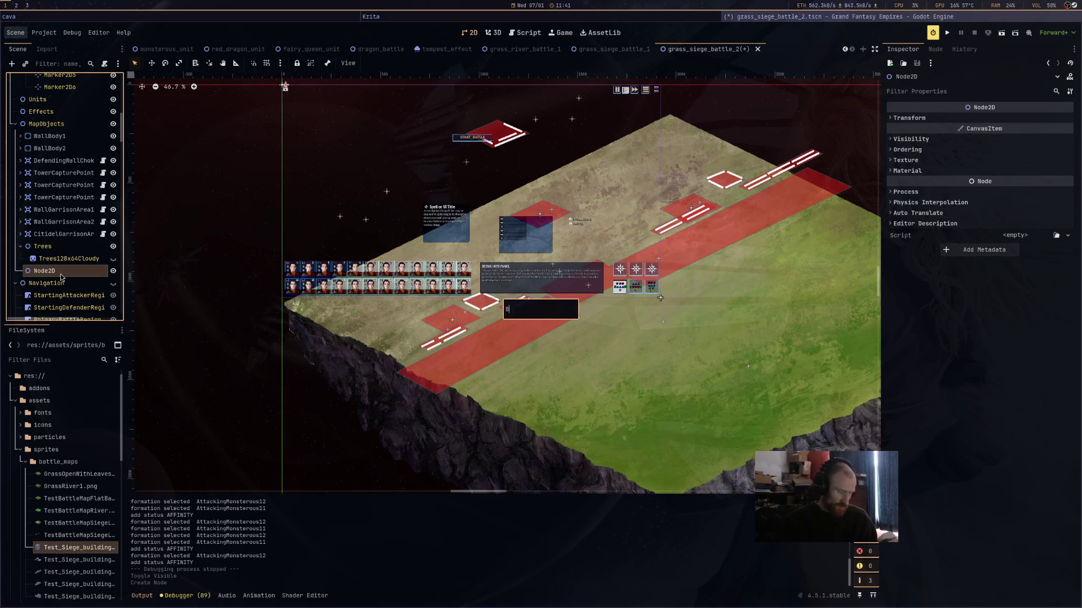
{"action": "type", "text": "uildings"}
{"action": "key", "text": "Return"}
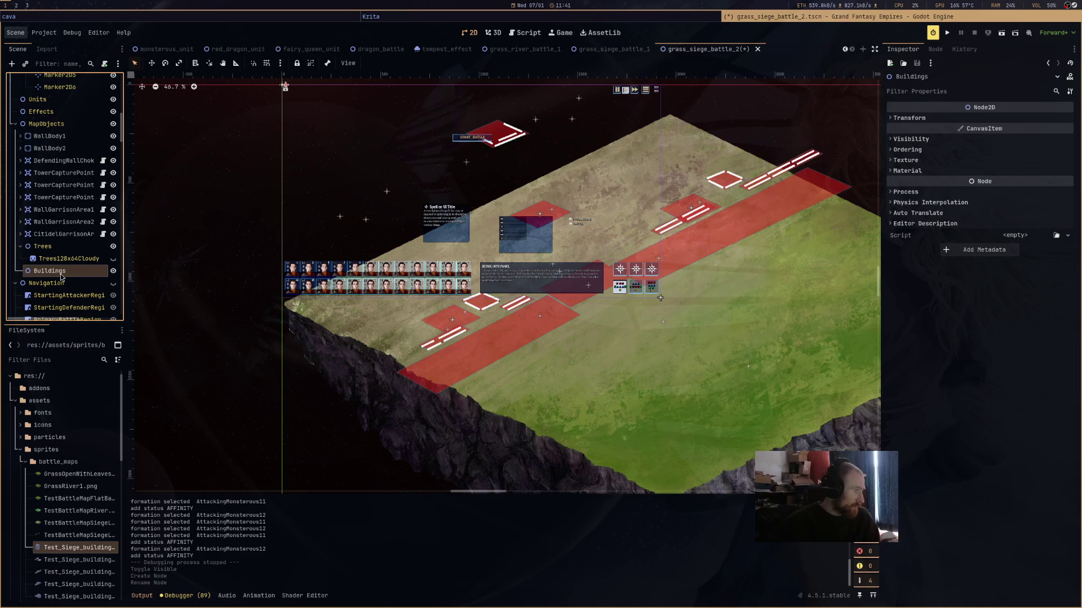
{"action": "scroll", "coordinate": [201, 283], "scroll_direction": "up", "scroll_amount": 1}
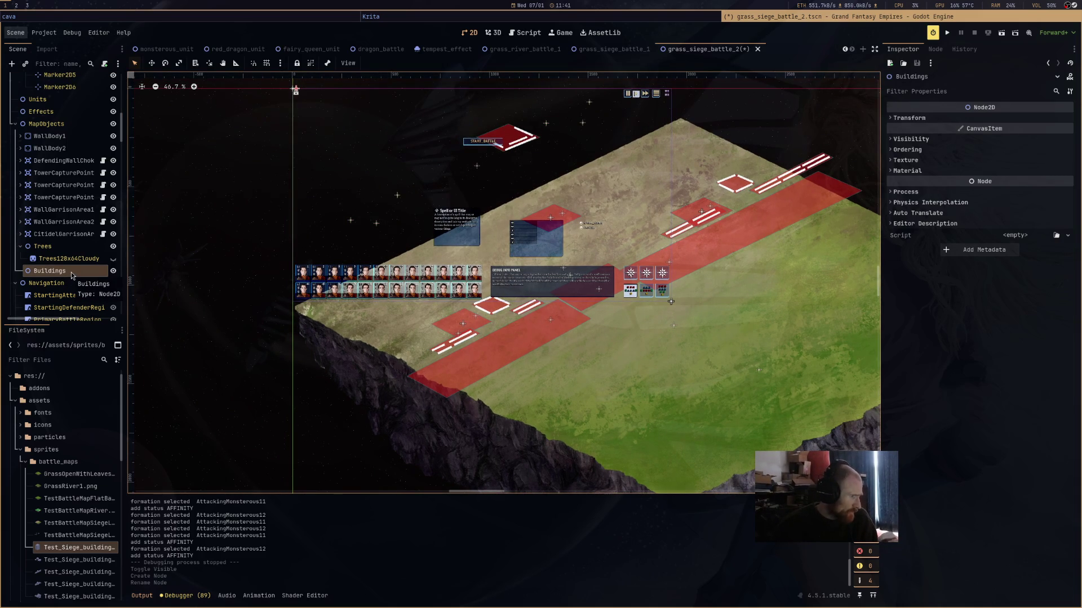
{"action": "mouse_move", "coordinate": [84, 548]}
{"action": "left_mouse_down"}
{"action": "mouse_move", "coordinate": [107, 541]}
{"action": "mouse_move", "coordinate": [529, 186]}
{"action": "mouse_move", "coordinate": [512, 177]}
{"action": "mouse_move", "coordinate": [552, 174]}
{"action": "mouse_move", "coordinate": [538, 176]}
{"action": "left_mouse_up"}
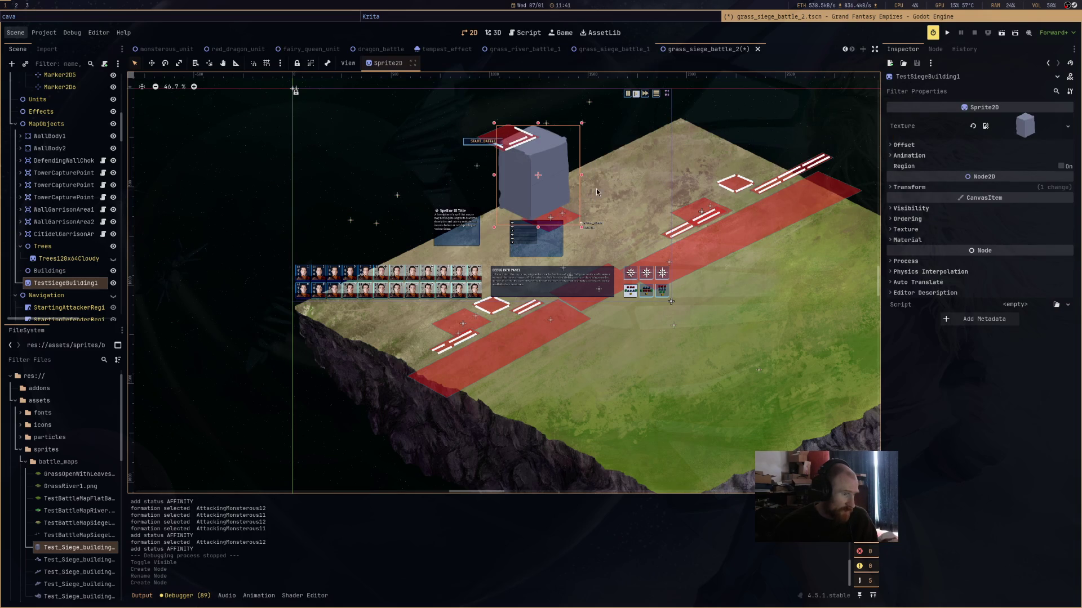
Move TowerCapturePoint3 right onto the tower building
{"action": "scroll", "coordinate": [596, 190], "scroll_direction": "up", "scroll_amount": 2}
{"action": "left_click", "coordinate": [566, 227]}
{"action": "left_click", "coordinate": [64, 297]}
{"action": "left_click", "coordinate": [152, 64]}
{"action": "left_click_drag", "start_coordinate": [534, 197], "coordinate": [564, 200]}
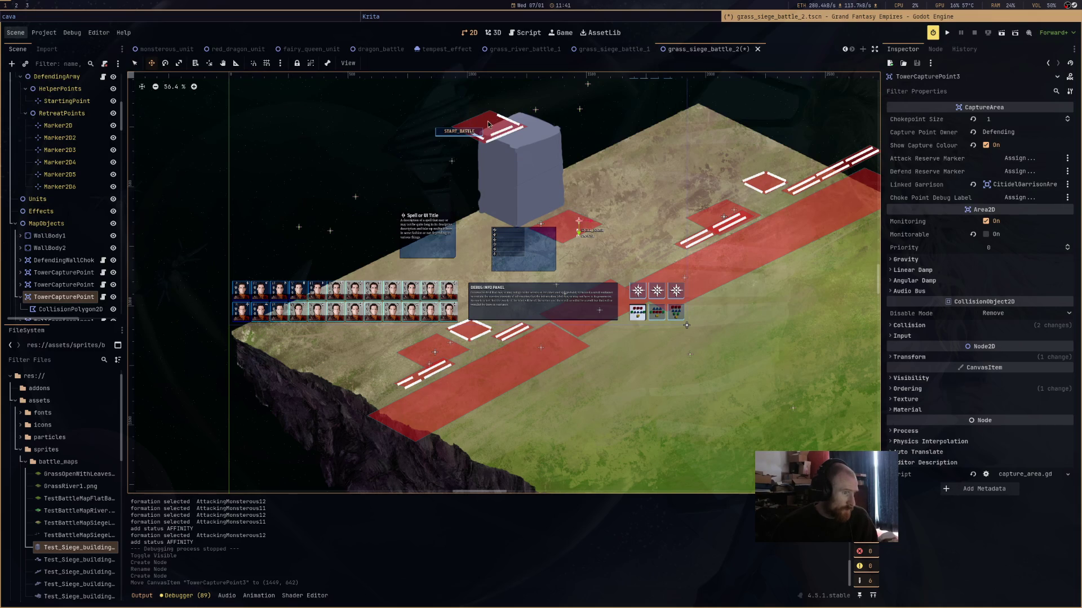
Nudge CitidelGarrisonArea slightly right and save the scene
{"action": "left_click", "coordinate": [136, 63]}
{"action": "left_click", "coordinate": [486, 142]}
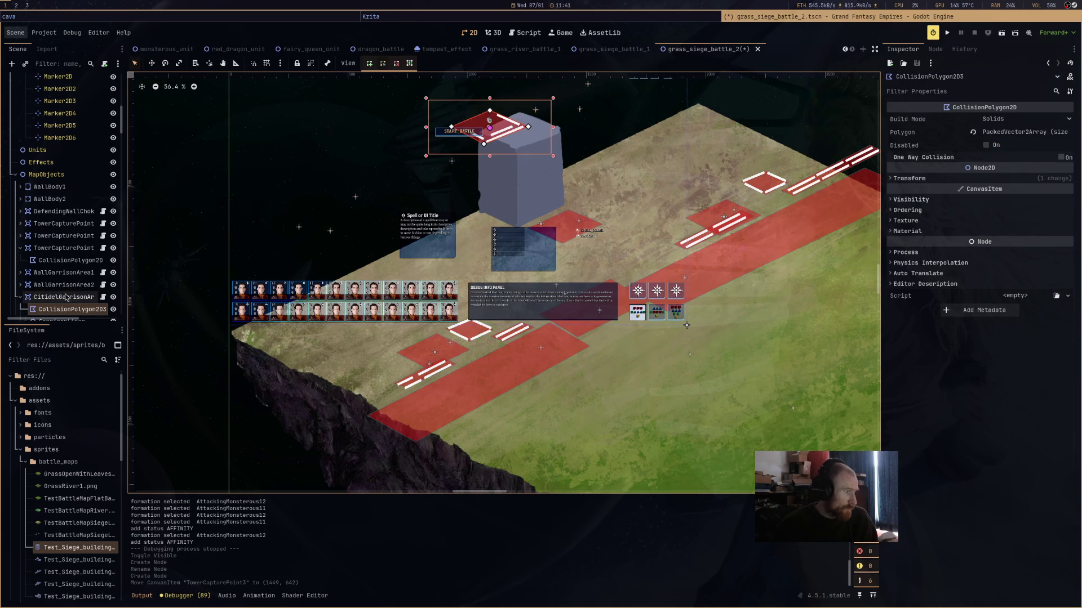
{"action": "left_click", "coordinate": [151, 63]}
{"action": "left_click_drag", "start_coordinate": [484, 119], "coordinate": [515, 120]}
{"action": "key", "text": "ctrl+s"}
Recentre the view on the building and hide the BattleUI overlay in the editor
{"action": "scroll", "coordinate": [492, 313], "scroll_direction": "down", "scroll_amount": 1}
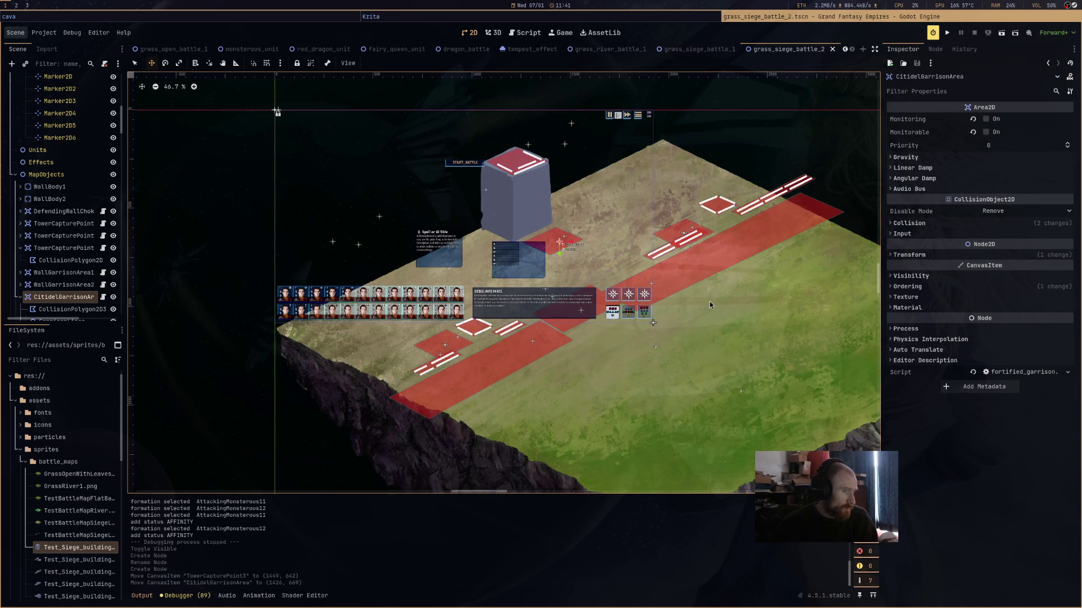
{"action": "scroll", "coordinate": [711, 309], "scroll_direction": "up", "scroll_amount": 1}
{"action": "left_click_drag", "start_coordinate": [334, 276], "coordinate": [394, 248]}
{"action": "scroll", "coordinate": [62, 186], "scroll_direction": "down", "scroll_amount": 10}
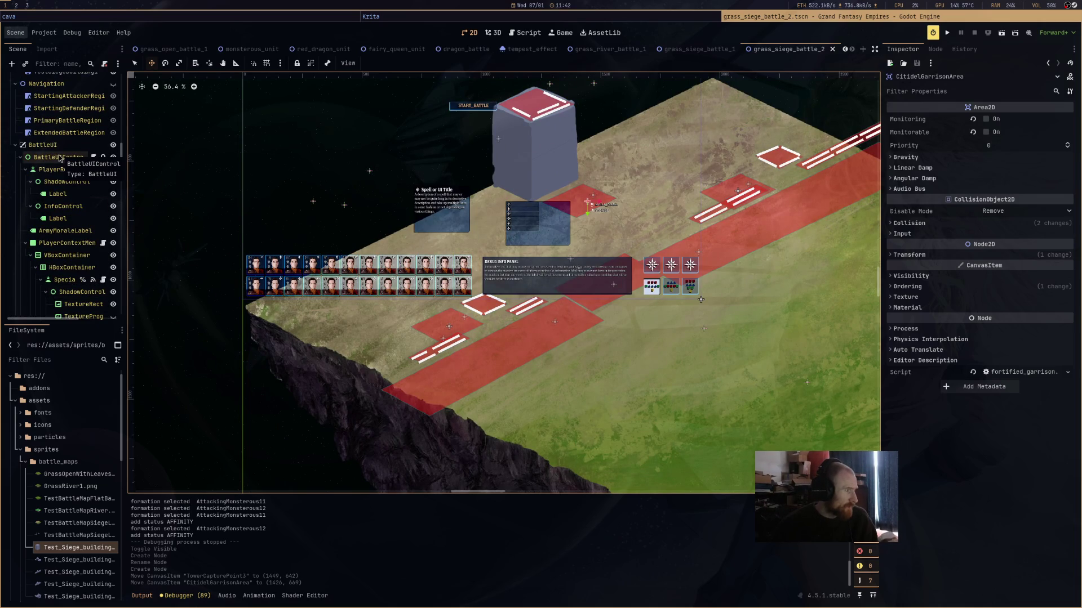
{"action": "left_click", "coordinate": [113, 158]}
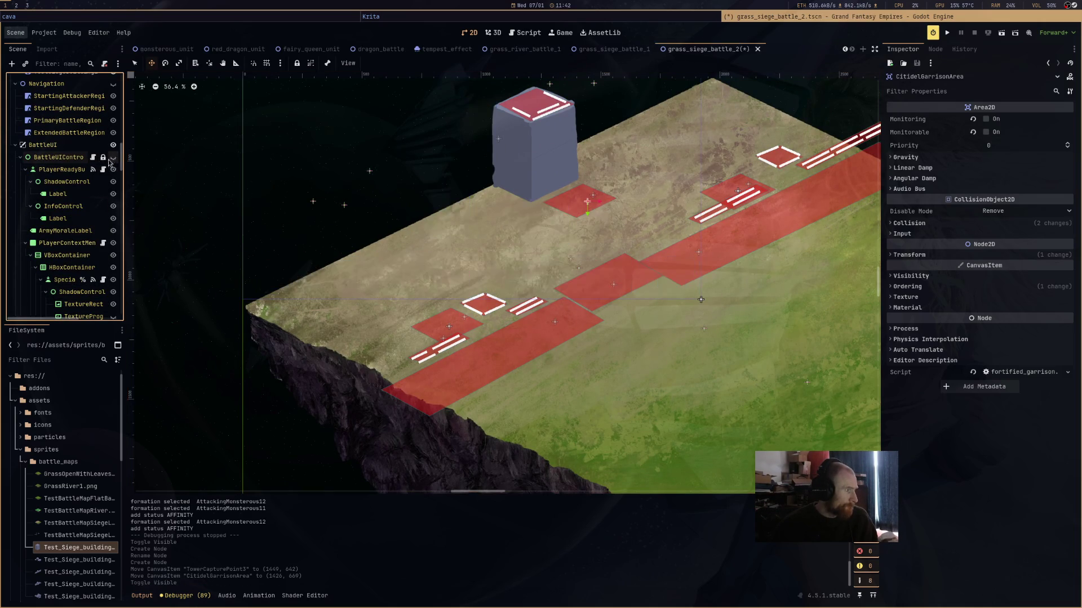
Add self.show() after fade_out() in battle_ui_control.gd's _init and save the script
{"action": "left_click", "coordinate": [94, 158]}
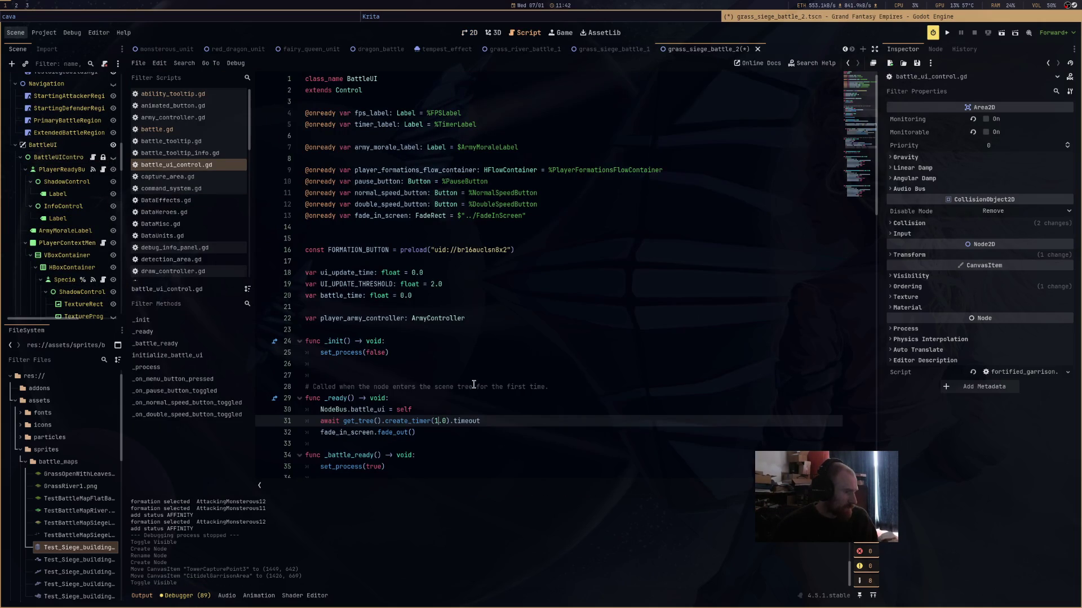
{"action": "left_click", "coordinate": [427, 431]}
{"action": "key", "text": "Return"}
{"action": "type", "text": "self.show("}
{"action": "key", "text": "ctrl+s"}
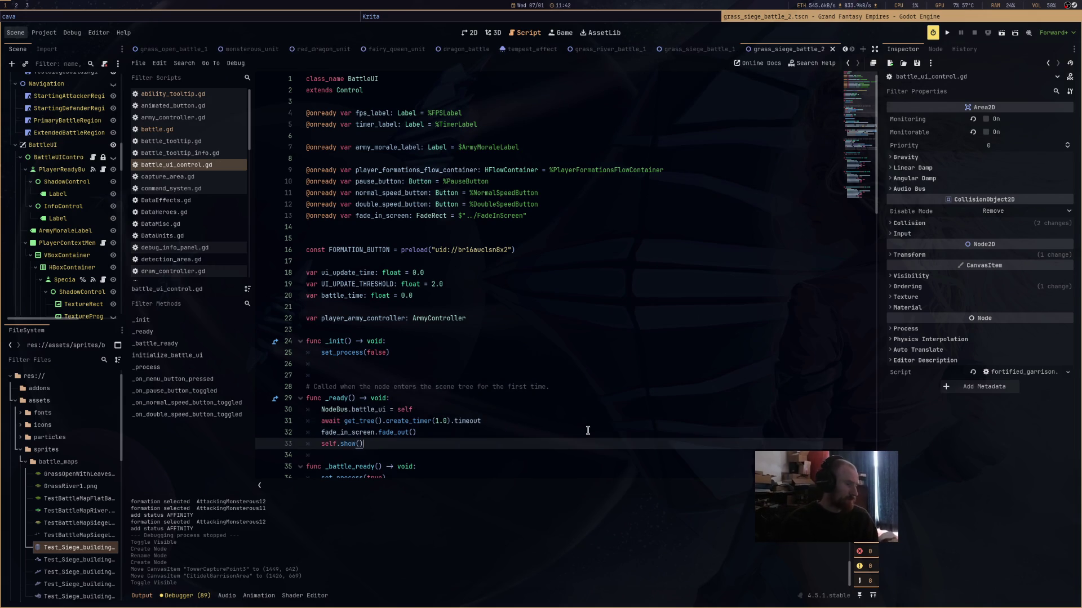
{"action": "left_click_drag", "start_coordinate": [364, 444], "coordinate": [318, 445]}
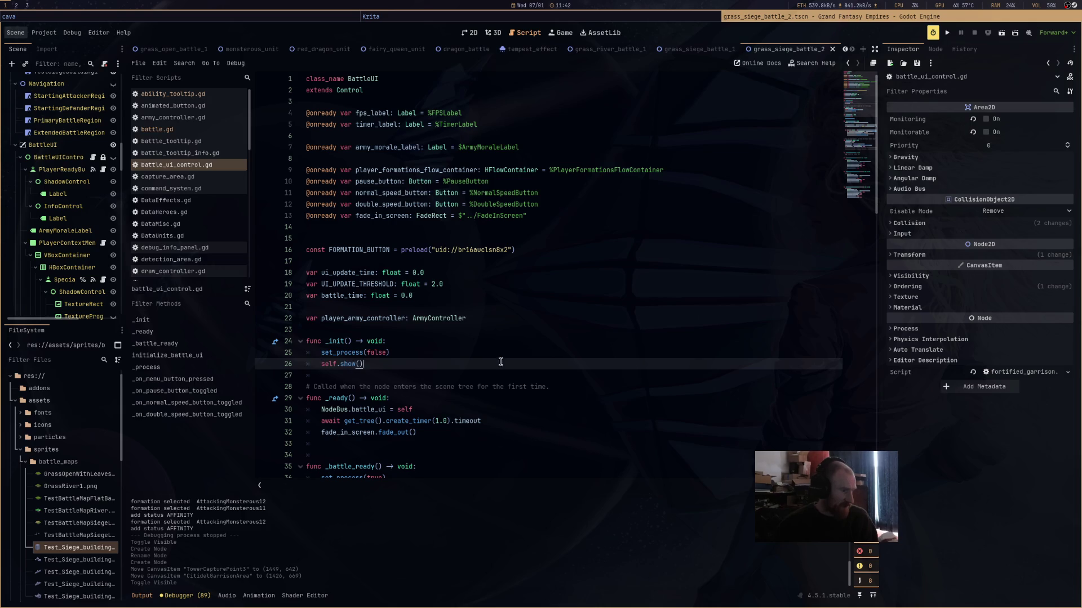
{"action": "key", "text": "ctrl+F1"}
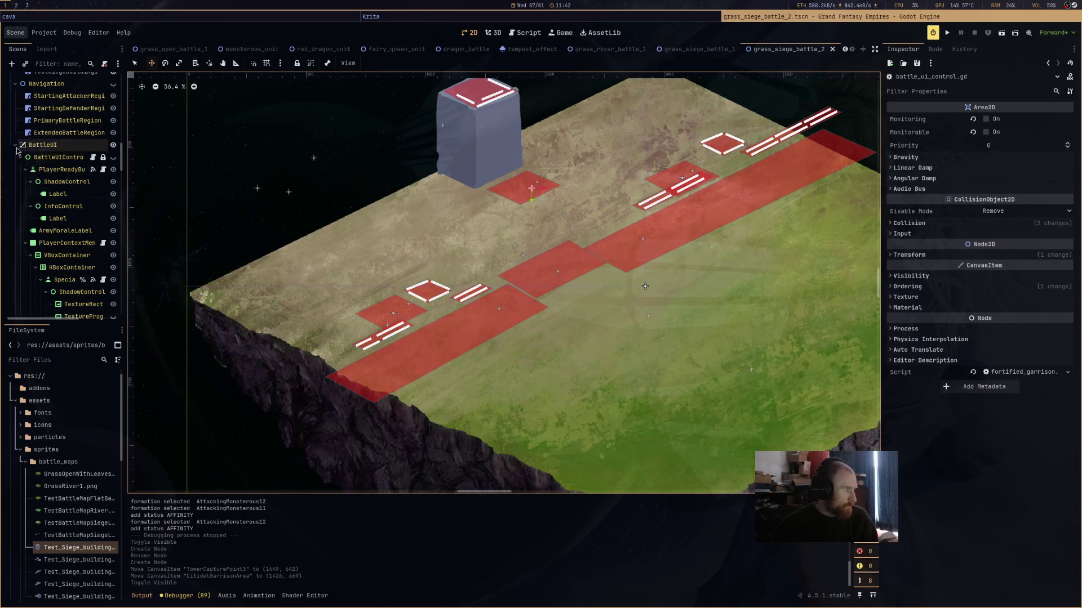
Nest TestSiegeBuilding1 under the Buildings node in the Scene tree
{"action": "scroll", "coordinate": [34, 197], "scroll_direction": "up", "scroll_amount": 10}
{"action": "key", "text": "Left"}
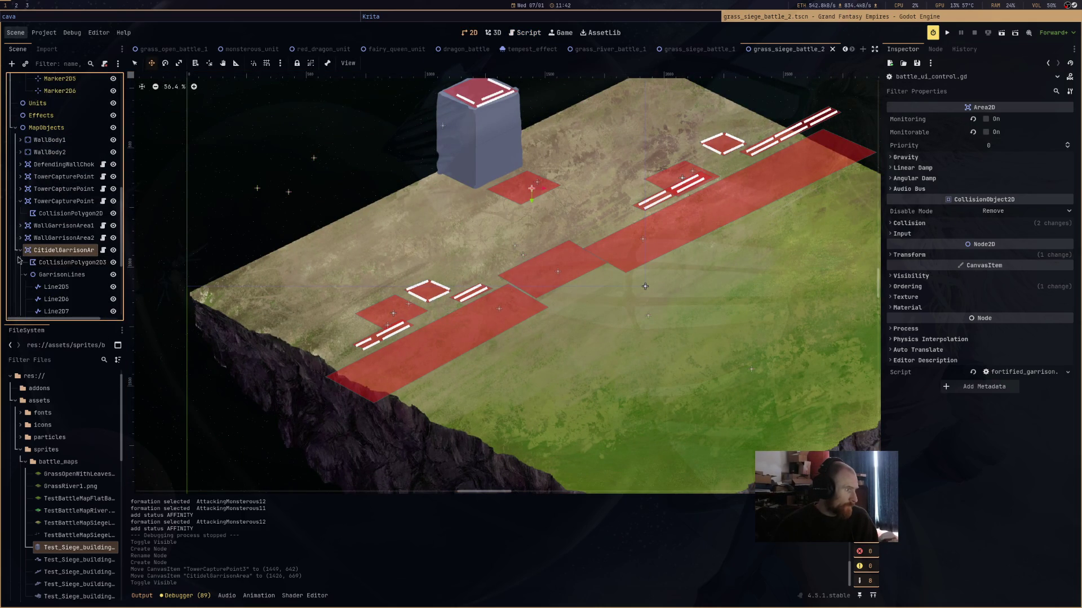
{"action": "left_click_drag", "start_coordinate": [63, 299], "coordinate": [54, 292]}
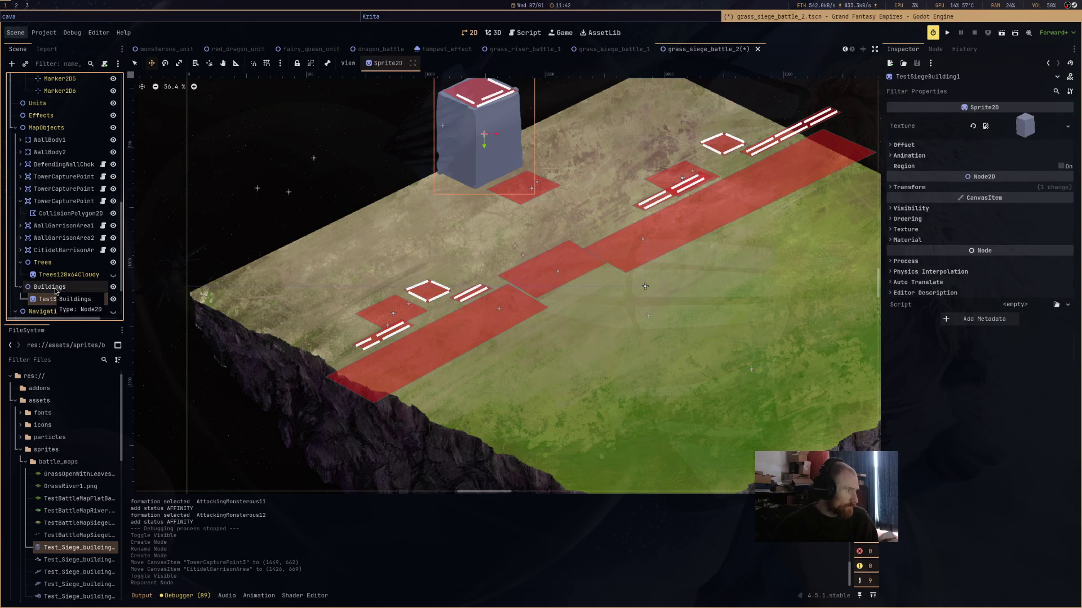
Unhide the Trees128x64Cloudy sprite, shift it right across the grass, save, then open grass_open_battle_1
{"action": "left_click", "coordinate": [43, 262]}
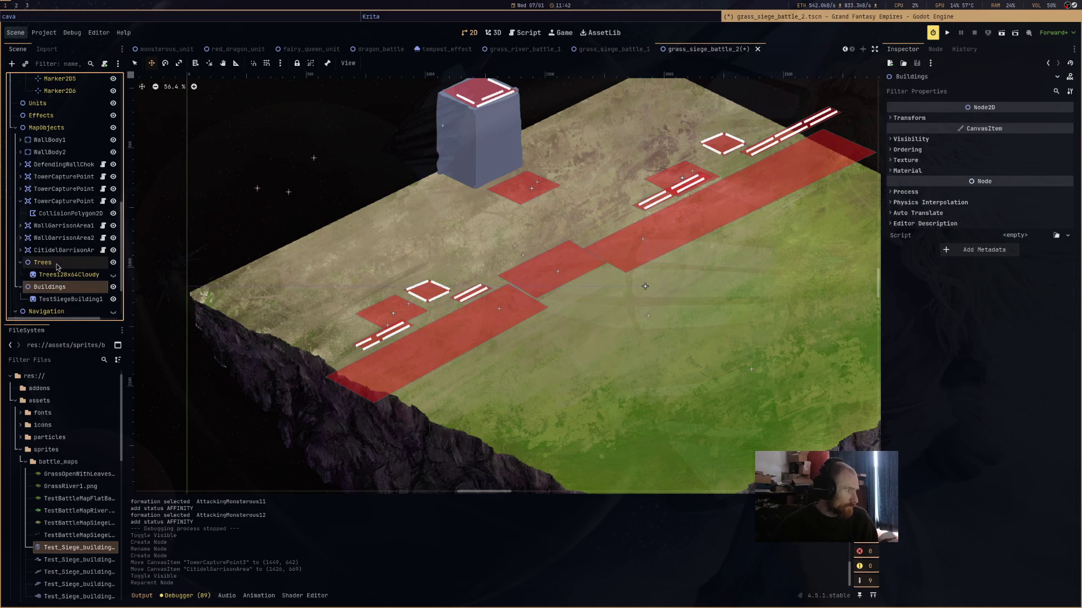
{"action": "left_click", "coordinate": [931, 150]}
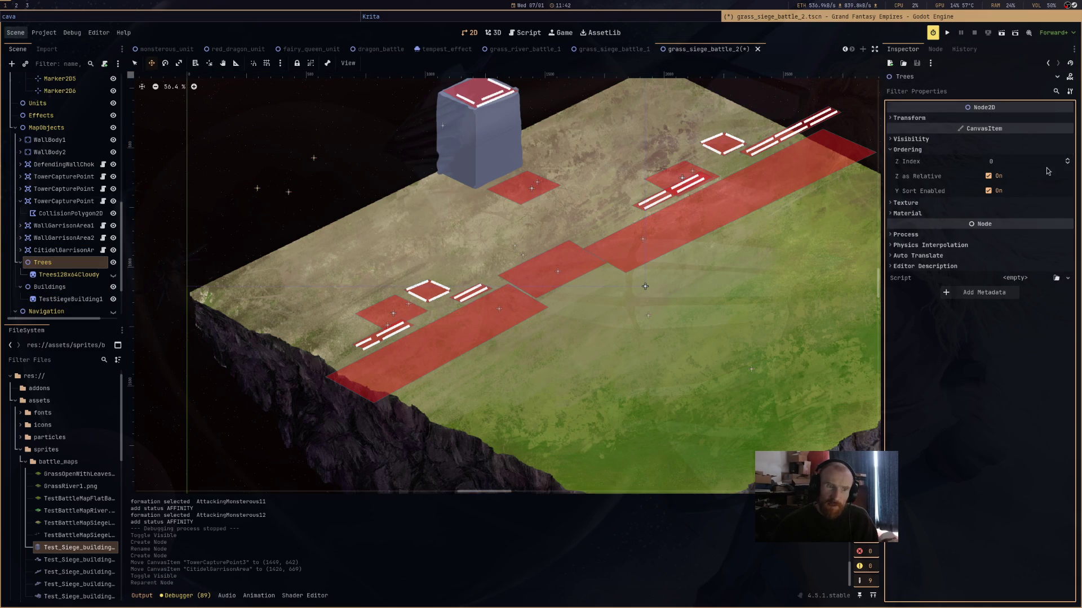
{"action": "left_click", "coordinate": [69, 275]}
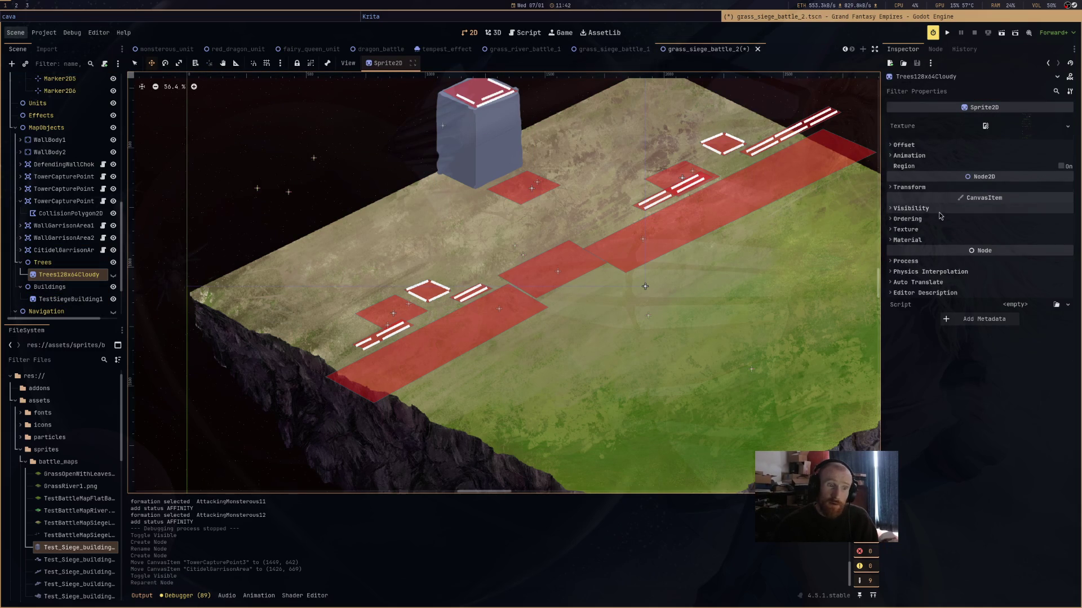
{"action": "left_click", "coordinate": [941, 220]}
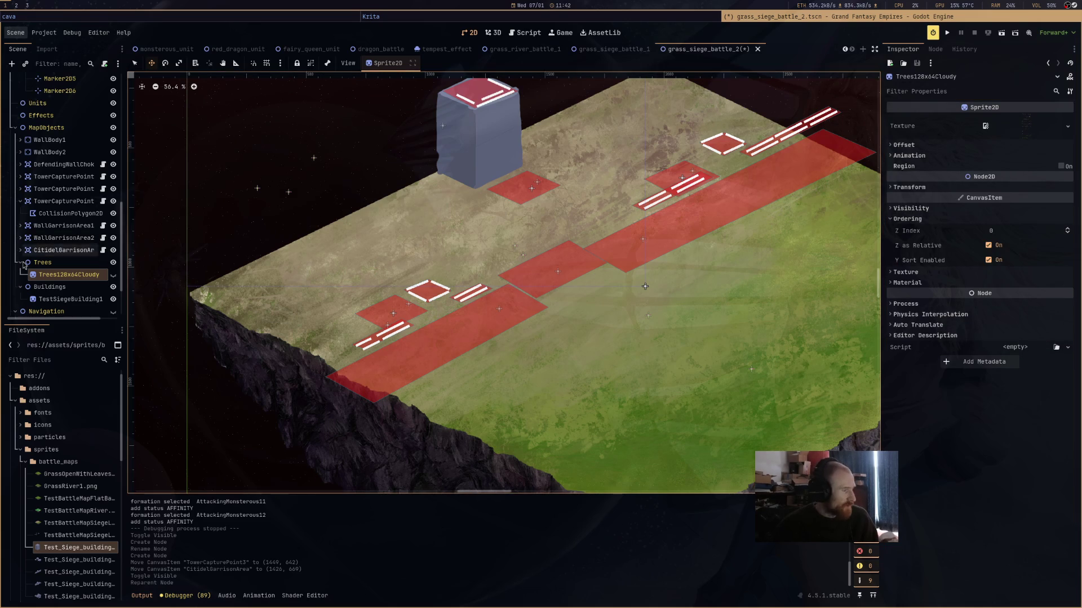
{"action": "left_click", "coordinate": [113, 274]}
{"action": "scroll", "coordinate": [588, 242], "scroll_direction": "up", "scroll_amount": 2}
{"action": "mouse_move", "coordinate": [642, 274]}
{"action": "left_mouse_down"}
{"action": "mouse_move", "coordinate": [829, 279]}
{"action": "mouse_move", "coordinate": [854, 298]}
{"action": "left_mouse_up"}
{"action": "key", "text": "ctrl+s"}
{"action": "left_click", "coordinate": [166, 50]}
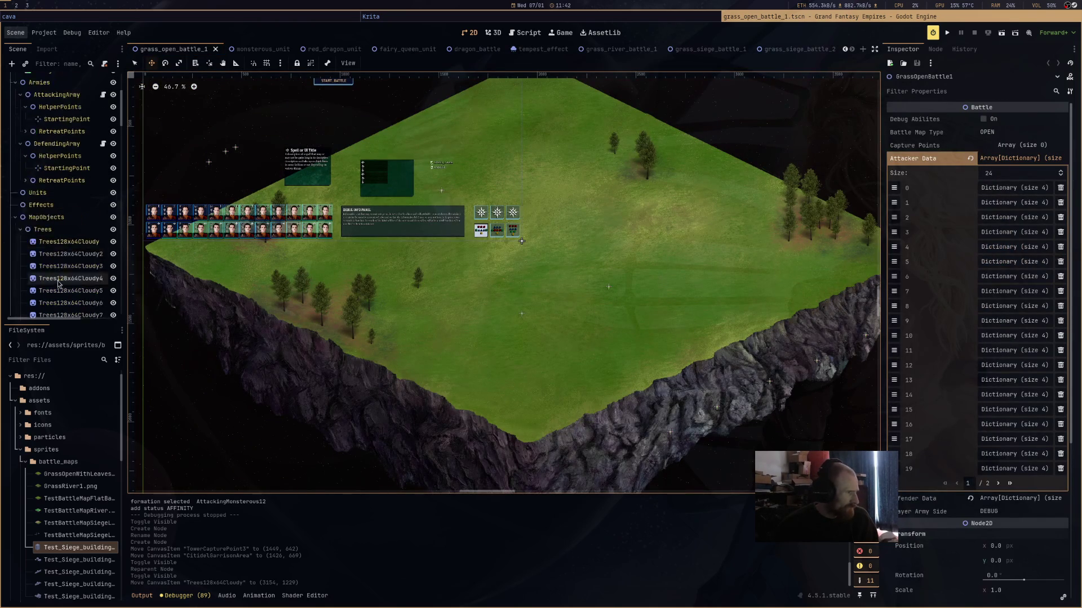
Compare Ordering on Trees, Trees128x64Cloudy and MapObjects (Z Index 1, Y Sort), then return to grass_siege_battle_2
{"action": "scroll", "coordinate": [72, 253], "scroll_direction": "down", "scroll_amount": 3}
{"action": "left_click", "coordinate": [72, 211]}
{"action": "left_click", "coordinate": [72, 202]}
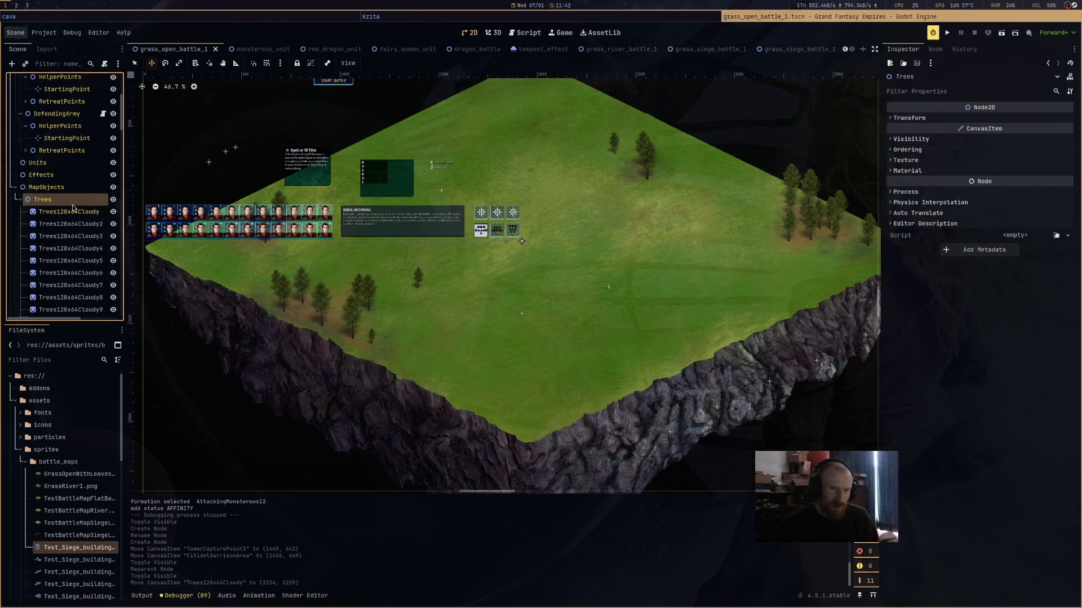
{"action": "left_click", "coordinate": [940, 151]}
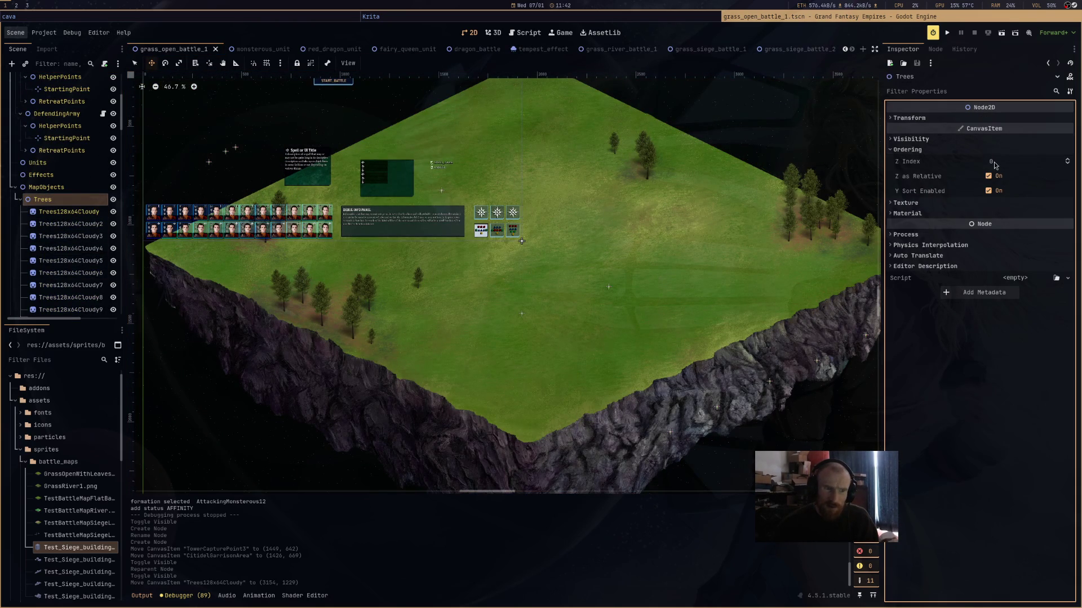
{"action": "left_click", "coordinate": [72, 211]}
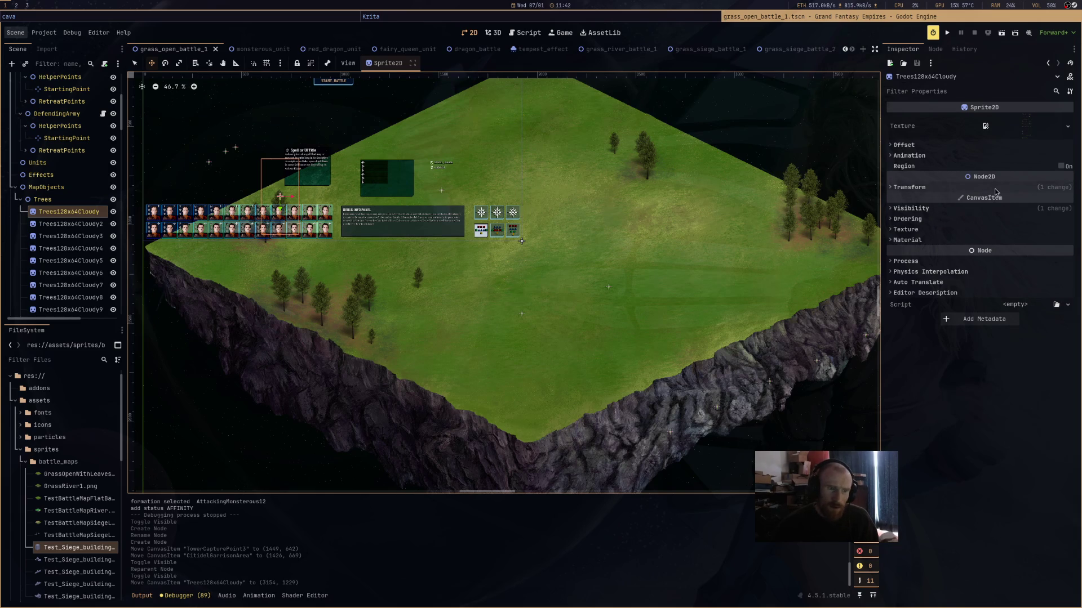
{"action": "left_click", "coordinate": [970, 219]}
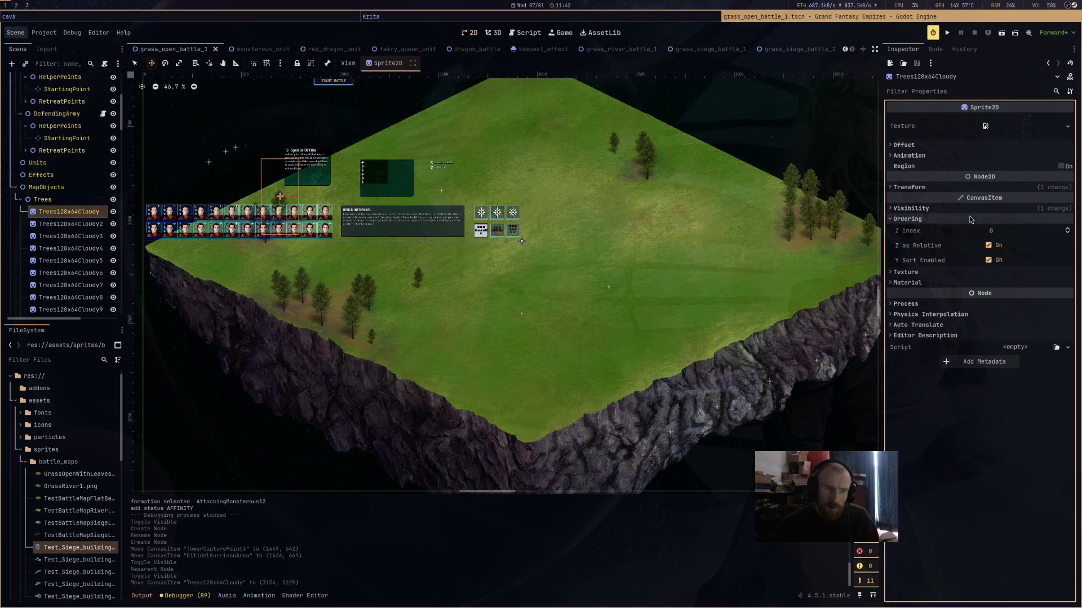
{"action": "left_click", "coordinate": [46, 187]}
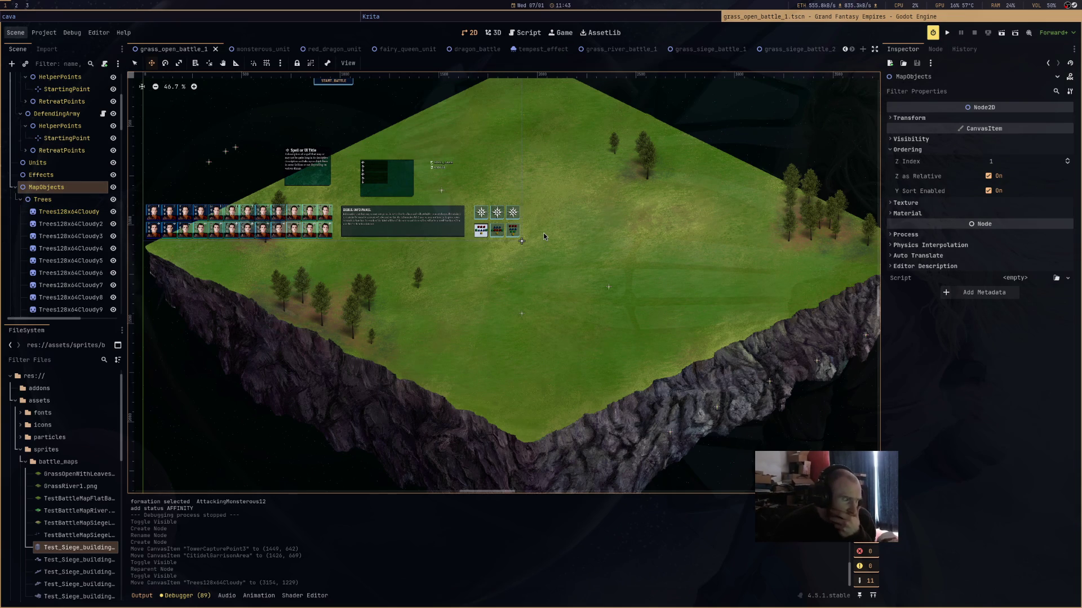
{"action": "left_click", "coordinate": [790, 50]}
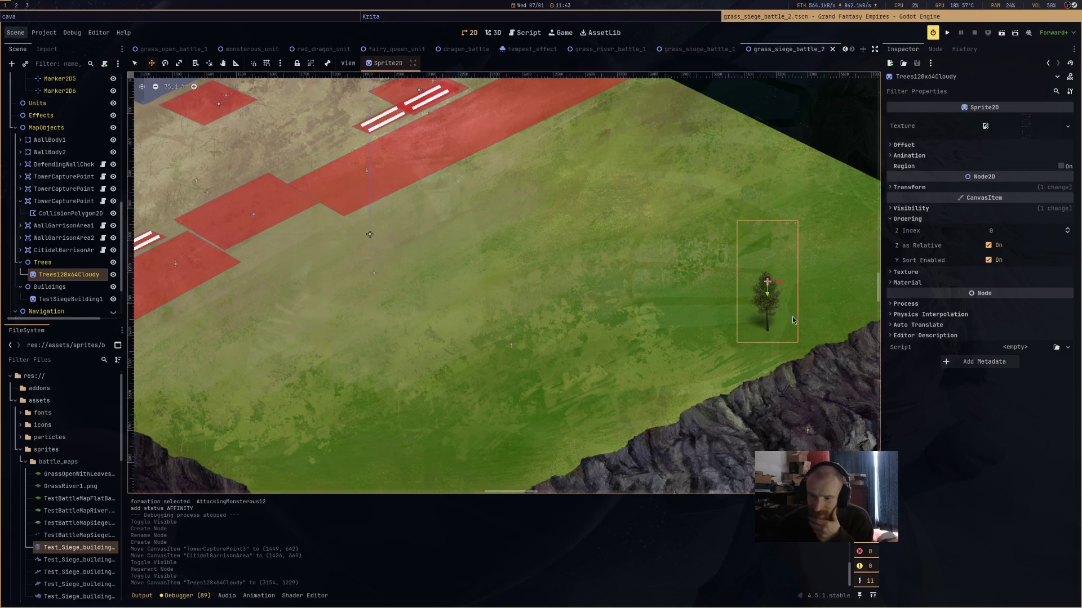
{"action": "mouse_move", "coordinate": [792, 331]}
{"action": "left_mouse_down"}
{"action": "mouse_move", "coordinate": [676, 334]}
{"action": "mouse_move", "coordinate": [748, 302]}
{"action": "left_mouse_up"}
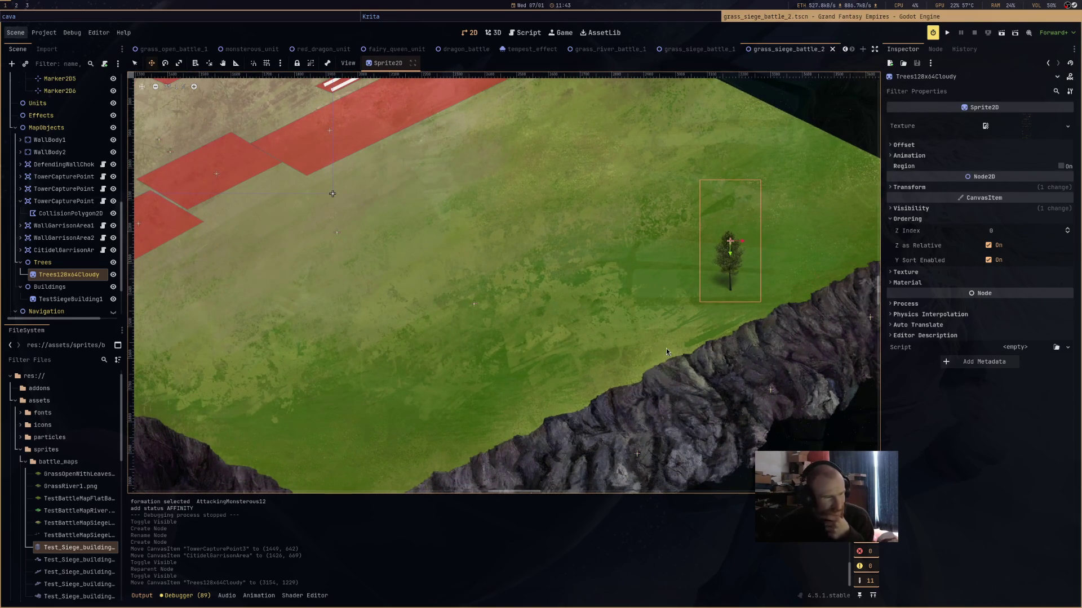
{"action": "scroll", "coordinate": [676, 343], "scroll_direction": "down", "scroll_amount": 3}
{"action": "scroll", "coordinate": [681, 276], "scroll_direction": "up", "scroll_amount": 1}
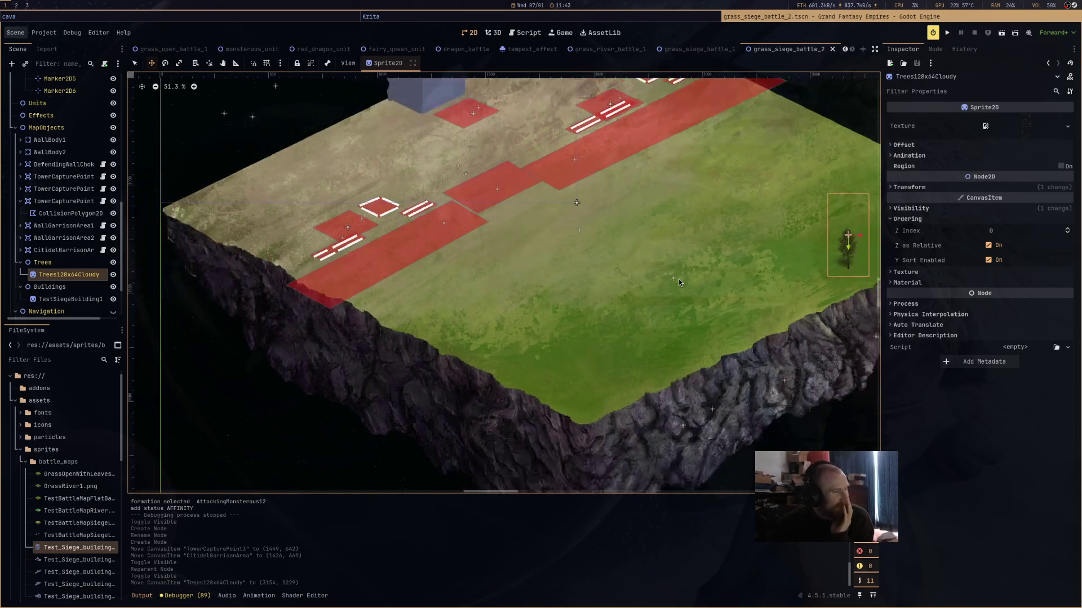
{"action": "left_click_drag", "start_coordinate": [678, 279], "coordinate": [618, 328]}
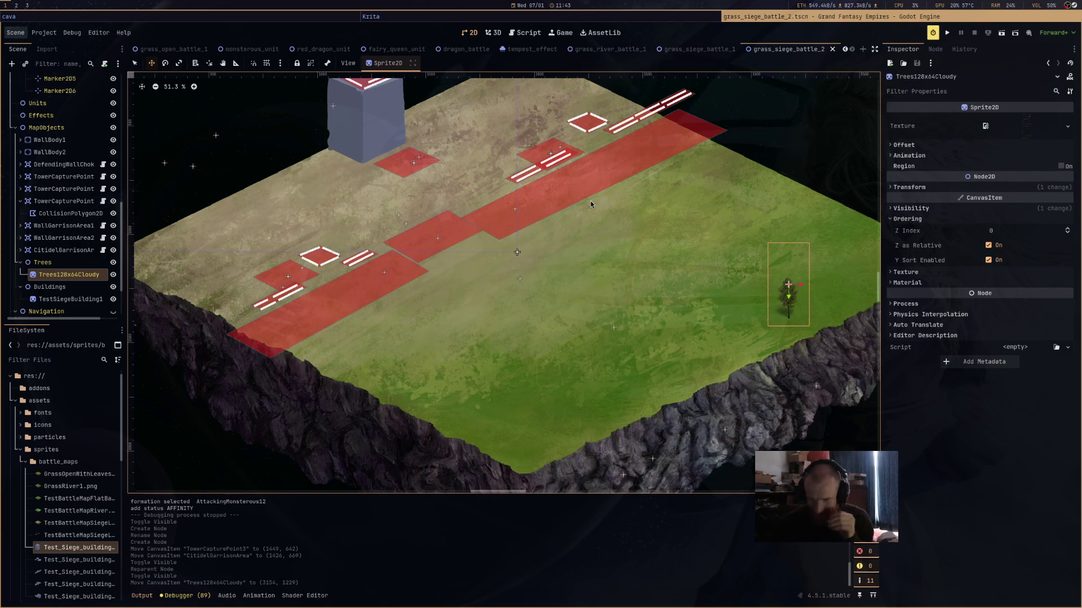
{"action": "mouse_move", "coordinate": [590, 201]}
{"action": "left_mouse_down"}
{"action": "mouse_move", "coordinate": [718, 201]}
{"action": "mouse_move", "coordinate": [689, 268]}
{"action": "left_mouse_up"}
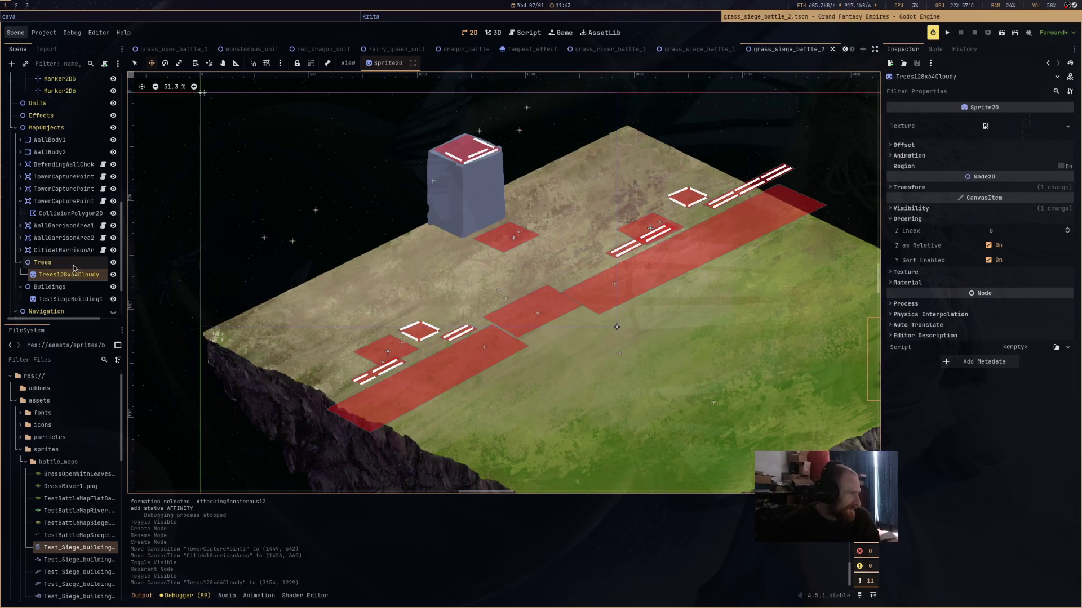
{"action": "left_click", "coordinate": [66, 300]}
{"action": "scroll", "coordinate": [458, 210], "scroll_direction": "up", "scroll_amount": 3}
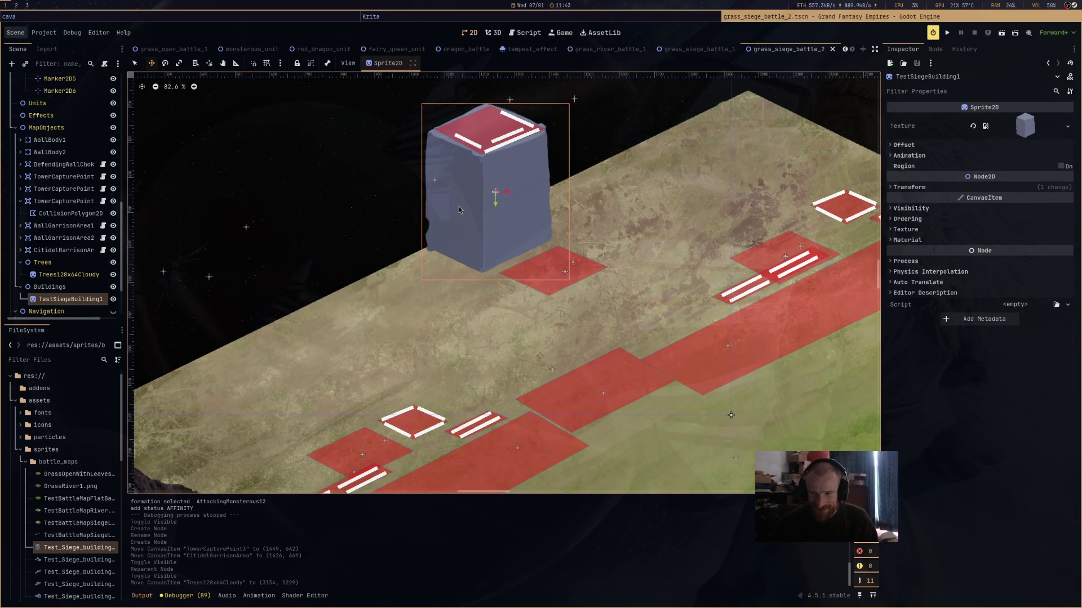
{"action": "scroll", "coordinate": [458, 206], "scroll_direction": "down", "scroll_amount": 5}
{"action": "scroll", "coordinate": [459, 206], "scroll_direction": "left", "scroll_amount": 8}
{"action": "scroll", "coordinate": [579, 233], "scroll_direction": "down", "scroll_amount": 3}
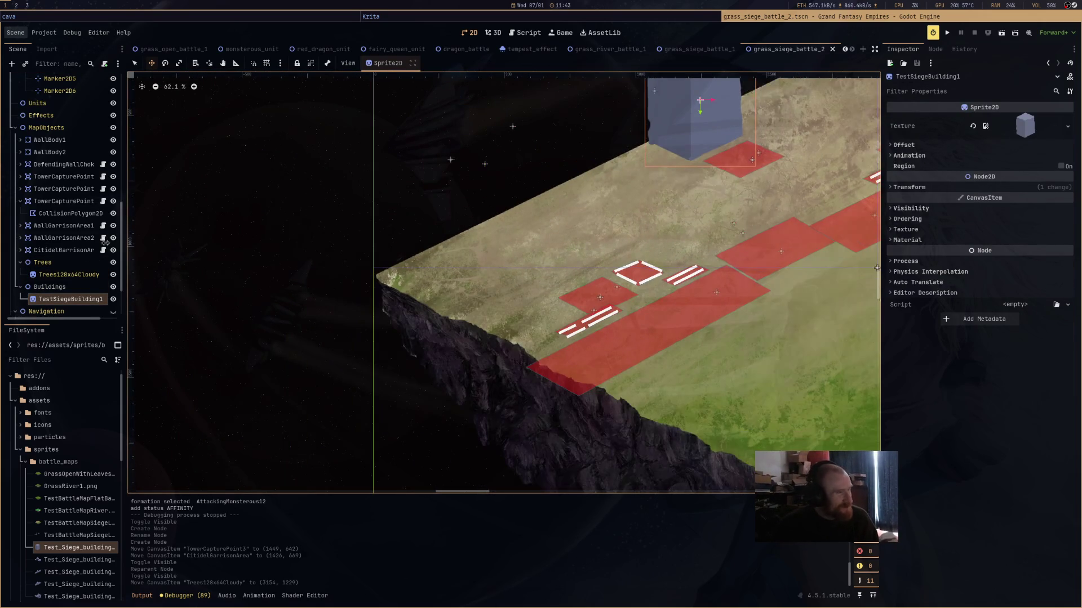
{"action": "left_click", "coordinate": [51, 286]}
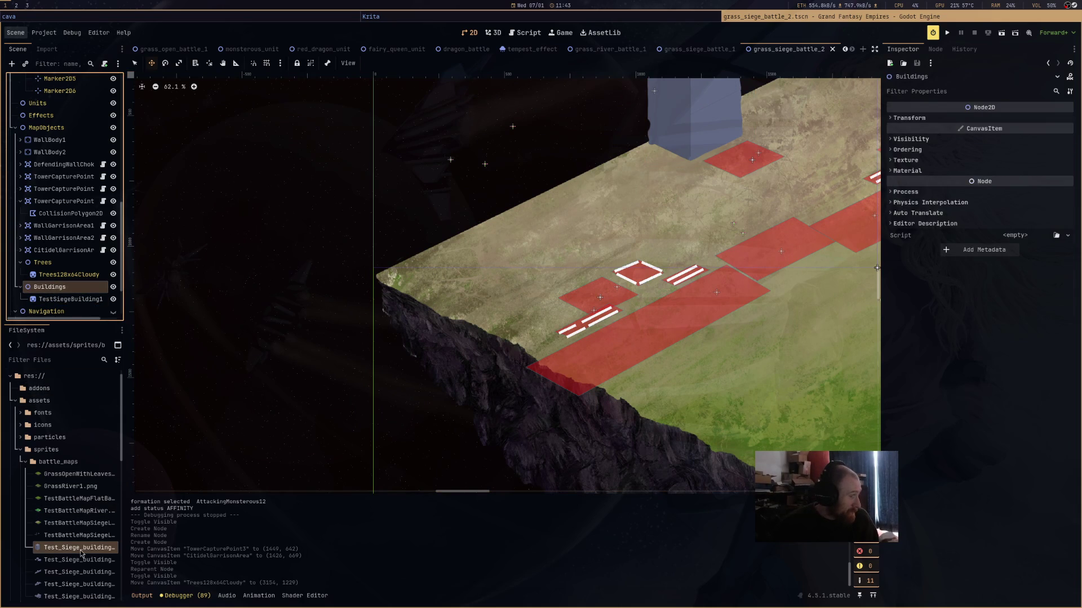
Place TestSiegeBuilding2 on the upper-right plateau, nest it under Buildings, and save
{"action": "mouse_move", "coordinate": [73, 563]}
{"action": "left_mouse_down"}
{"action": "mouse_move", "coordinate": [84, 535]}
{"action": "mouse_move", "coordinate": [505, 297]}
{"action": "mouse_move", "coordinate": [511, 274]}
{"action": "mouse_move", "coordinate": [726, 186]}
{"action": "left_mouse_up"}
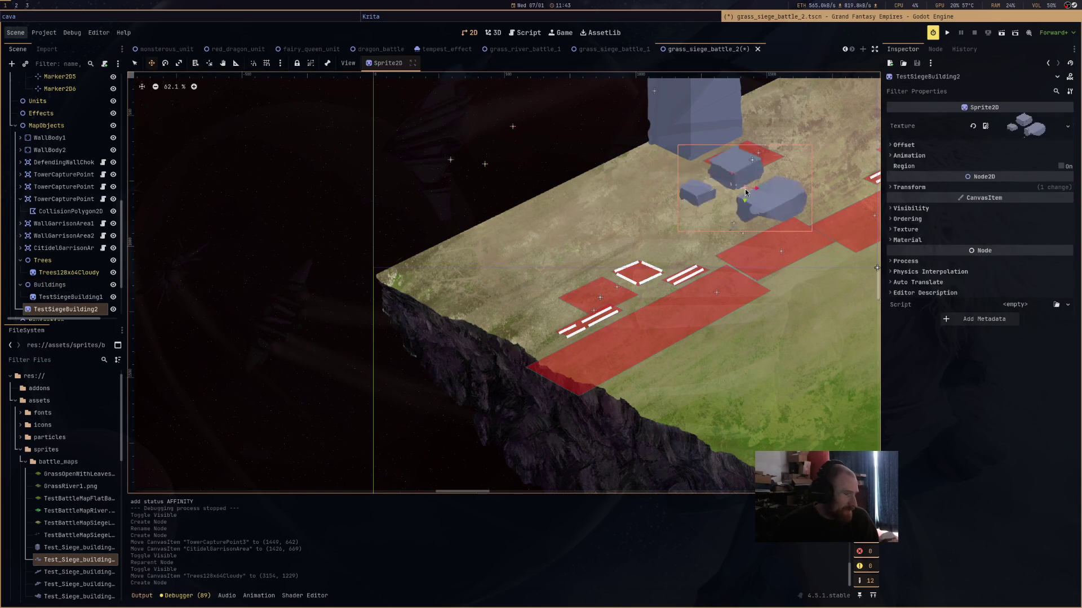
{"action": "mouse_move", "coordinate": [488, 375]}
{"action": "left_mouse_down"}
{"action": "mouse_move", "coordinate": [652, 251]}
{"action": "mouse_move", "coordinate": [694, 257]}
{"action": "left_mouse_up"}
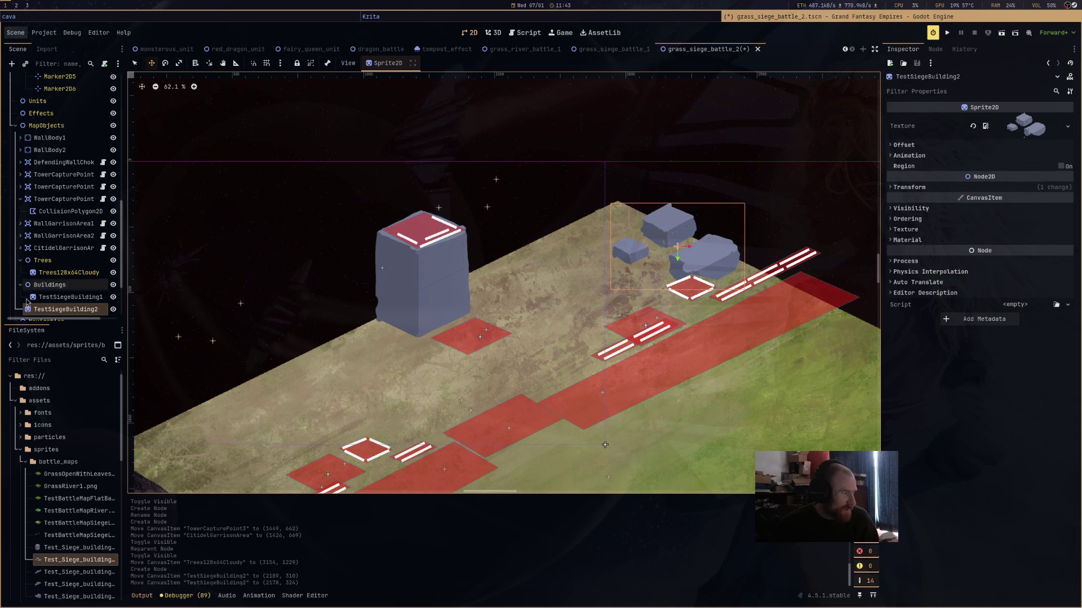
{"action": "left_click_drag", "start_coordinate": [44, 310], "coordinate": [57, 293]}
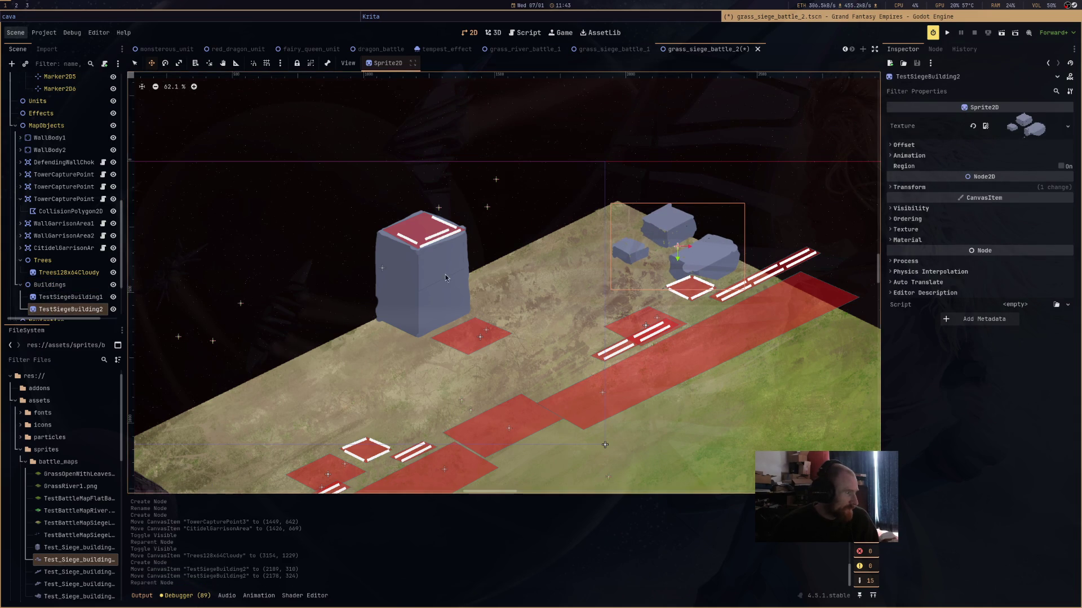
{"action": "scroll", "coordinate": [397, 287], "scroll_direction": "down", "scroll_amount": 2}
{"action": "key", "text": "ctrl+s"}
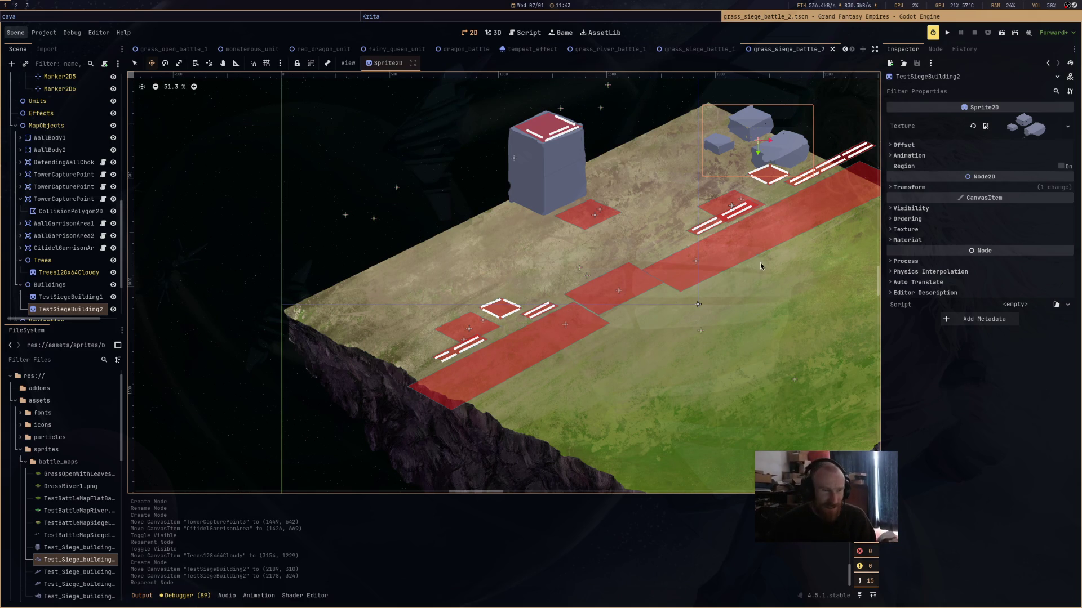
Drop Test_Siege_building_3.png, the long wall, onto the map under Buildings and save
{"action": "left_click_drag", "start_coordinate": [759, 264], "coordinate": [647, 341]}
{"action": "scroll", "coordinate": [695, 256], "scroll_direction": "up", "scroll_amount": 2}
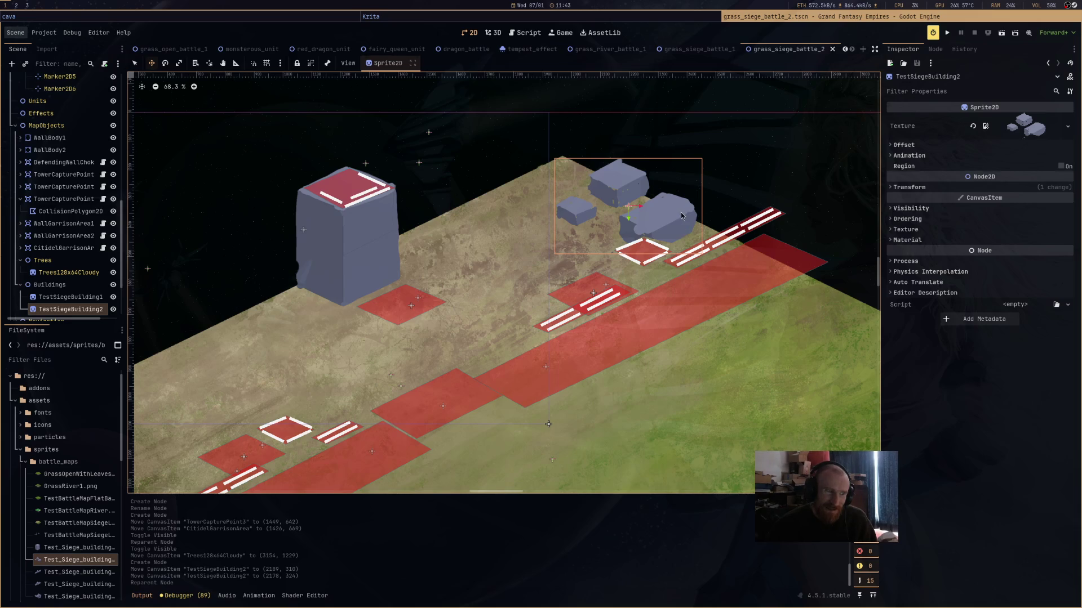
{"action": "left_click", "coordinate": [57, 284]}
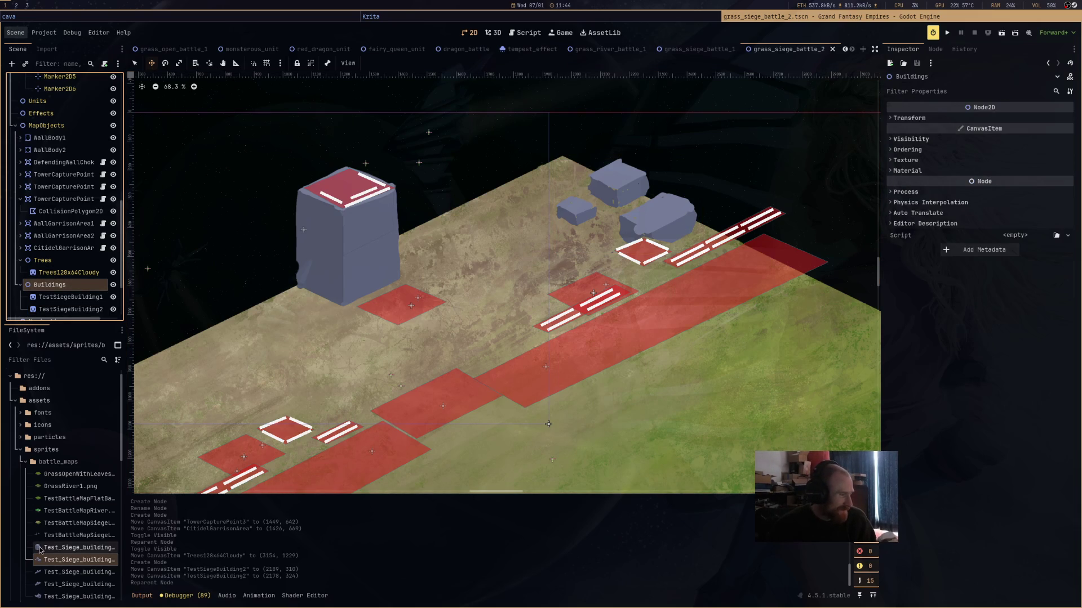
{"action": "mouse_move", "coordinate": [57, 573]}
{"action": "left_mouse_down"}
{"action": "mouse_move", "coordinate": [85, 573]}
{"action": "mouse_move", "coordinate": [582, 326]}
{"action": "mouse_move", "coordinate": [652, 309]}
{"action": "mouse_move", "coordinate": [654, 296]}
{"action": "left_mouse_up"}
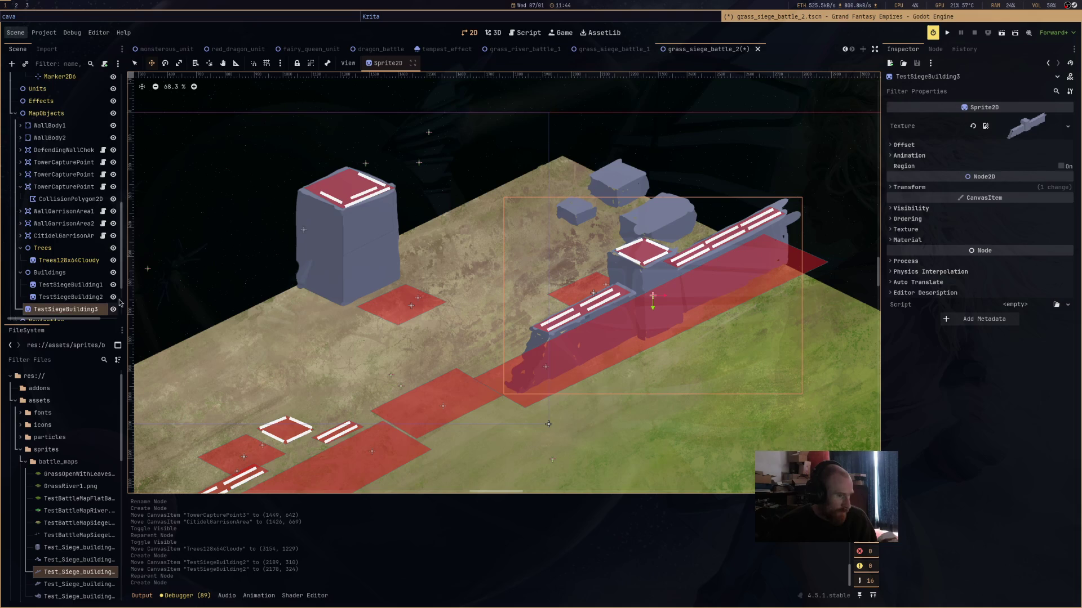
{"action": "scroll", "coordinate": [67, 282], "scroll_direction": "down", "scroll_amount": 1}
{"action": "left_click_drag", "start_coordinate": [68, 279], "coordinate": [99, 247]}
{"action": "key", "text": "ctrl+s"}
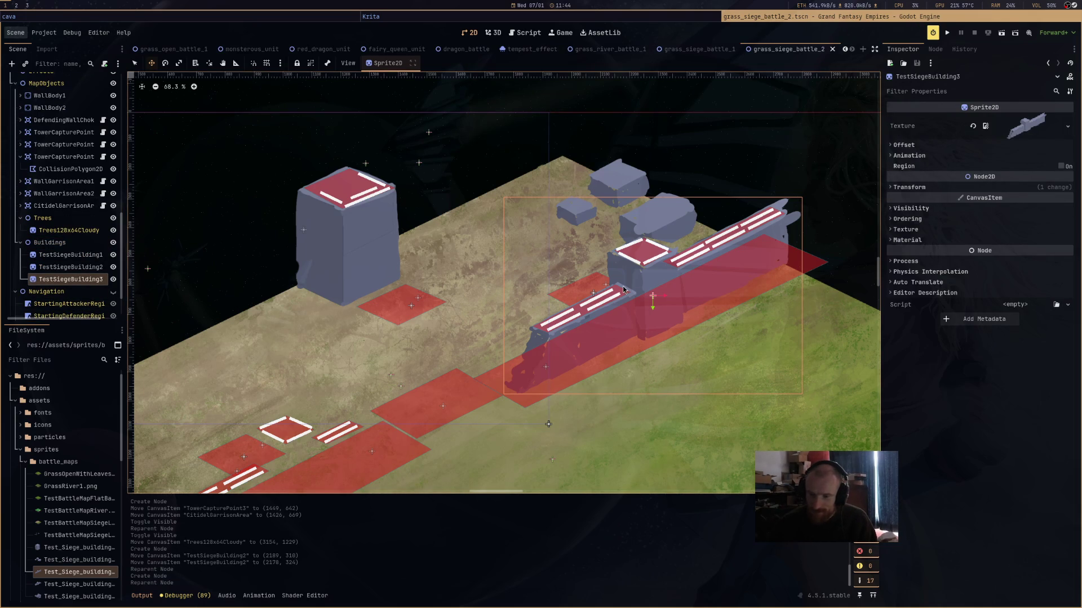
{"action": "mouse_move", "coordinate": [549, 322]}
{"action": "left_mouse_down"}
{"action": "mouse_move", "coordinate": [684, 264]}
{"action": "mouse_move", "coordinate": [798, 181]}
{"action": "left_mouse_up"}
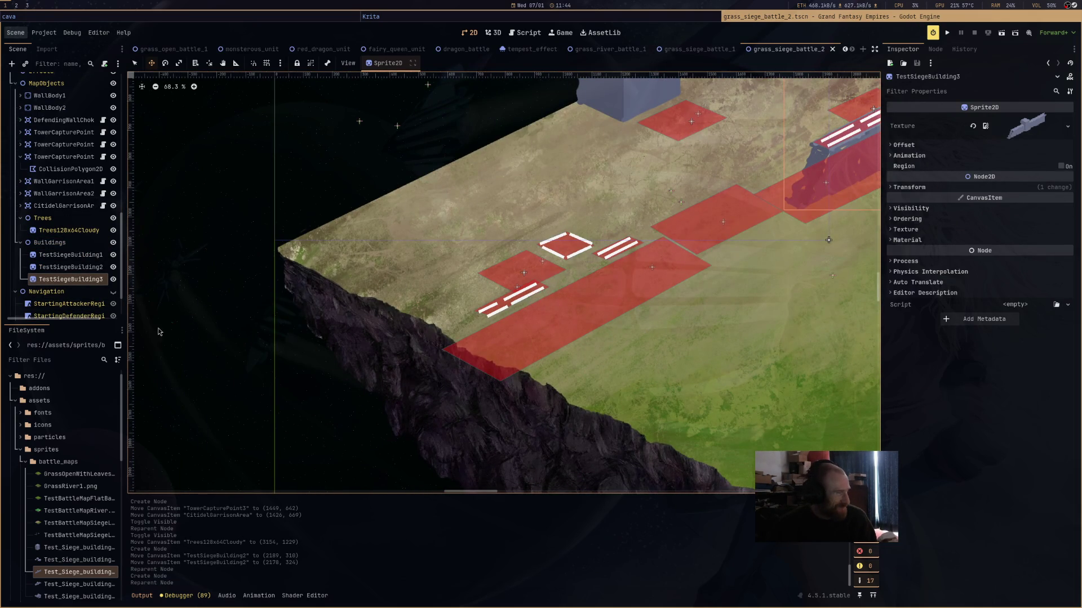
{"action": "scroll", "coordinate": [46, 276], "scroll_direction": "down", "scroll_amount": 1}
{"action": "left_click", "coordinate": [51, 212]}
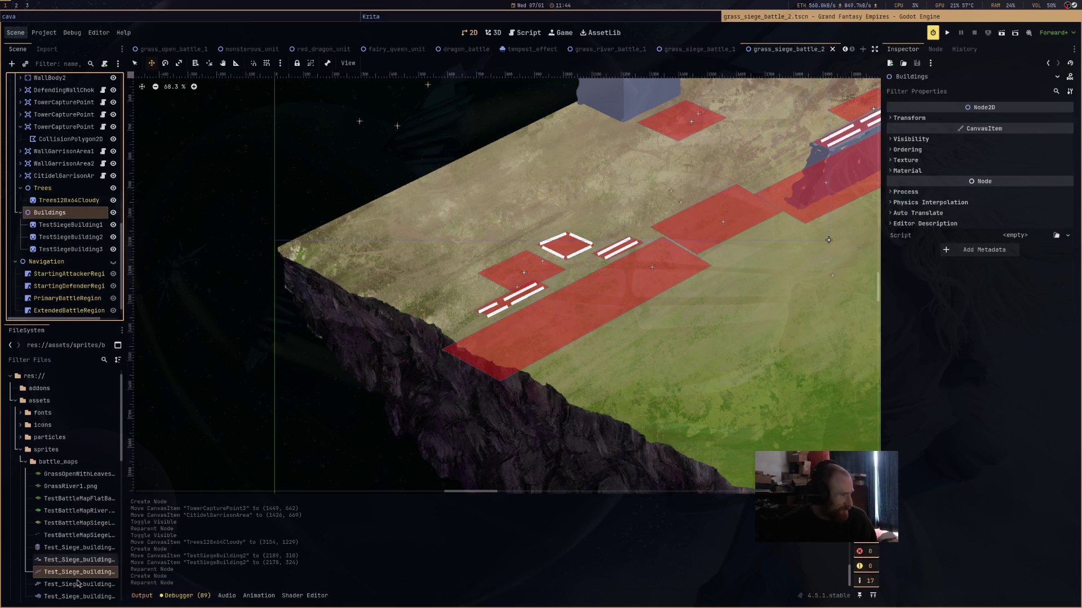
Place building 4 on the lower wall and building 5 at the left map edge, then save
{"action": "mouse_move", "coordinate": [79, 585]}
{"action": "left_mouse_down"}
{"action": "mouse_move", "coordinate": [254, 508]}
{"action": "mouse_move", "coordinate": [541, 307]}
{"action": "mouse_move", "coordinate": [578, 301]}
{"action": "left_mouse_up"}
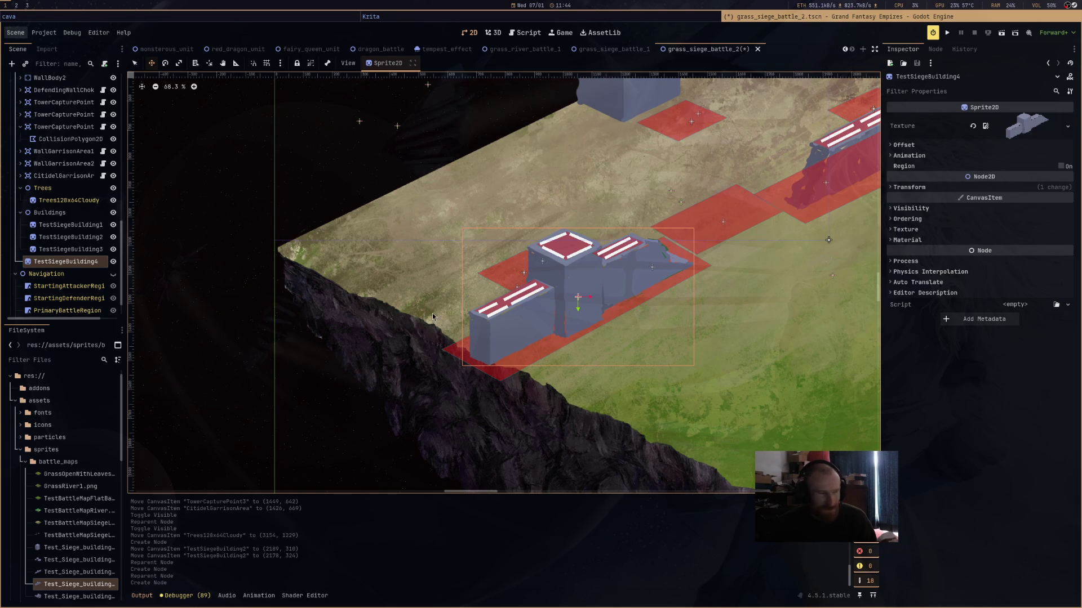
{"action": "left_click_drag", "start_coordinate": [58, 262], "coordinate": [77, 222]}
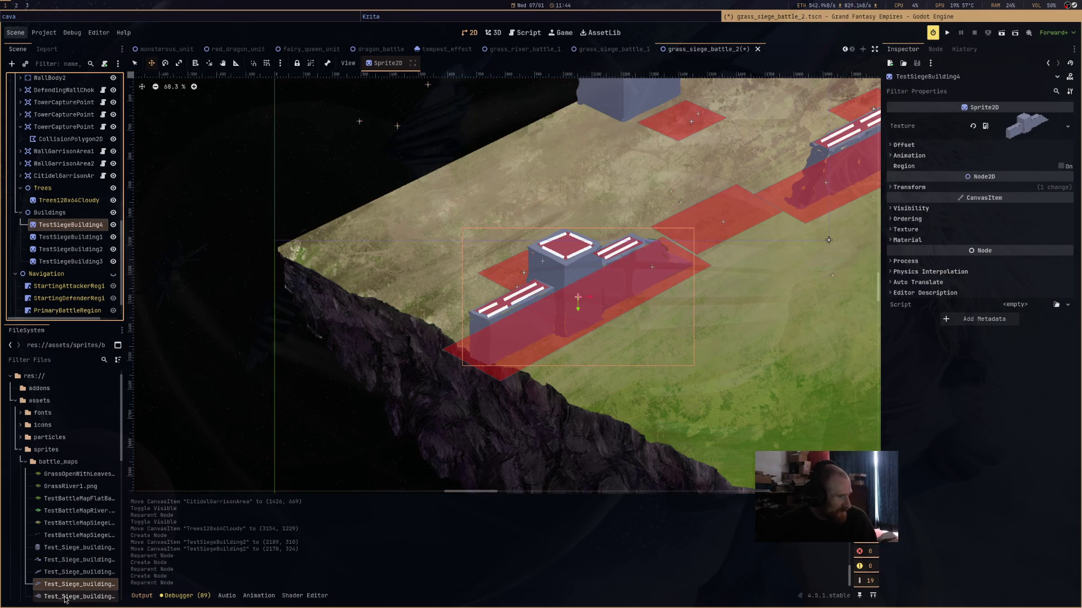
{"action": "mouse_move", "coordinate": [65, 599]}
{"action": "mouse_move", "coordinate": [65, 599]}
{"action": "left_mouse_down"}
{"action": "mouse_move", "coordinate": [90, 564]}
{"action": "mouse_move", "coordinate": [339, 411]}
{"action": "mouse_move", "coordinate": [381, 249]}
{"action": "left_mouse_up"}
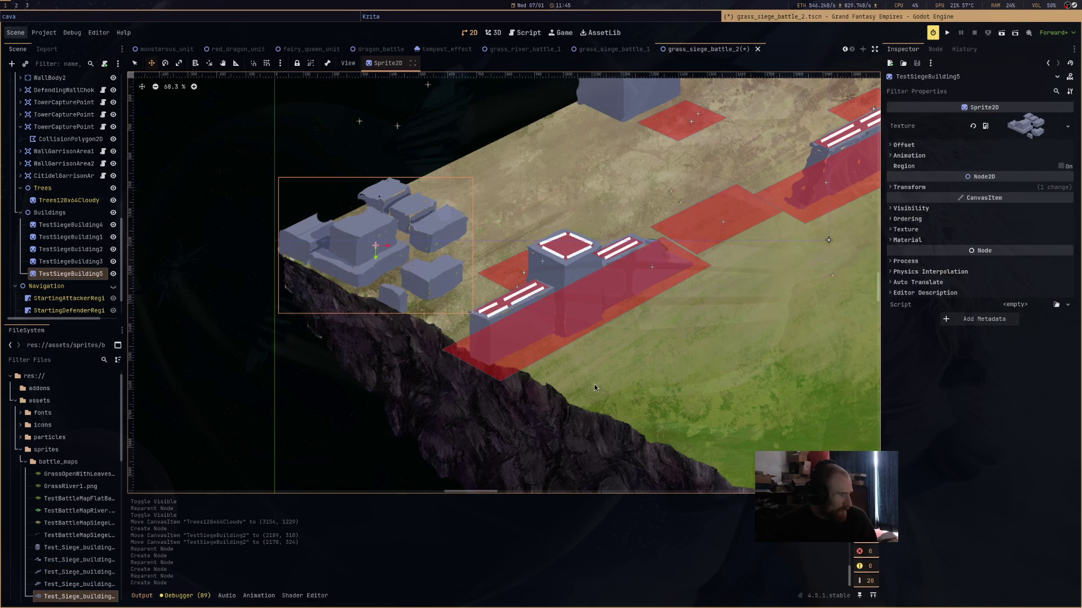
{"action": "key", "text": "ctrl+s"}
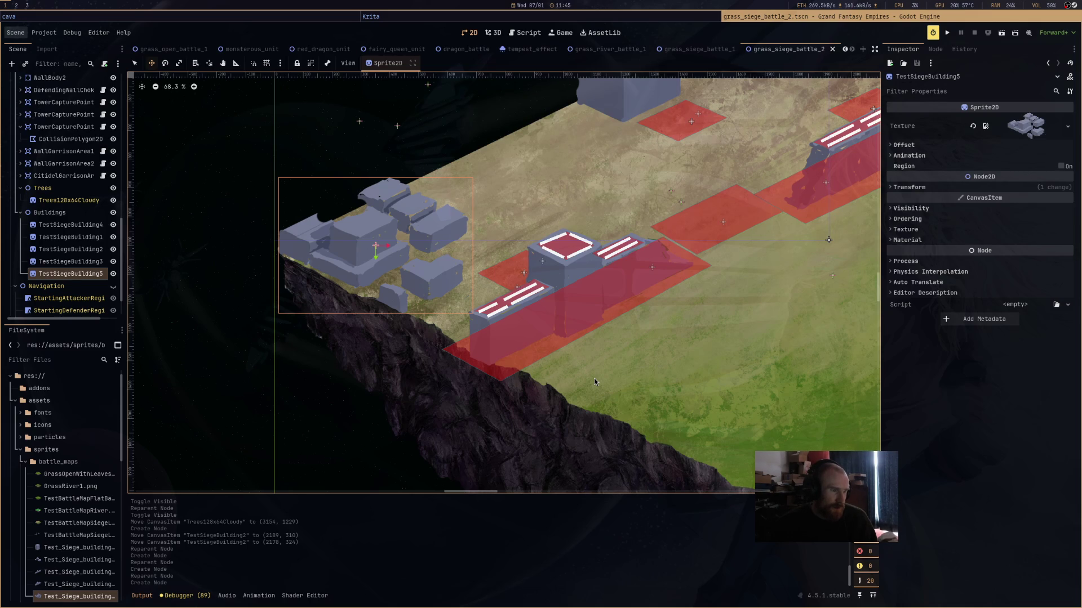
{"action": "scroll", "coordinate": [597, 361], "scroll_direction": "up", "scroll_amount": 4}
{"action": "scroll", "coordinate": [507, 377], "scroll_direction": "right", "scroll_amount": 5}
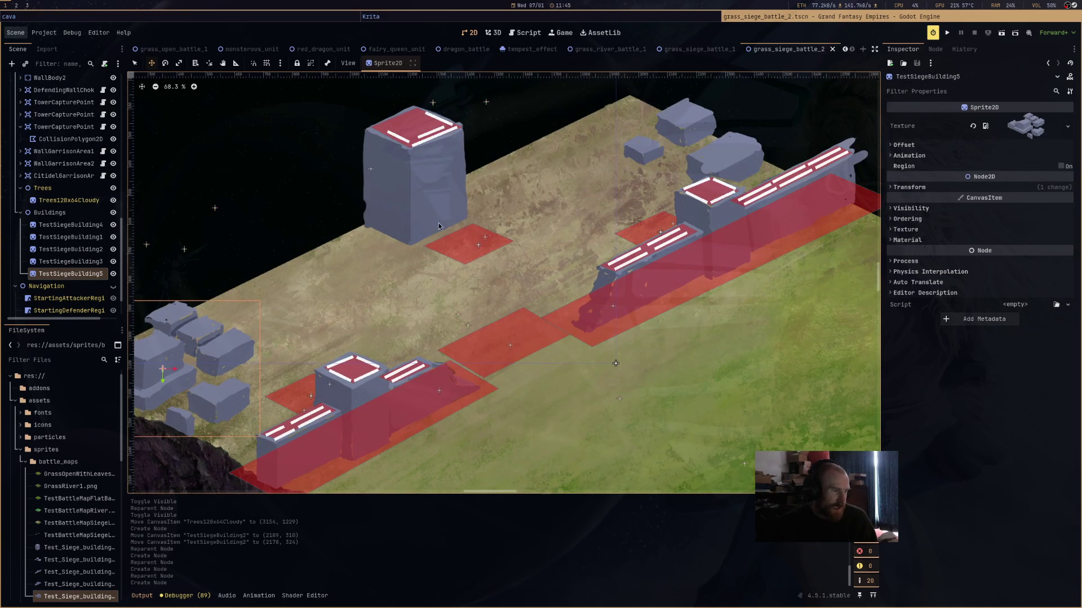
{"action": "scroll", "coordinate": [74, 266], "scroll_direction": "down", "scroll_amount": 2}
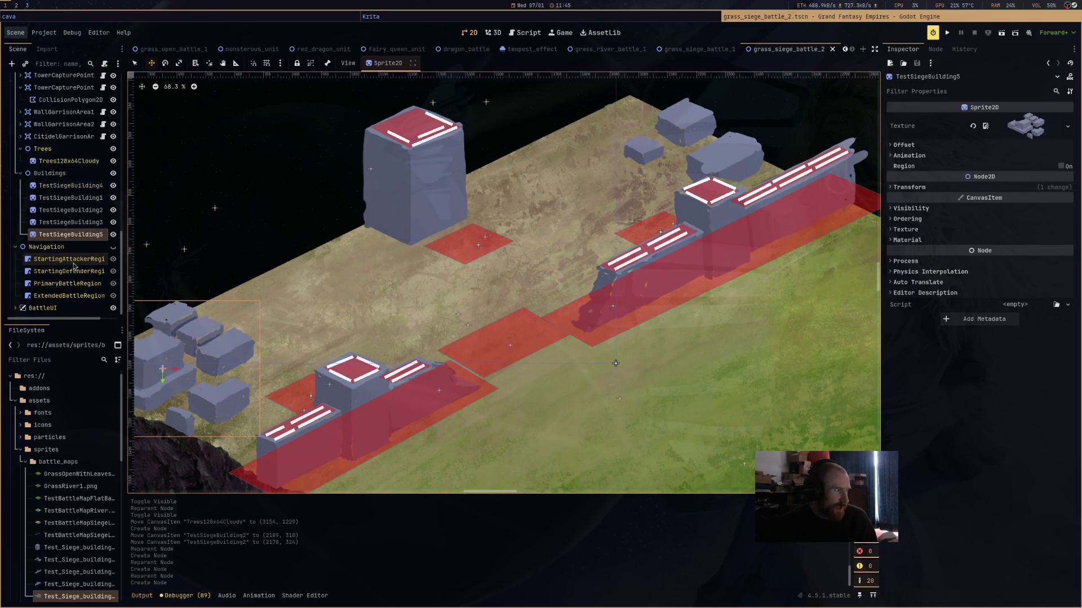
{"action": "left_click", "coordinate": [62, 247]}
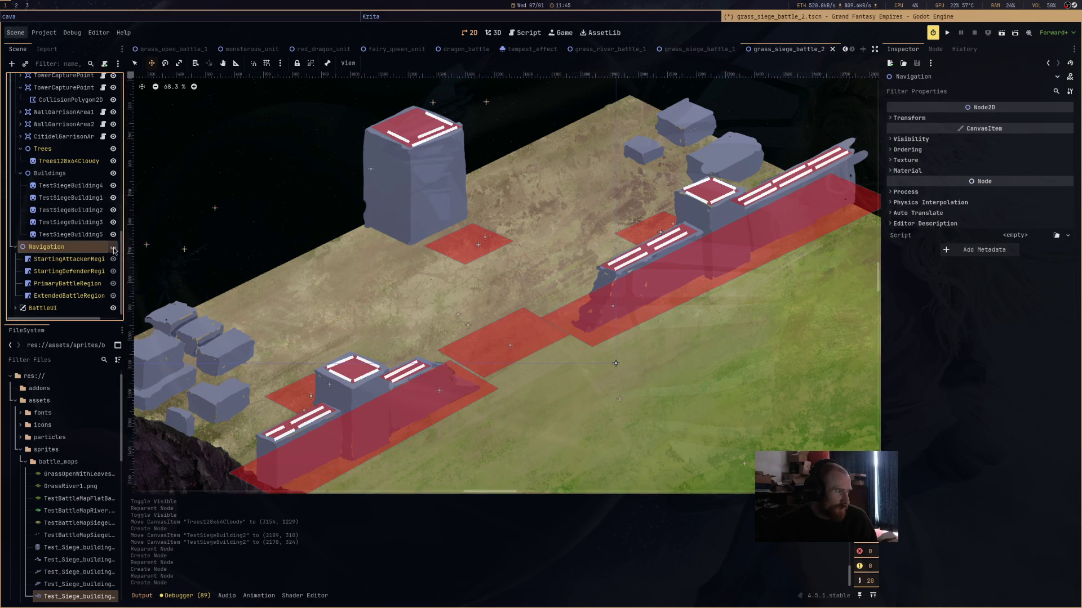
Show the navigation regions and pull PrimaryBattleRegion's corners clear of the buildings
{"action": "left_click", "coordinate": [113, 247]}
{"action": "scroll", "coordinate": [404, 257], "scroll_direction": "up", "scroll_amount": 3}
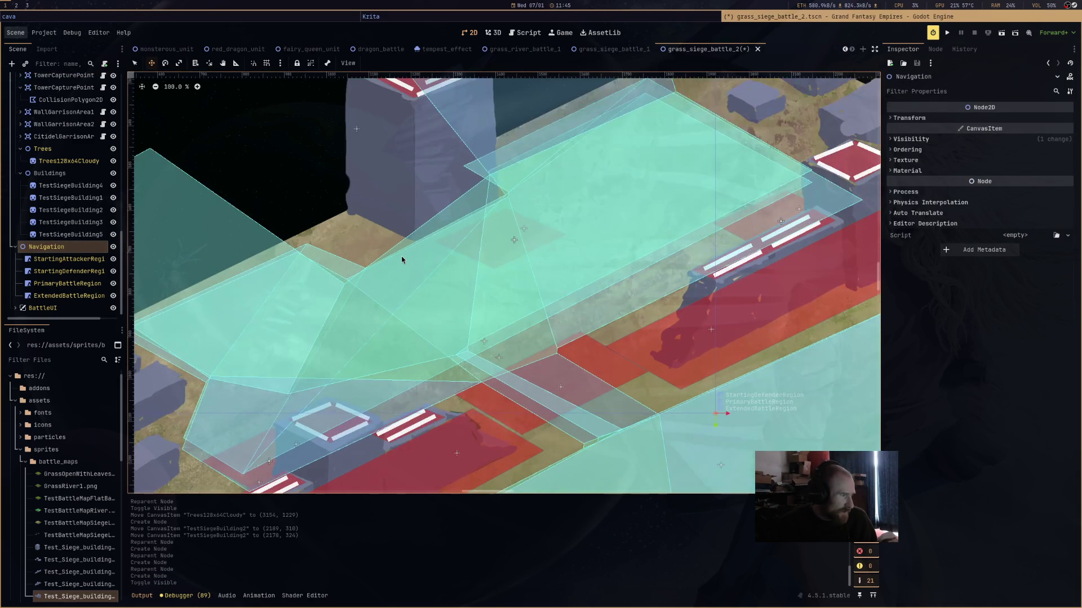
{"action": "key", "text": "Down"}
{"action": "key", "text": "Down"}
{"action": "key", "text": "Down"}
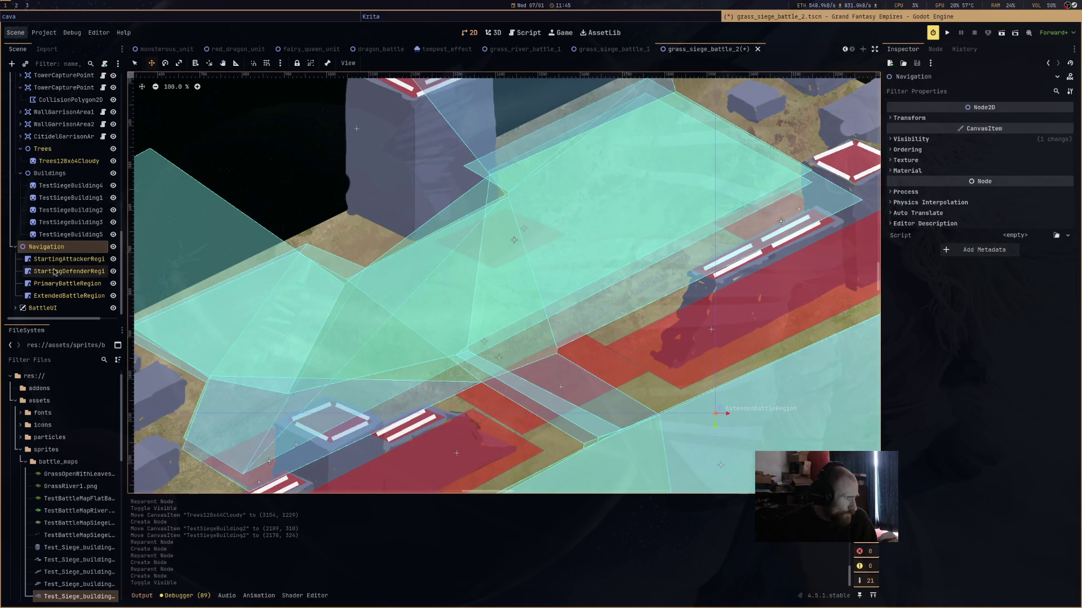
{"action": "mouse_move", "coordinate": [382, 290]}
{"action": "left_mouse_down"}
{"action": "mouse_move", "coordinate": [423, 277]}
{"action": "mouse_move", "coordinate": [410, 273]}
{"action": "mouse_move", "coordinate": [382, 290]}
{"action": "mouse_move", "coordinate": [440, 280]}
{"action": "left_mouse_up"}
{"action": "key", "text": "ctrl+z"}
{"action": "left_click_drag", "start_coordinate": [332, 262], "coordinate": [367, 245]}
{"action": "left_click_drag", "start_coordinate": [540, 209], "coordinate": [585, 215]}
{"action": "mouse_move", "coordinate": [492, 181]}
{"action": "left_mouse_down"}
{"action": "mouse_move", "coordinate": [529, 164]}
{"action": "mouse_move", "coordinate": [596, 225]}
{"action": "mouse_move", "coordinate": [599, 210]}
{"action": "left_mouse_up"}
Reshape ExtendedBattleRegion around the building, rebake its navigation polygon, and save
{"action": "left_click", "coordinate": [522, 190]}
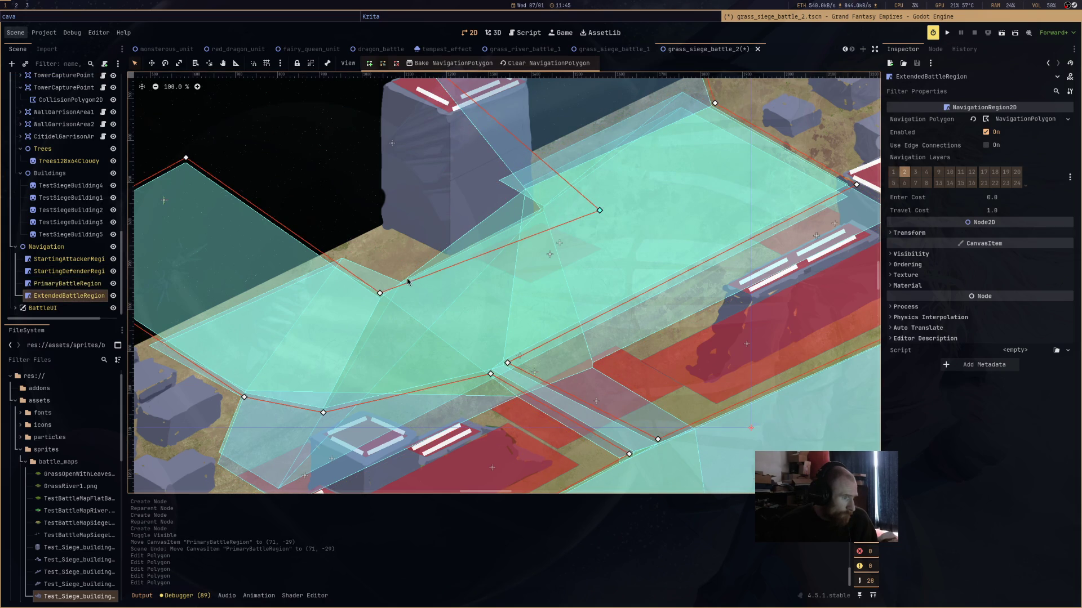
{"action": "left_click_drag", "start_coordinate": [379, 293], "coordinate": [421, 291]}
{"action": "left_click_drag", "start_coordinate": [601, 212], "coordinate": [607, 208]}
{"action": "left_click", "coordinate": [450, 60]}
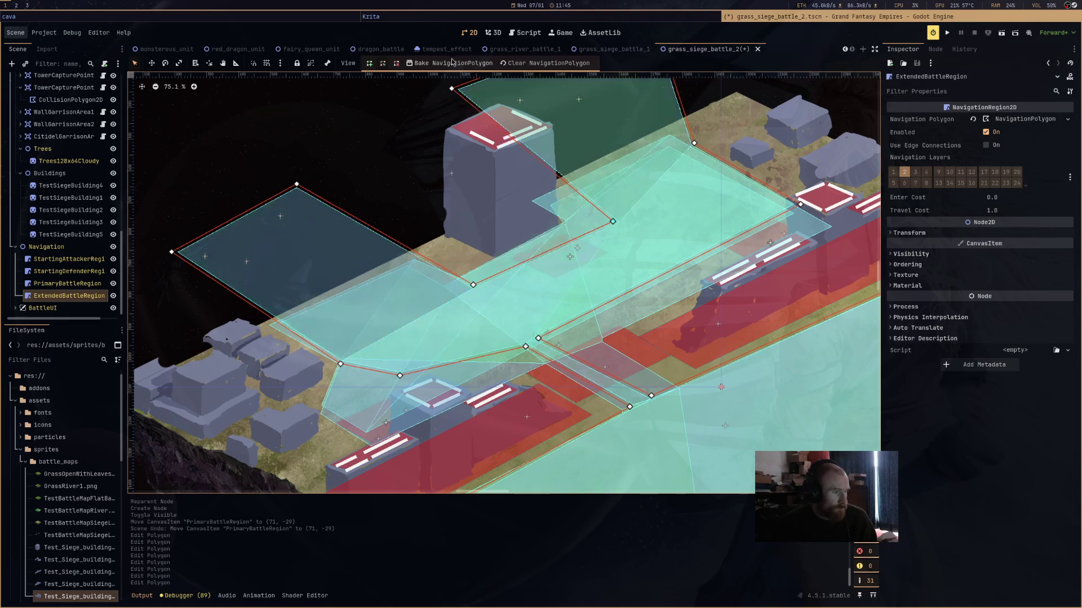
{"action": "key", "text": "ctrl+s"}
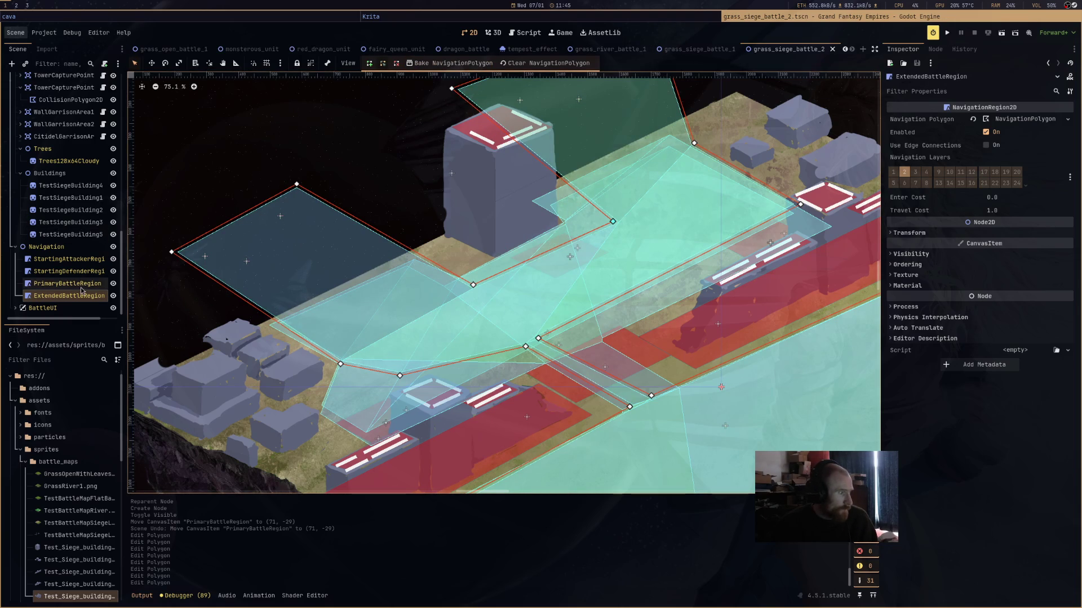
Reshape StartingDefenderRegion around the building, rebake, save, and hide the Navigation layer
{"action": "left_click", "coordinate": [81, 284]}
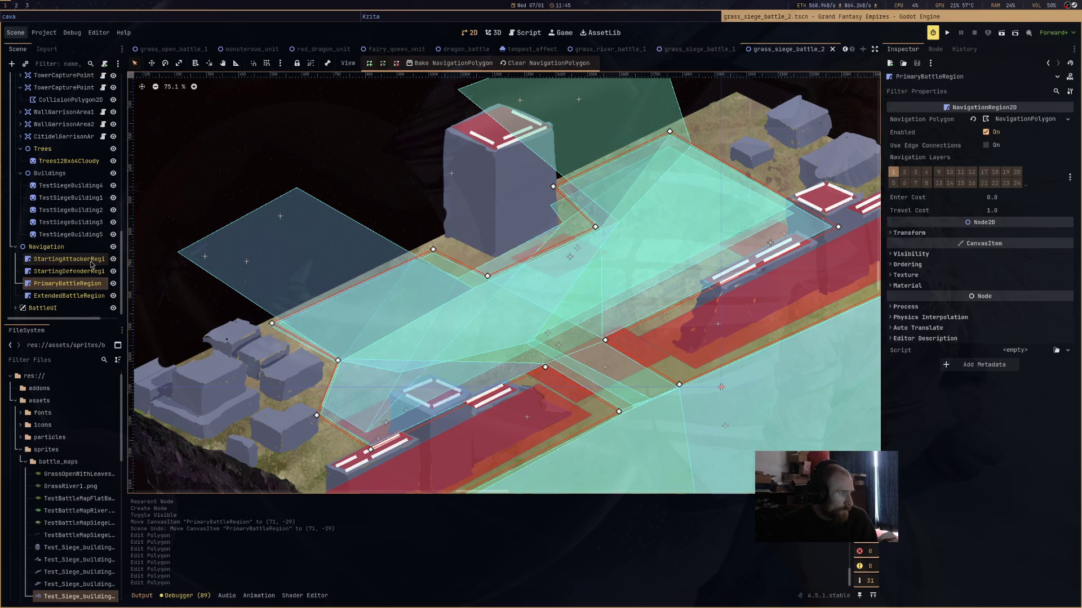
{"action": "left_click", "coordinate": [67, 271]}
{"action": "scroll", "coordinate": [563, 227], "scroll_direction": "up", "scroll_amount": 1}
{"action": "left_click_drag", "start_coordinate": [608, 236], "coordinate": [613, 229]}
{"action": "left_click_drag", "start_coordinate": [567, 193], "coordinate": [568, 193]}
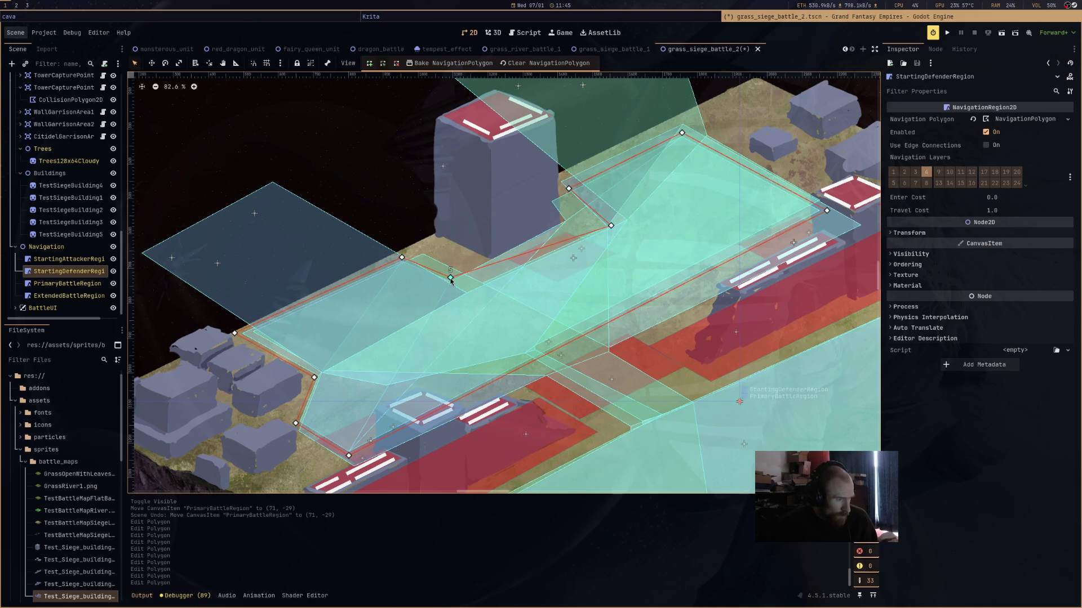
{"action": "left_click_drag", "start_coordinate": [476, 292], "coordinate": [478, 293]}
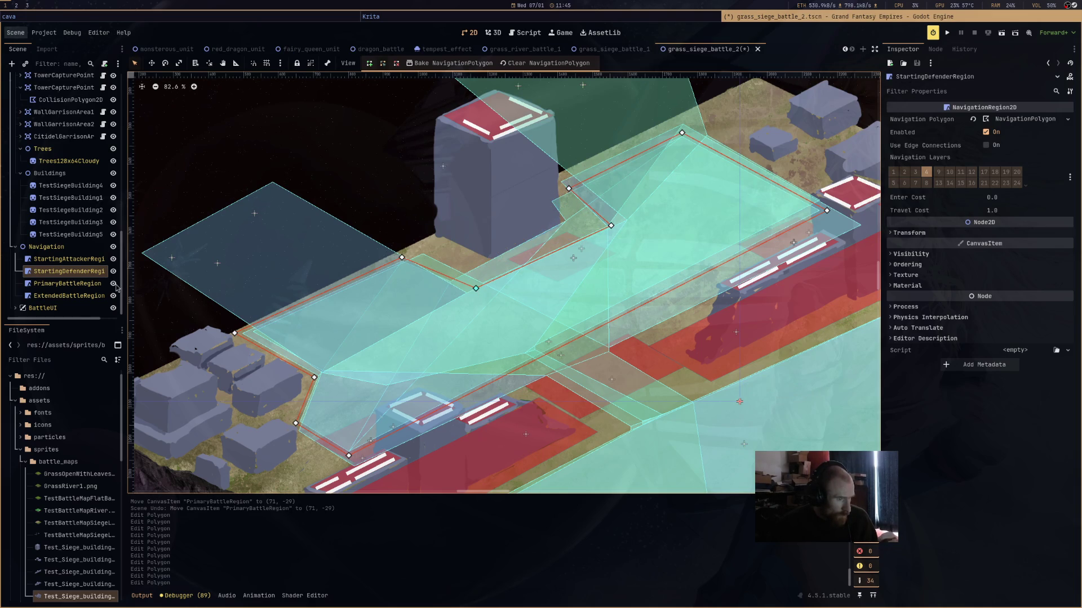
{"action": "left_click", "coordinate": [487, 66]}
{"action": "key", "text": "ctrl+s"}
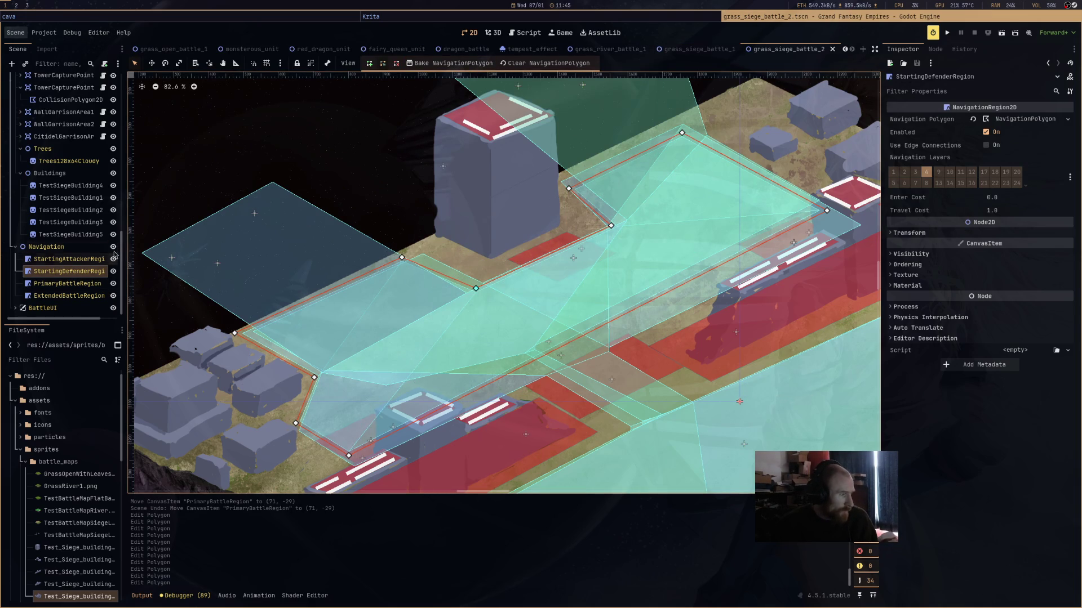
{"action": "left_click", "coordinate": [114, 248]}
{"action": "scroll", "coordinate": [571, 309], "scroll_direction": "down", "scroll_amount": 4}
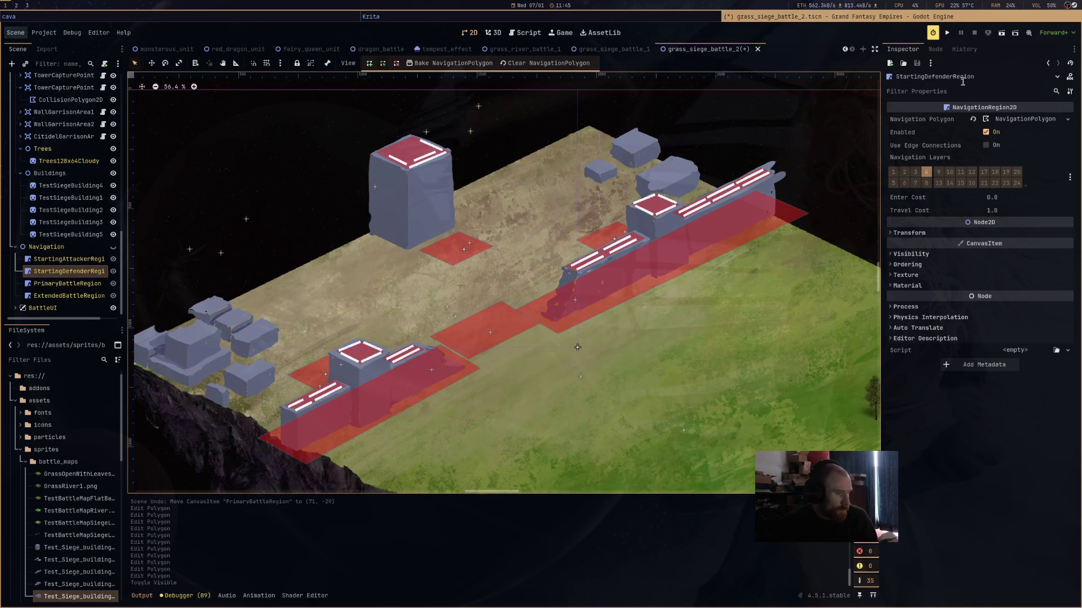
{"action": "key", "text": "ctrl+s"}
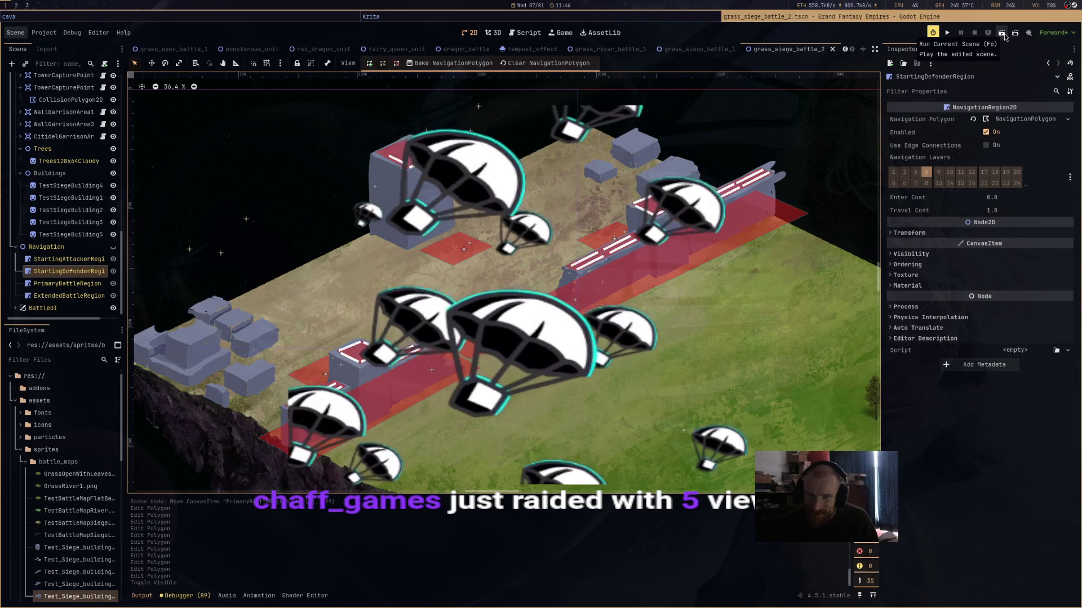
Run grass_siege_battle_2 as the current scene to test the five placed buildings
{"action": "left_click", "coordinate": [1004, 32]}
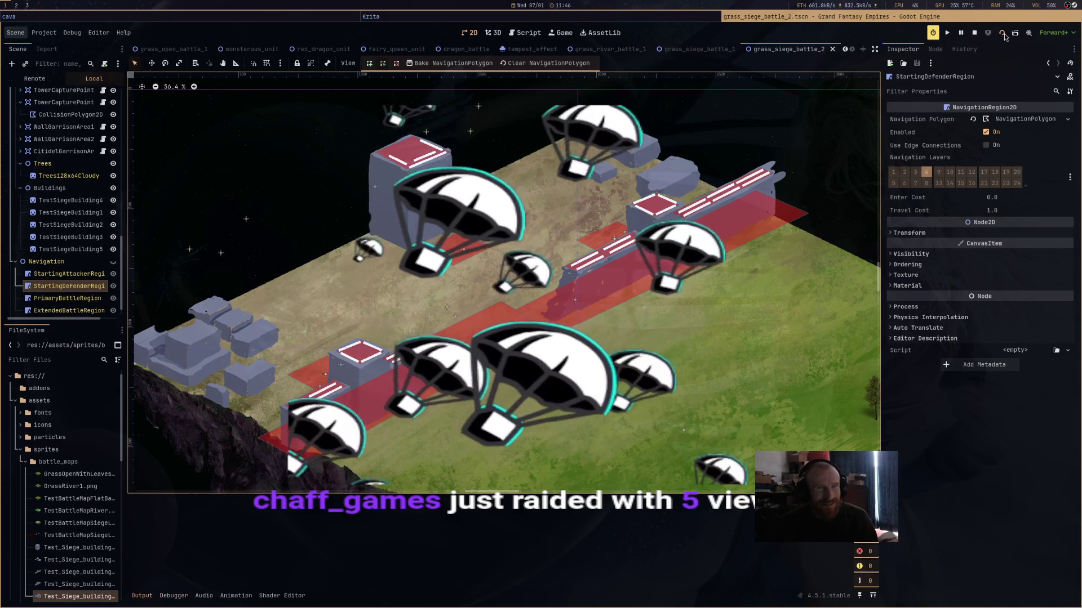
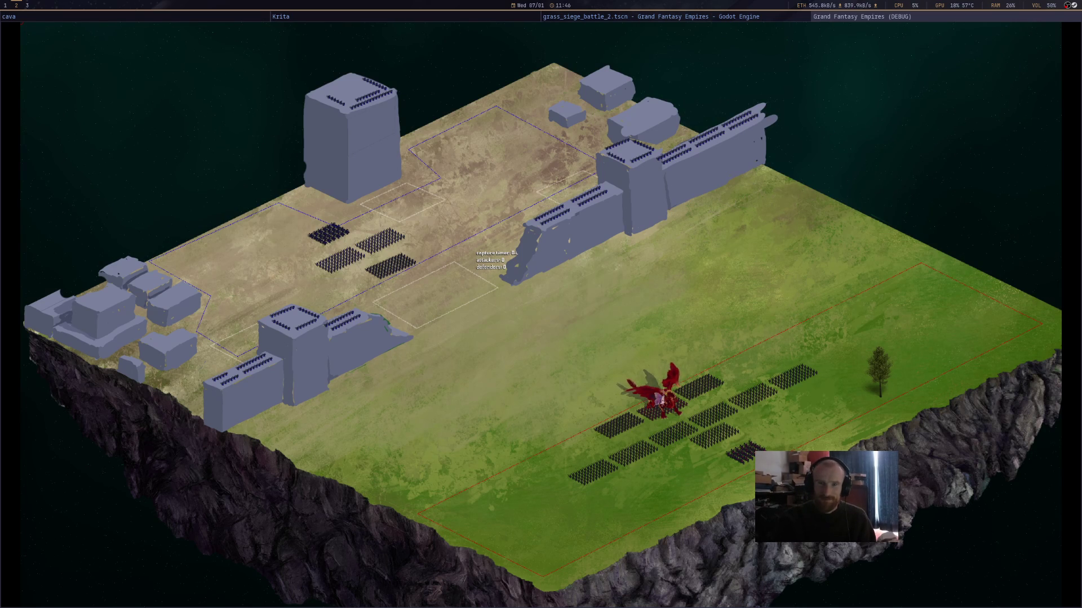
Post the raiding channel's YouTube link in the Twitch stream chat, then return to the game
{"action": "key", "text": "super+Return"}
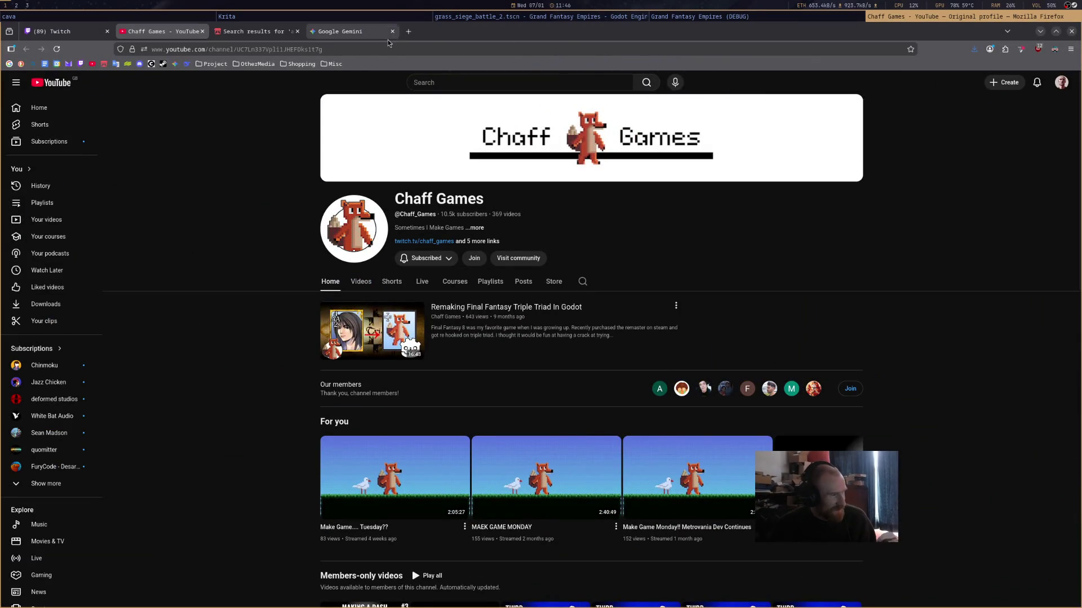
{"action": "left_click", "coordinate": [371, 50]}
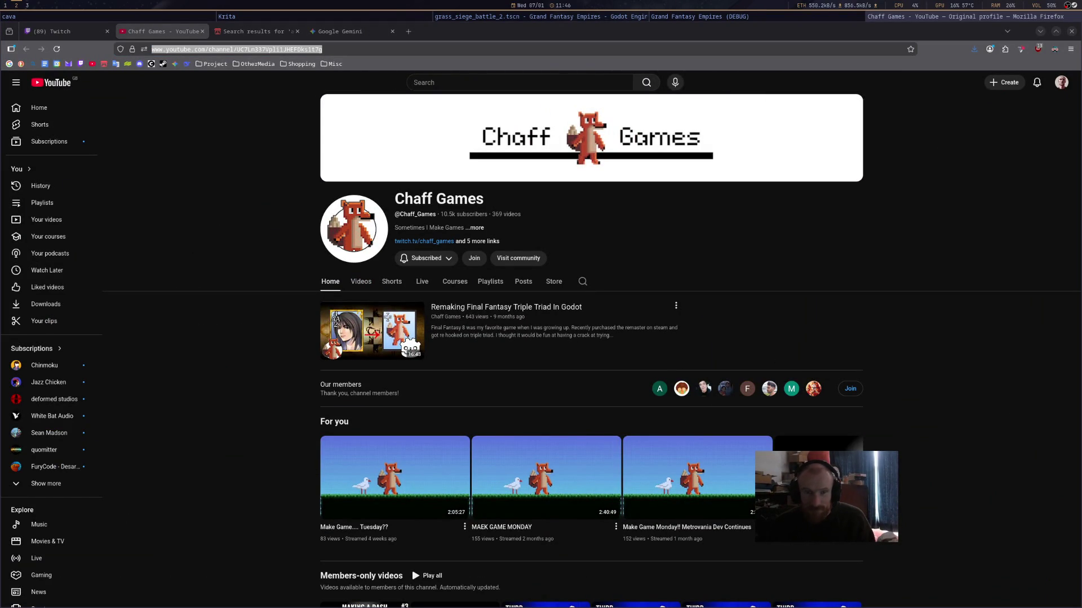
{"action": "left_click", "coordinate": [62, 31]}
{"action": "left_click", "coordinate": [828, 575]}
{"action": "type", "text": "https://www.youtube.com/channel/UC7Ln337Vpli1JHEFDks1t7g"}
{"action": "key", "text": "Return"}
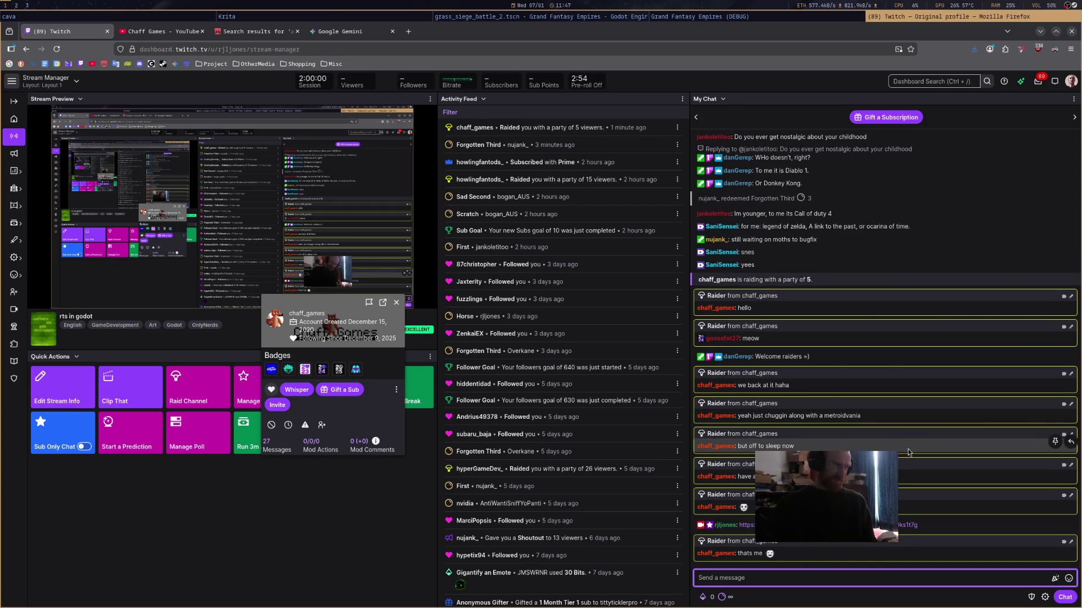
{"action": "key", "text": "super+Left"}
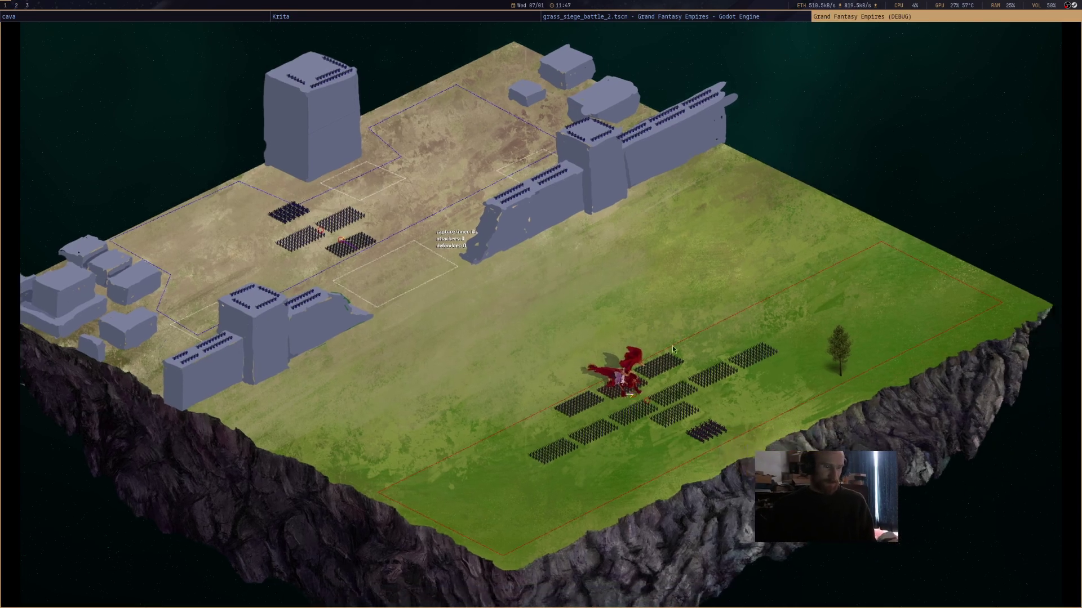
Zoom and pan to the red dragon and select it to show its range circle
{"action": "scroll", "coordinate": [677, 330], "scroll_direction": "up", "scroll_amount": 3}
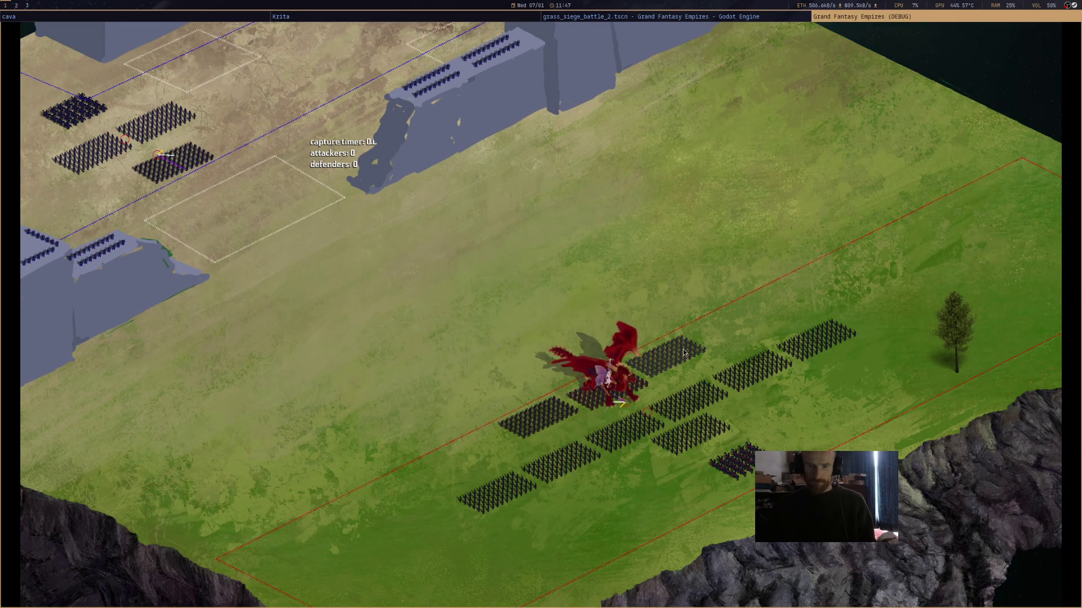
{"action": "left_click_drag", "start_coordinate": [643, 370], "coordinate": [732, 291]}
{"action": "scroll", "coordinate": [733, 292], "scroll_direction": "up", "scroll_amount": 1}
{"action": "left_click", "coordinate": [733, 291]}
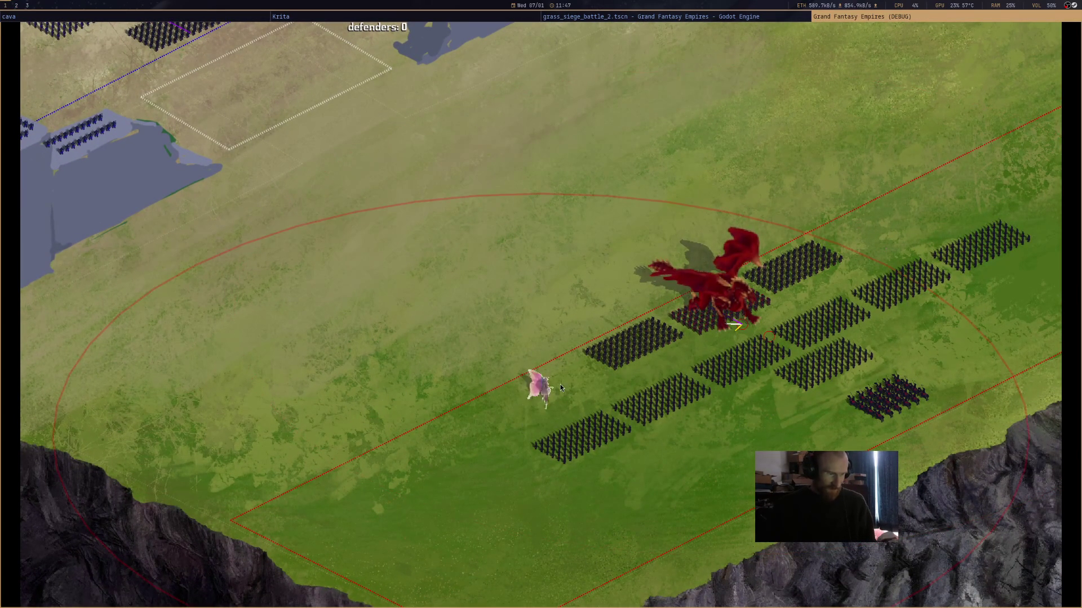
Zoom out across the battlefield to view the plateau, then go back to the Godot editor
{"action": "scroll", "coordinate": [577, 375], "scroll_direction": "up", "scroll_amount": 2}
{"action": "scroll", "coordinate": [628, 471], "scroll_direction": "down", "scroll_amount": 1}
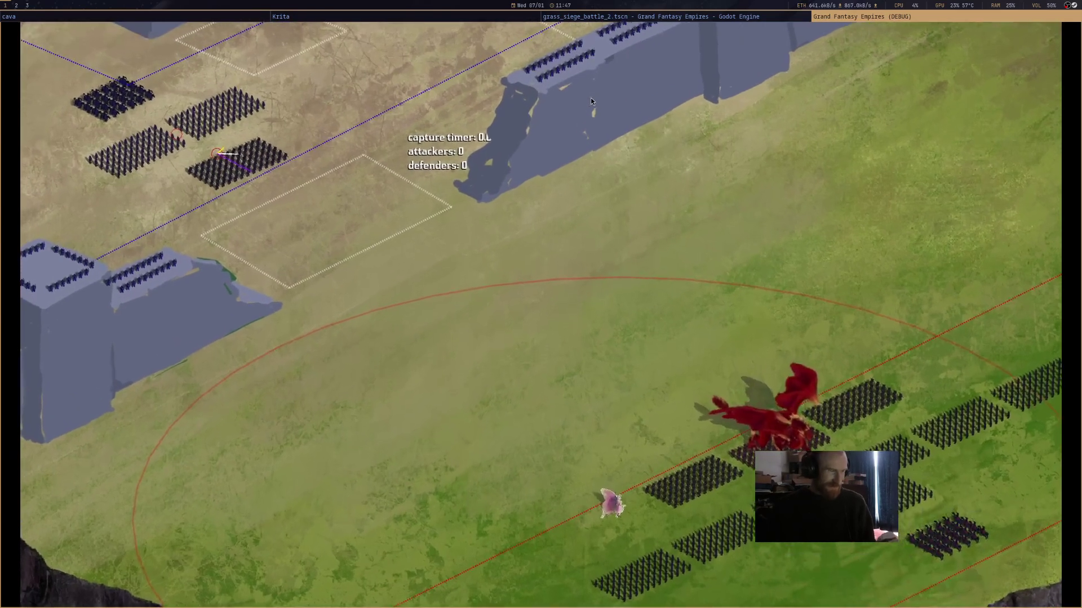
{"action": "scroll", "coordinate": [597, 262], "scroll_direction": "down", "scroll_amount": 1}
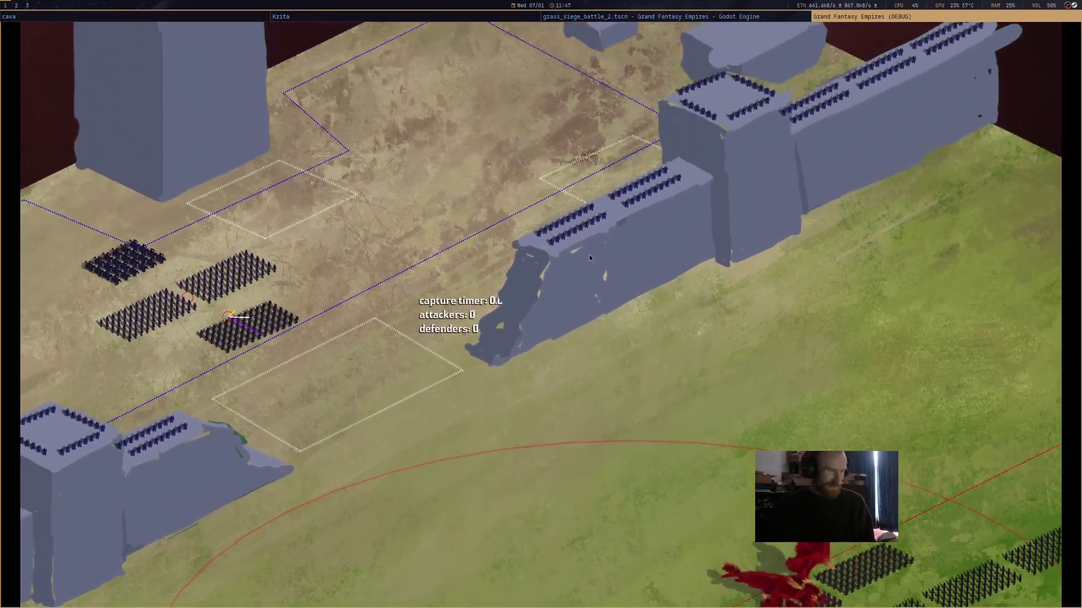
{"action": "scroll", "coordinate": [626, 391], "scroll_direction": "up", "scroll_amount": 2}
{"action": "scroll", "coordinate": [627, 391], "scroll_direction": "down", "scroll_amount": 1}
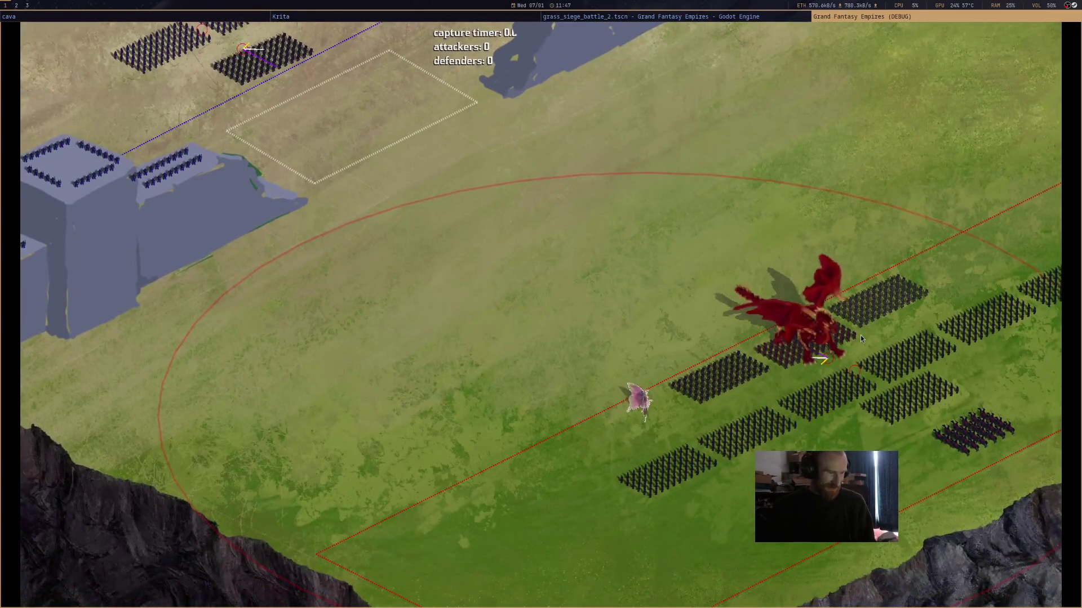
{"action": "scroll", "coordinate": [765, 387], "scroll_direction": "up", "scroll_amount": 2}
{"action": "key", "text": "s"}
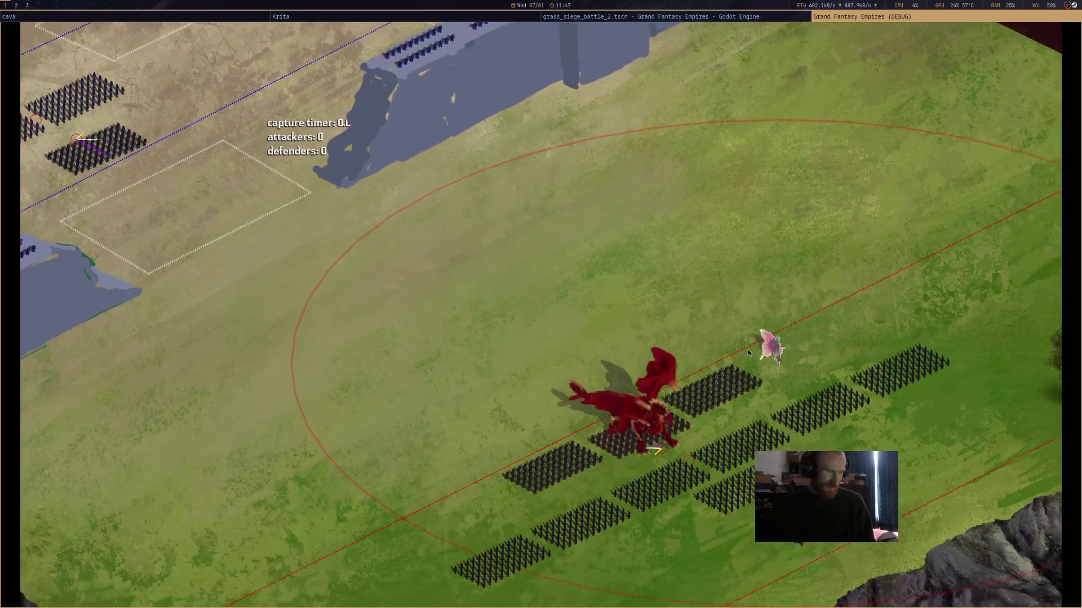
{"action": "scroll", "coordinate": [691, 191], "scroll_direction": "down", "scroll_amount": 2}
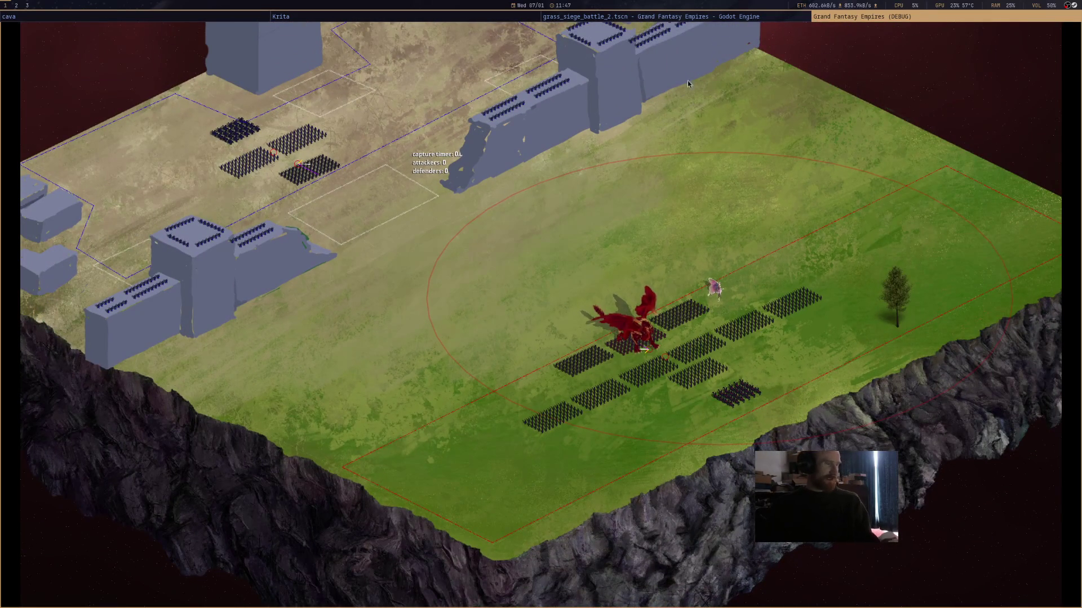
{"action": "left_click", "coordinate": [729, 17]}
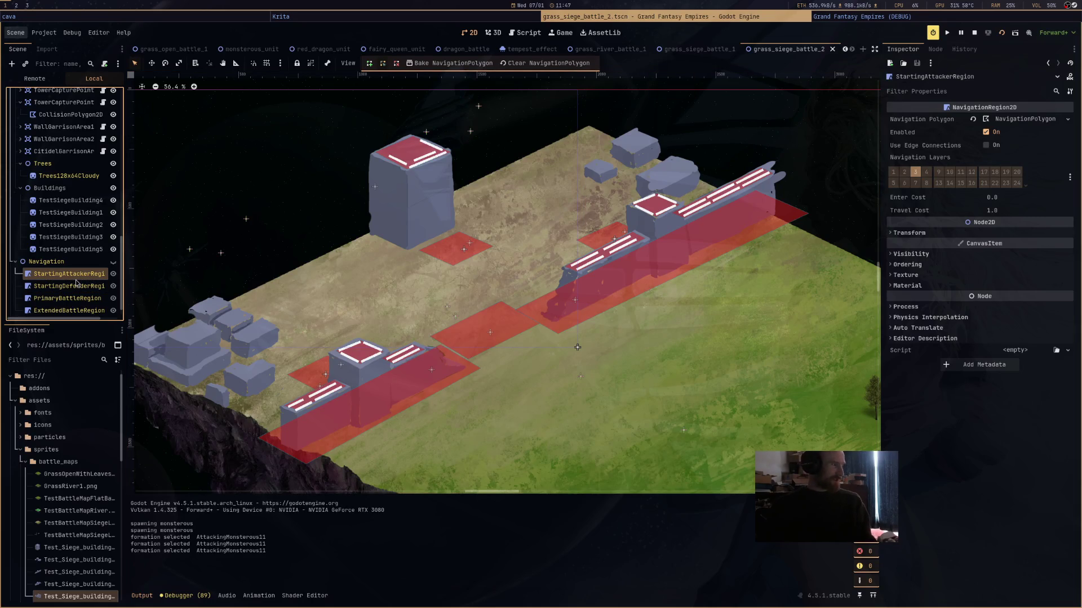
Make BattleUIControl under the BattleUI node visible and open its battle_ui_control.gd script
{"action": "left_click", "coordinate": [17, 262]}
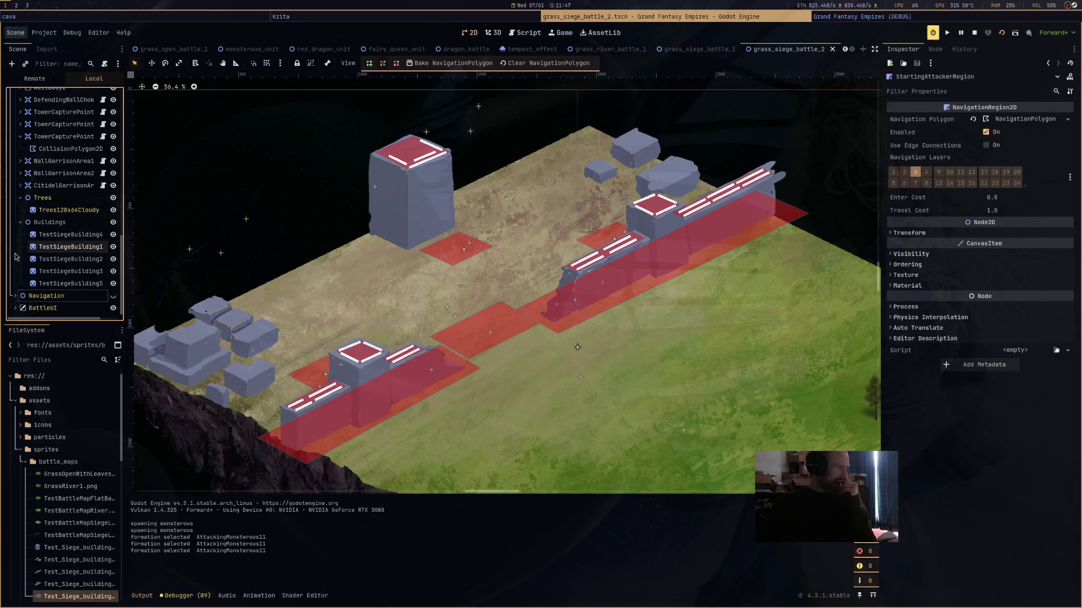
{"action": "left_click", "coordinate": [15, 309]}
{"action": "left_click", "coordinate": [75, 181]}
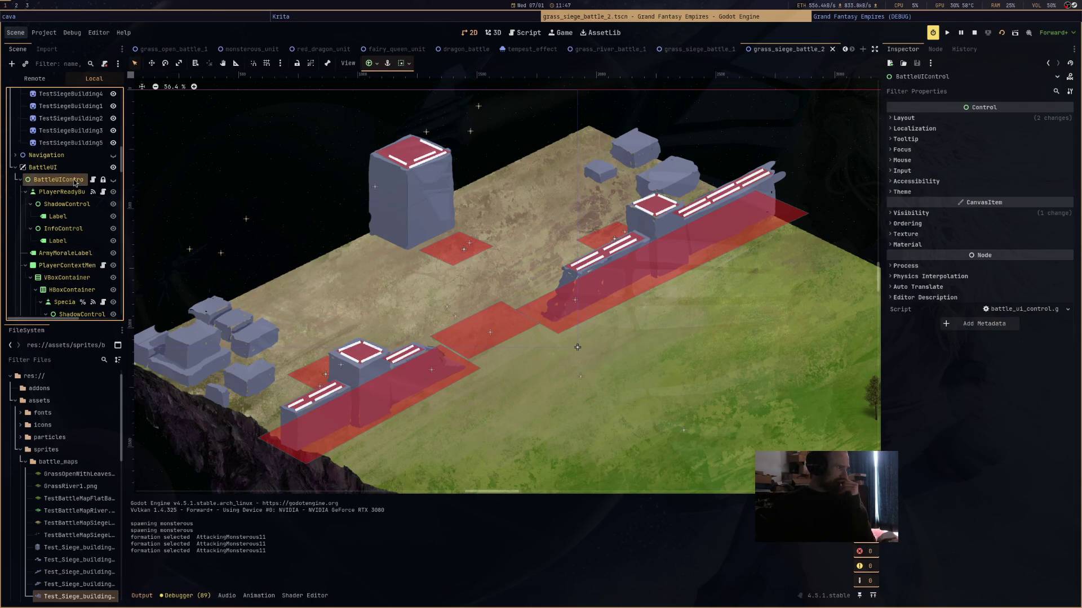
{"action": "left_click", "coordinate": [114, 179]}
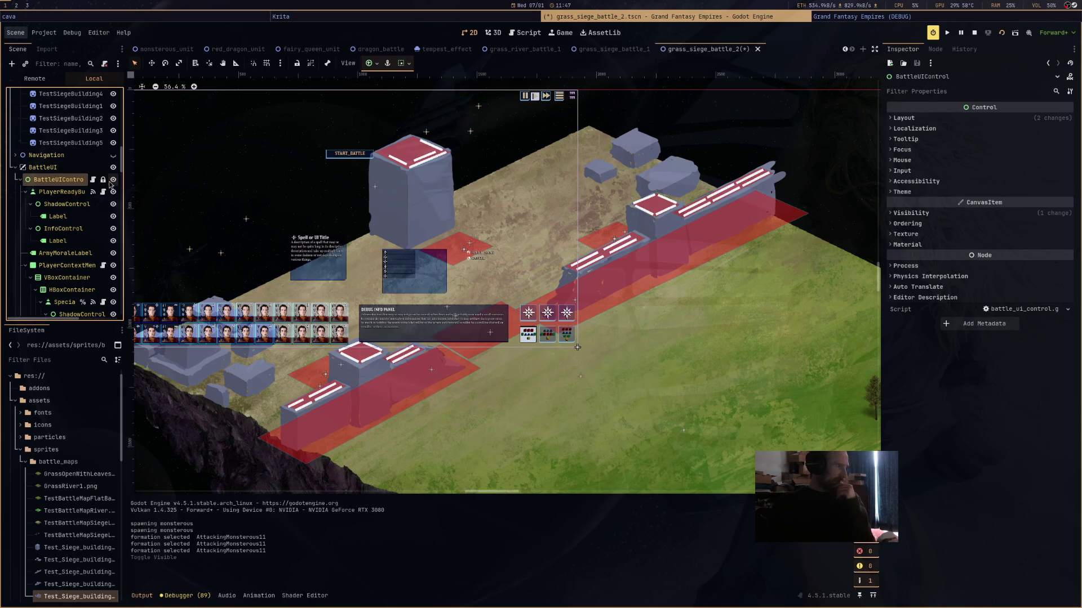
{"action": "left_click", "coordinate": [94, 180]}
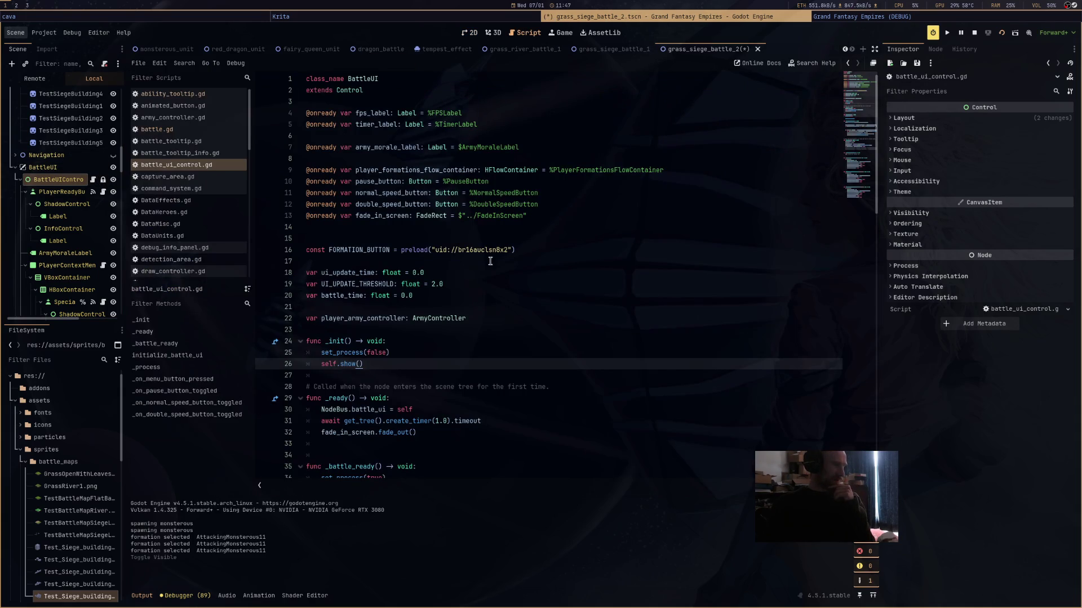
Move self.show() from _init into _ready above the await, hide BattleUIControl, and run the scene
{"action": "left_click_drag", "start_coordinate": [373, 364], "coordinate": [321, 366]}
{"action": "left_click", "coordinate": [445, 433]}
{"action": "key", "text": "Return"}
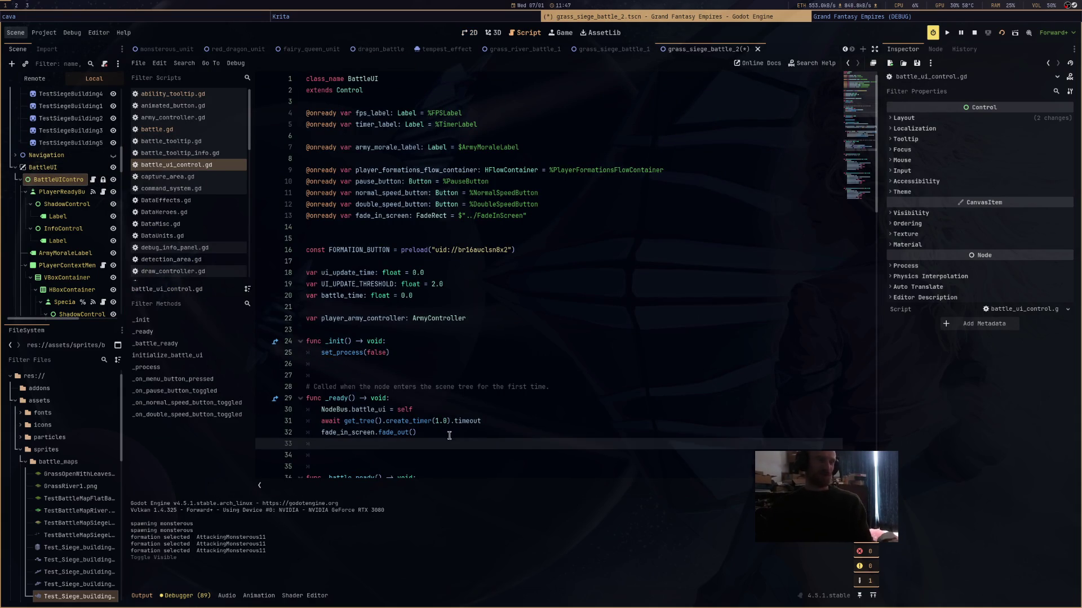
{"action": "key", "text": "ctrl+s"}
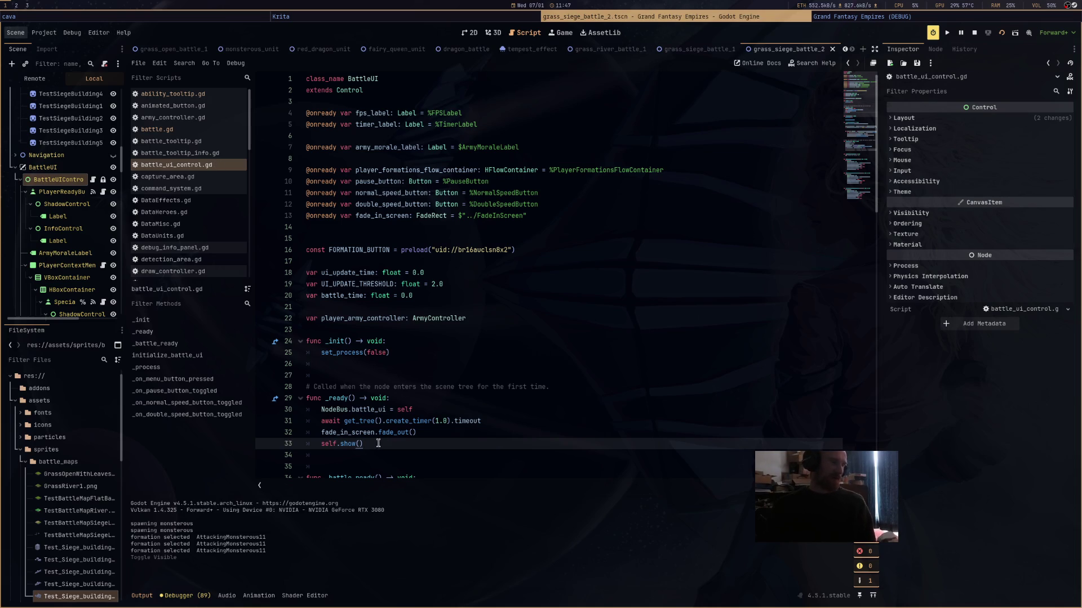
{"action": "left_click", "coordinate": [443, 409]}
{"action": "key", "text": "Return"}
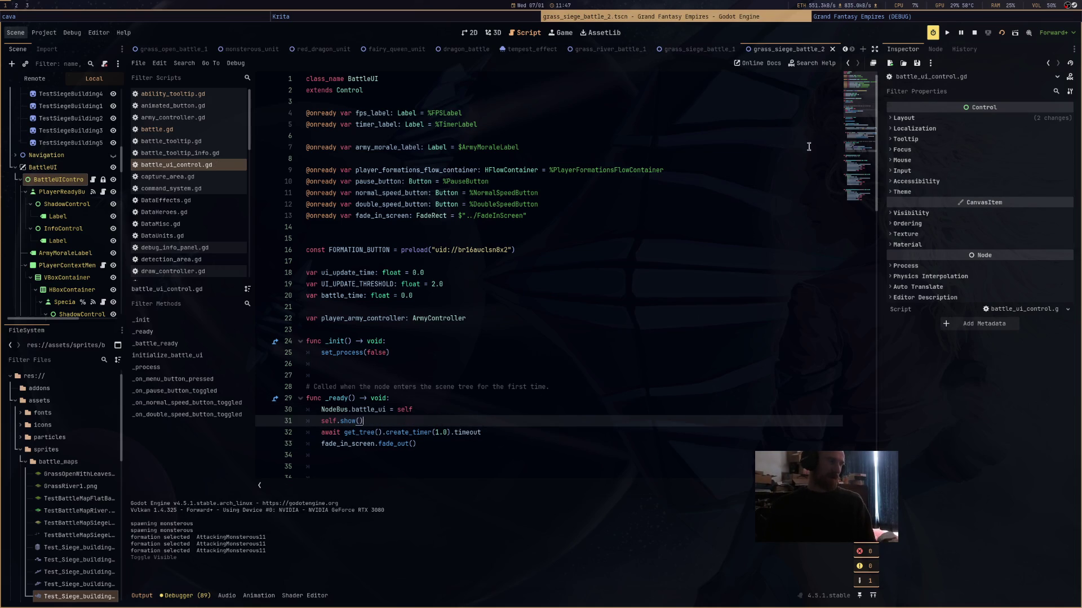
{"action": "left_click", "coordinate": [114, 180]}
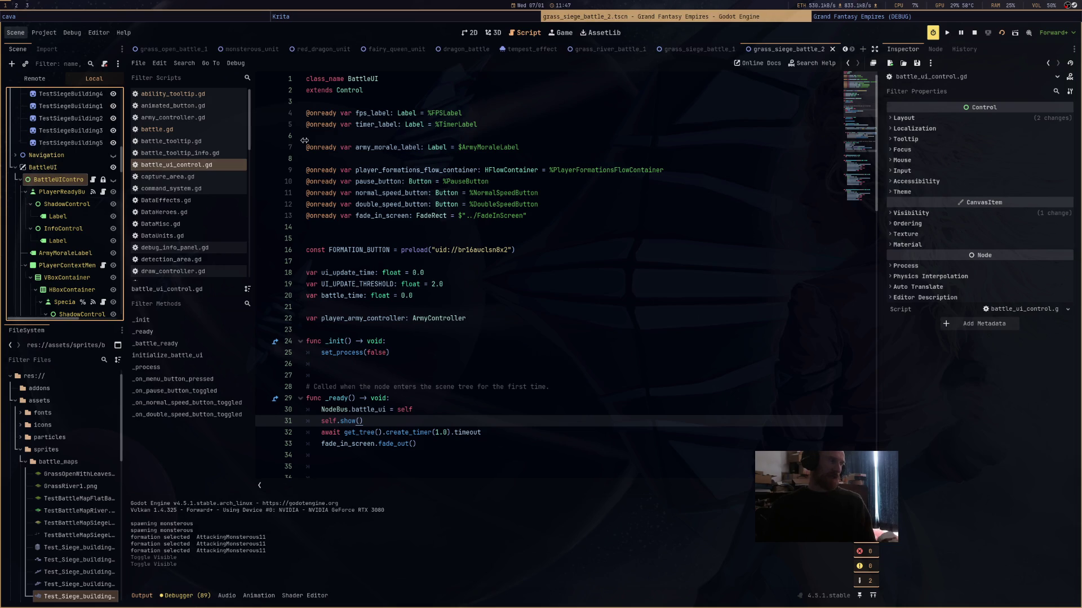
{"action": "left_click", "coordinate": [1002, 34]}
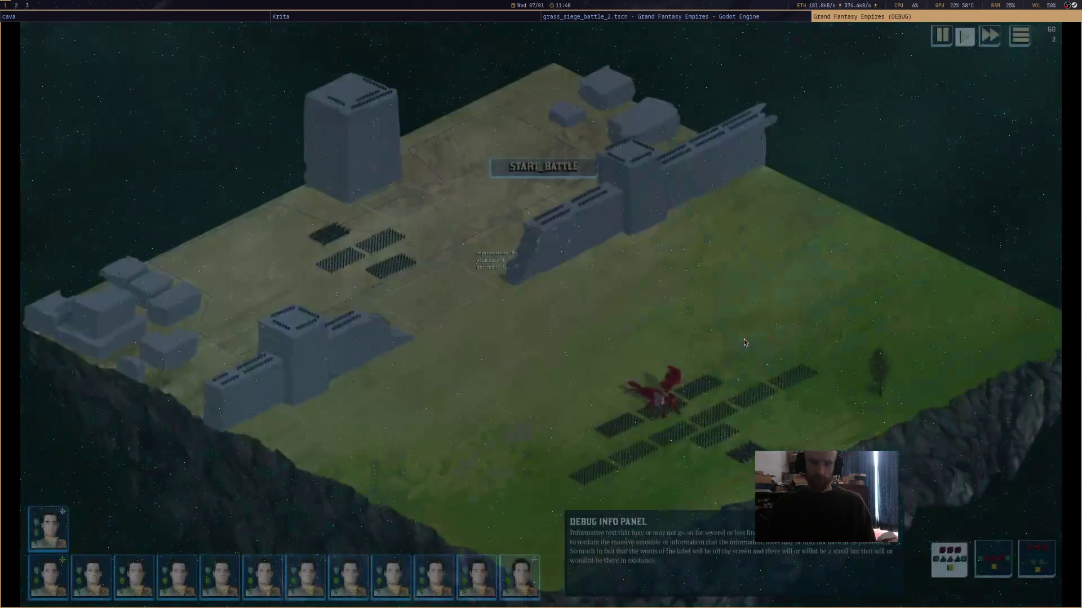
Select the Fairy Queen, TEMP_RANGED and RED_DRAGON units and send the dragon toward the castle wall
{"action": "scroll", "coordinate": [725, 207], "scroll_direction": "up", "scroll_amount": 3}
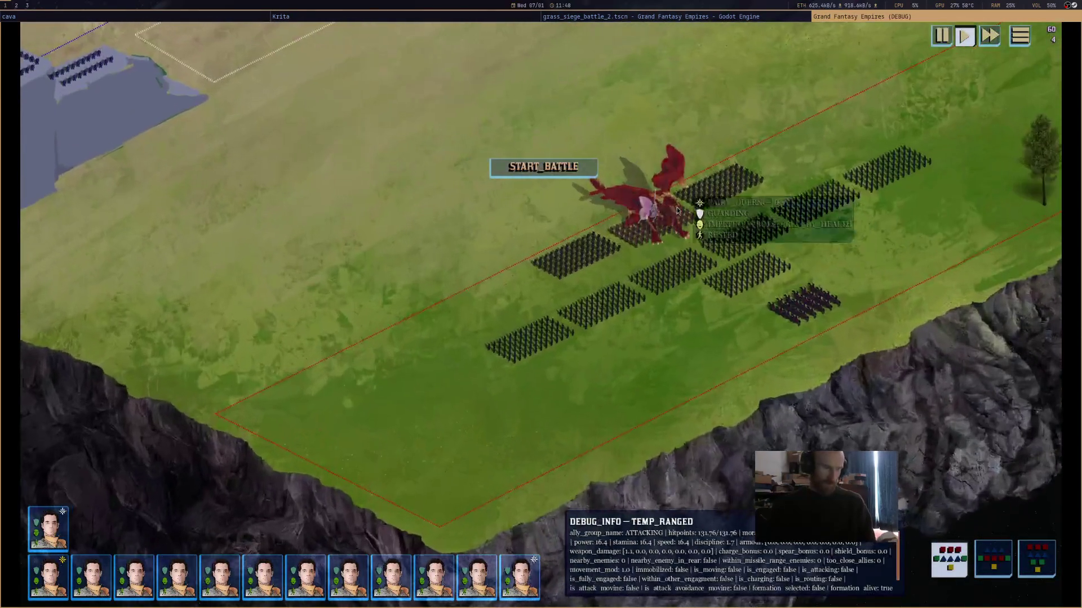
{"action": "left_click", "coordinate": [685, 208]}
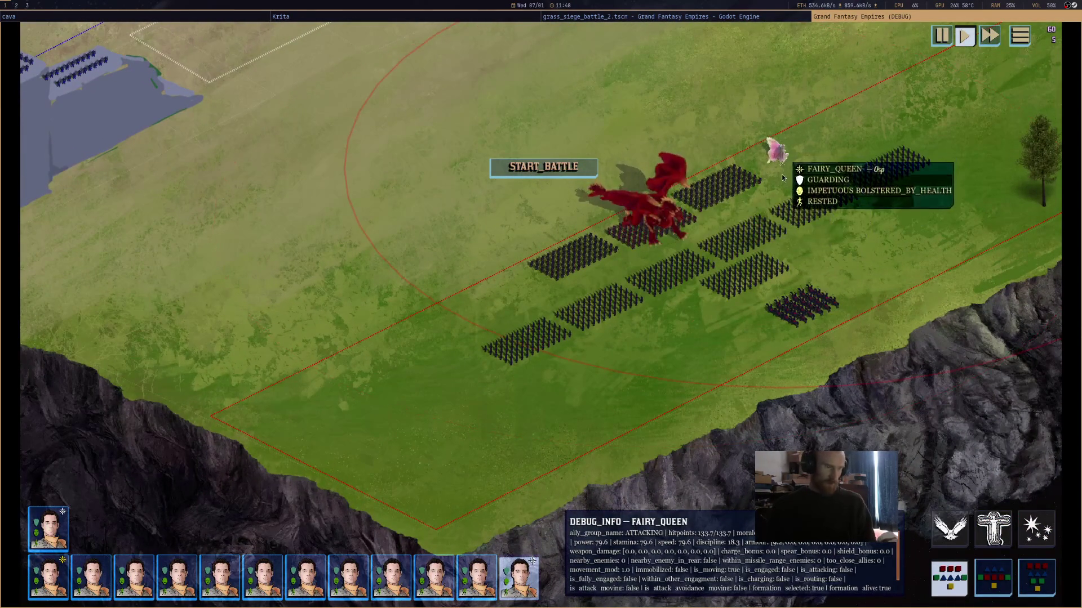
{"action": "scroll", "coordinate": [783, 178], "scroll_direction": "down", "scroll_amount": 3}
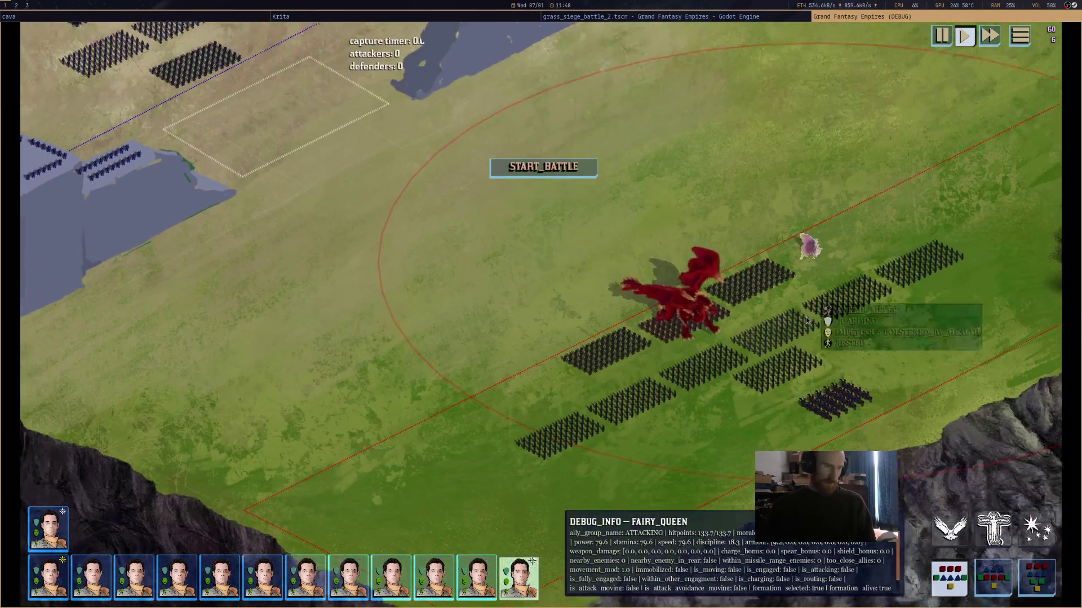
{"action": "left_click", "coordinate": [696, 339]}
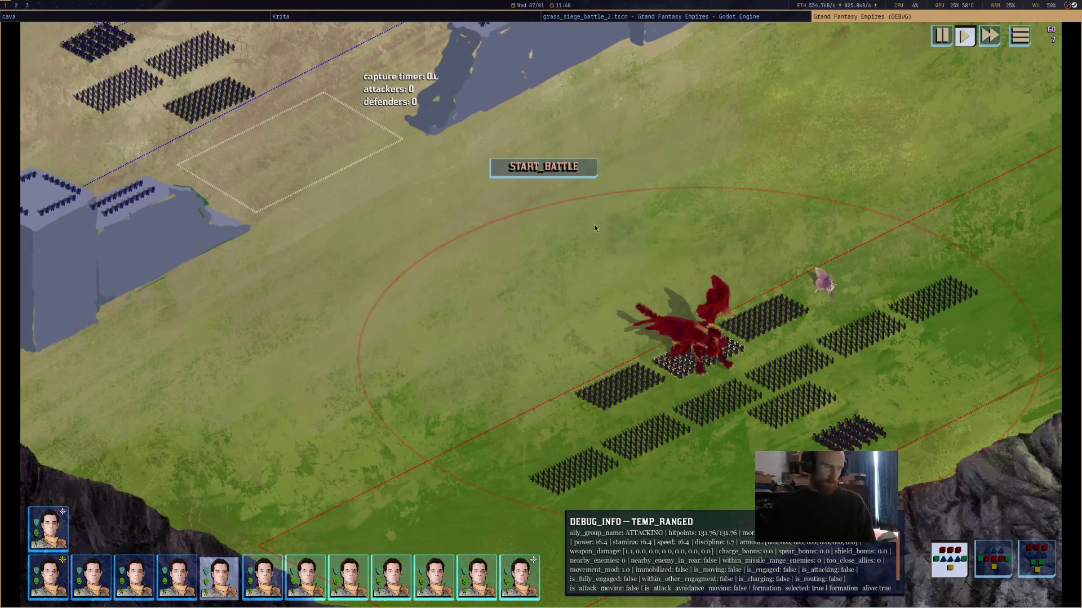
{"action": "scroll", "coordinate": [619, 254], "scroll_direction": "down", "scroll_amount": 3}
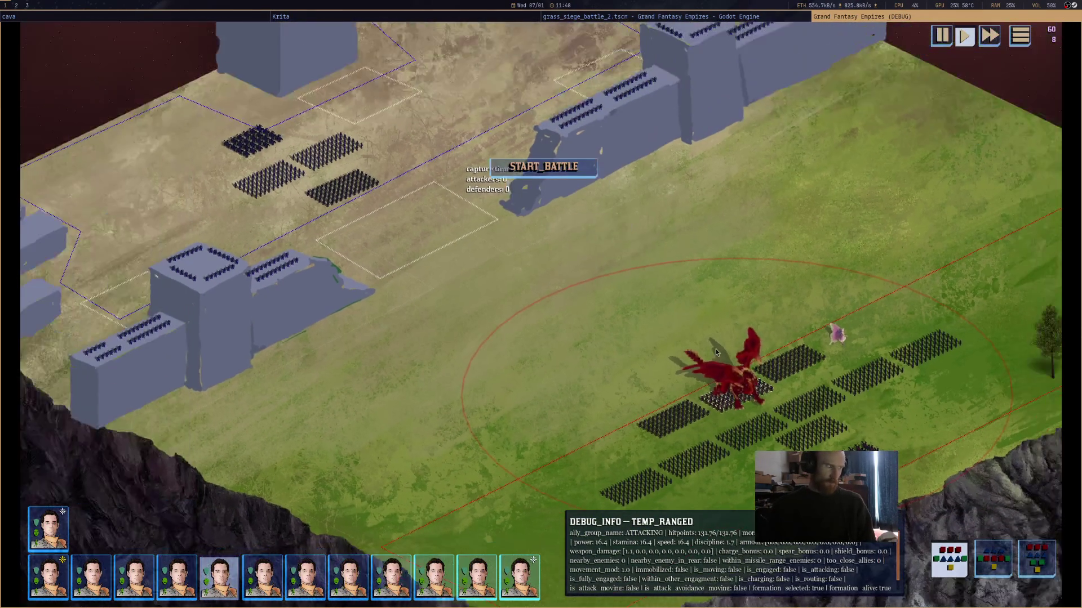
{"action": "left_click", "coordinate": [723, 364]}
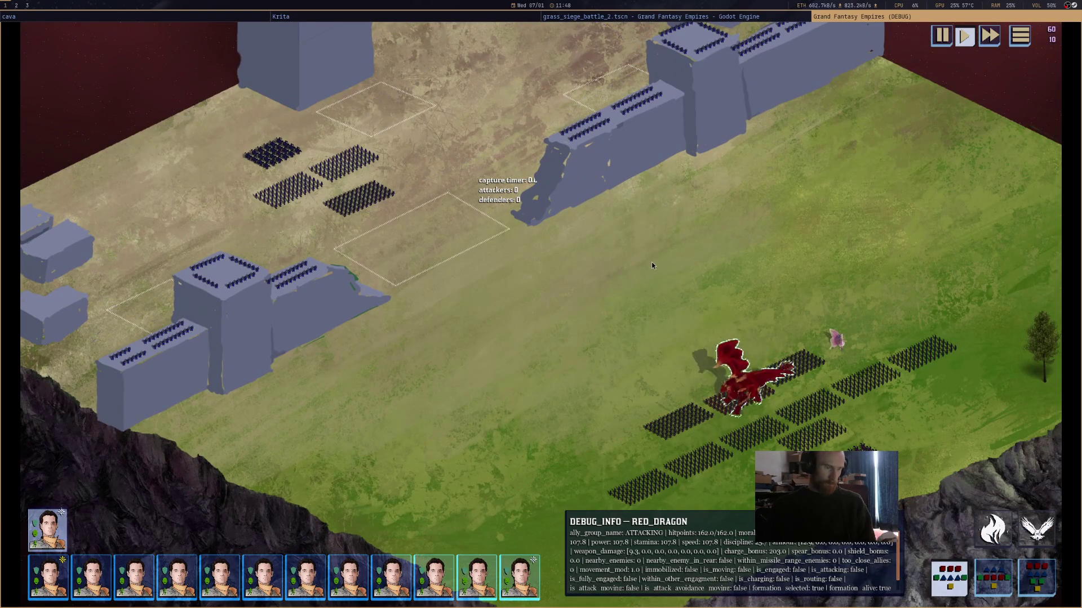
{"action": "right_click", "coordinate": [625, 236]}
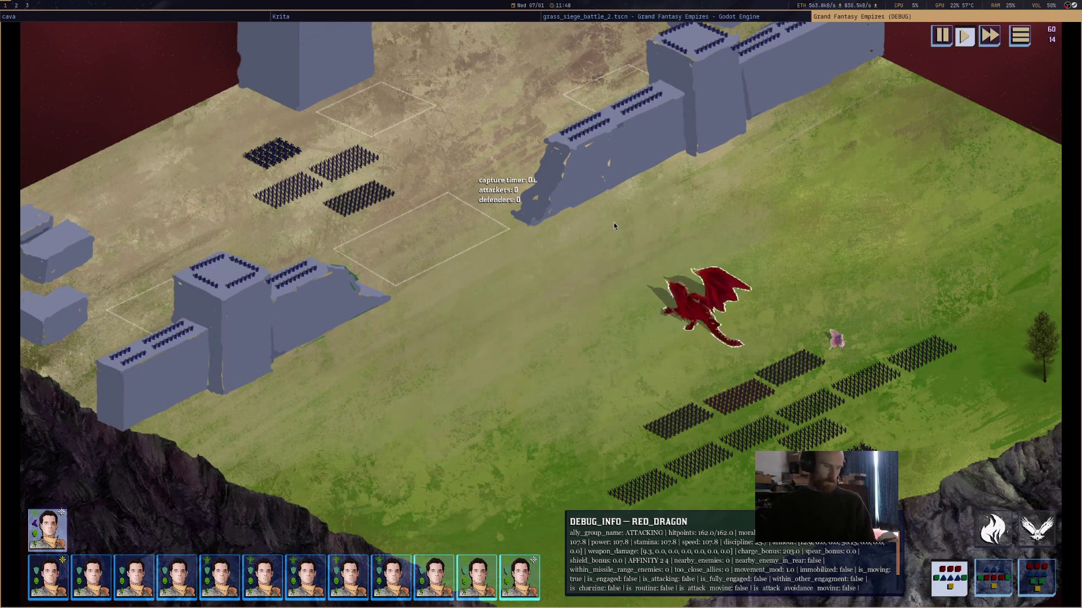
Play the Anime Hip-Hop Mix video on YouTube and return to the game
{"action": "key", "text": "super+3"}
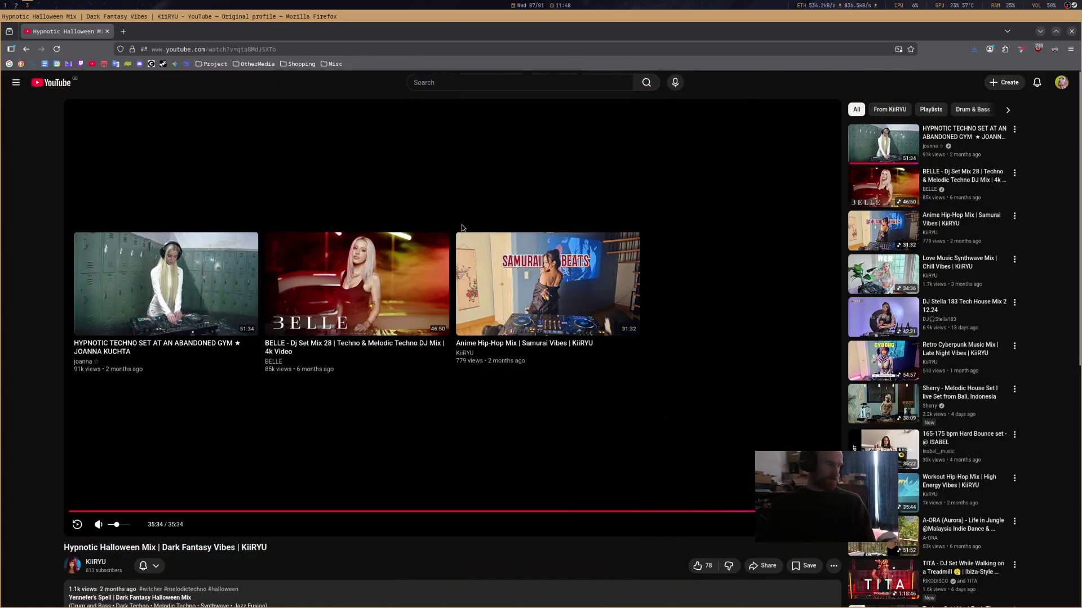
{"action": "left_click", "coordinate": [462, 303]}
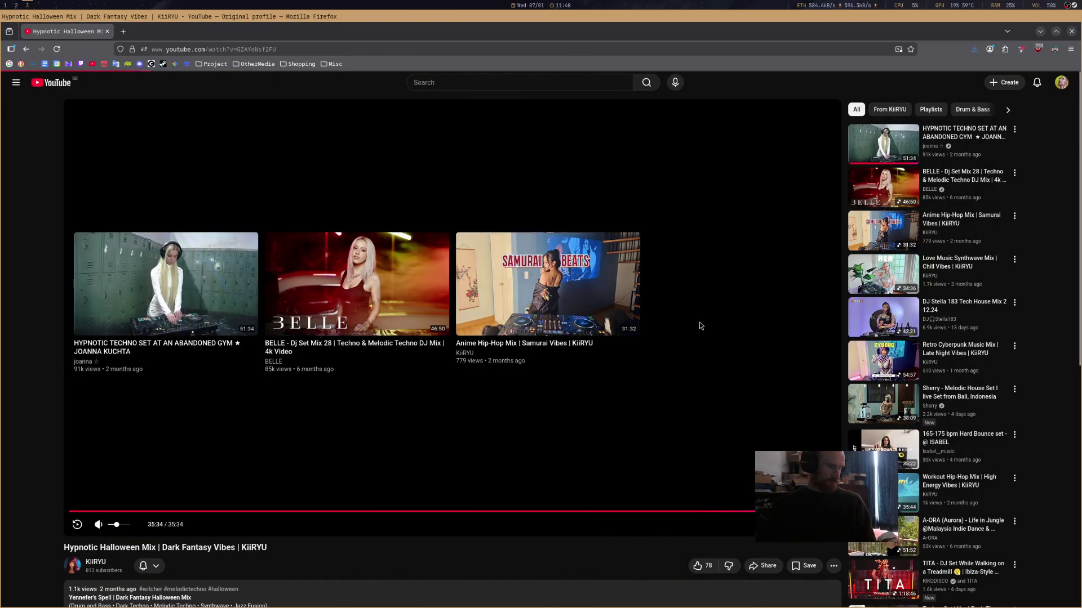
{"action": "key", "text": "super+1"}
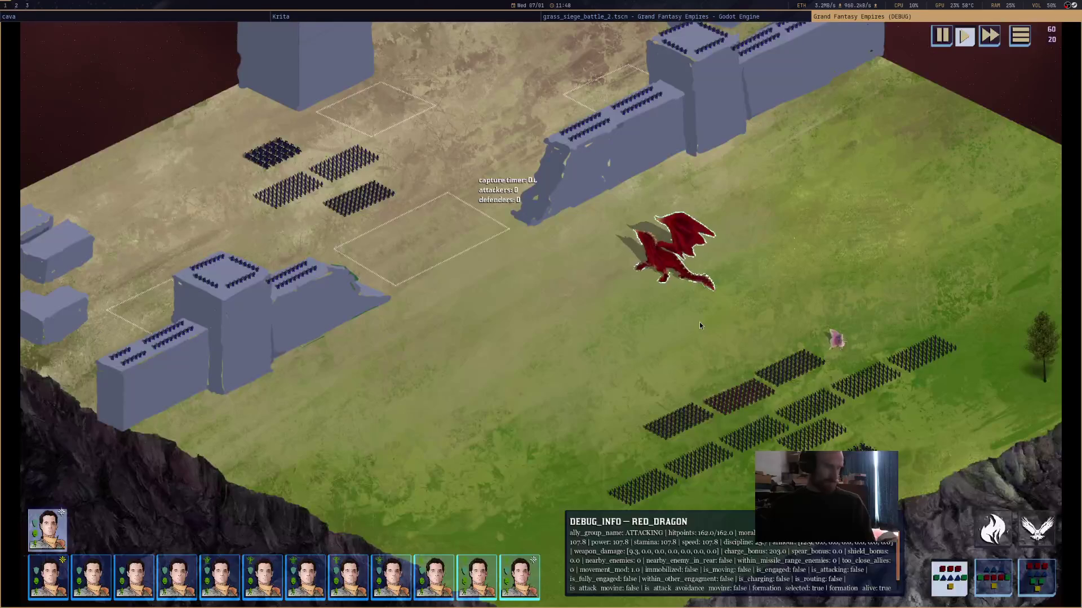
Order the red dragon across the field to the breached wall, keeping the camera on it
{"action": "scroll", "coordinate": [607, 214], "scroll_direction": "up", "scroll_amount": 5}
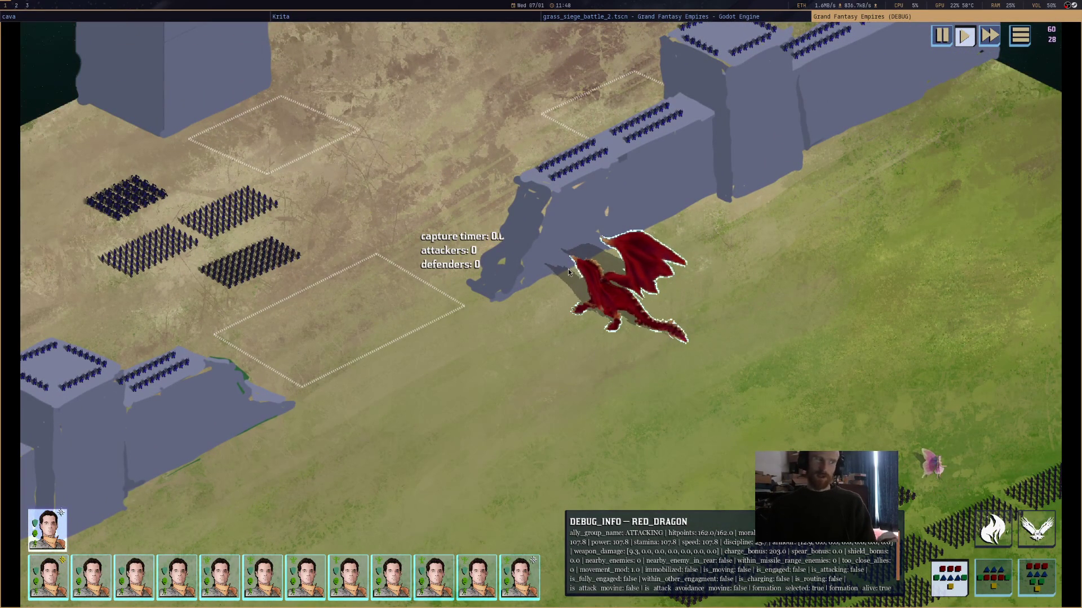
{"action": "right_click", "coordinate": [730, 242]}
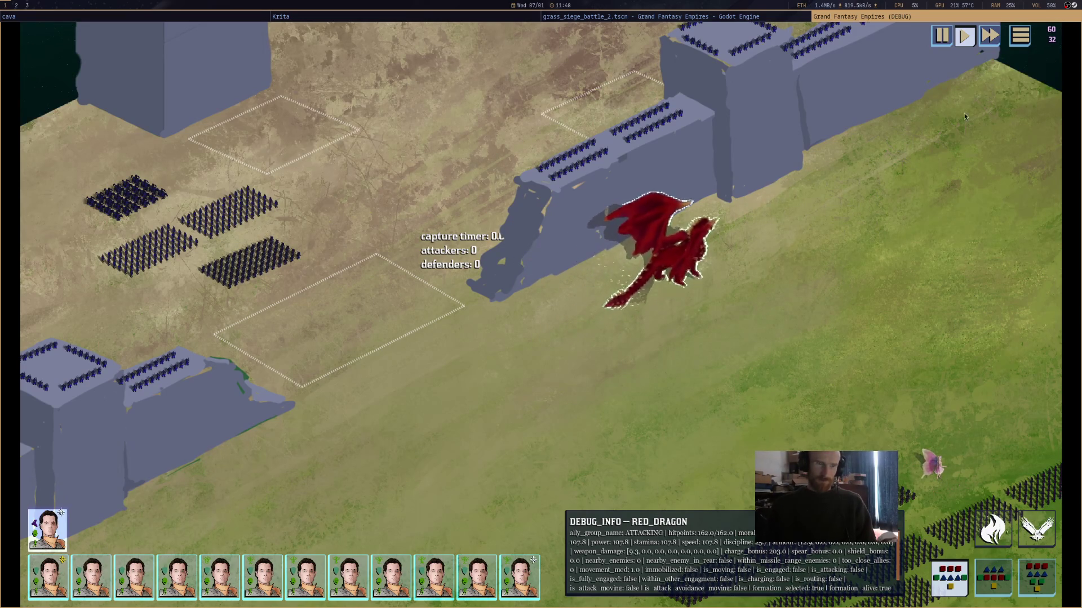
{"action": "key", "text": "space"}
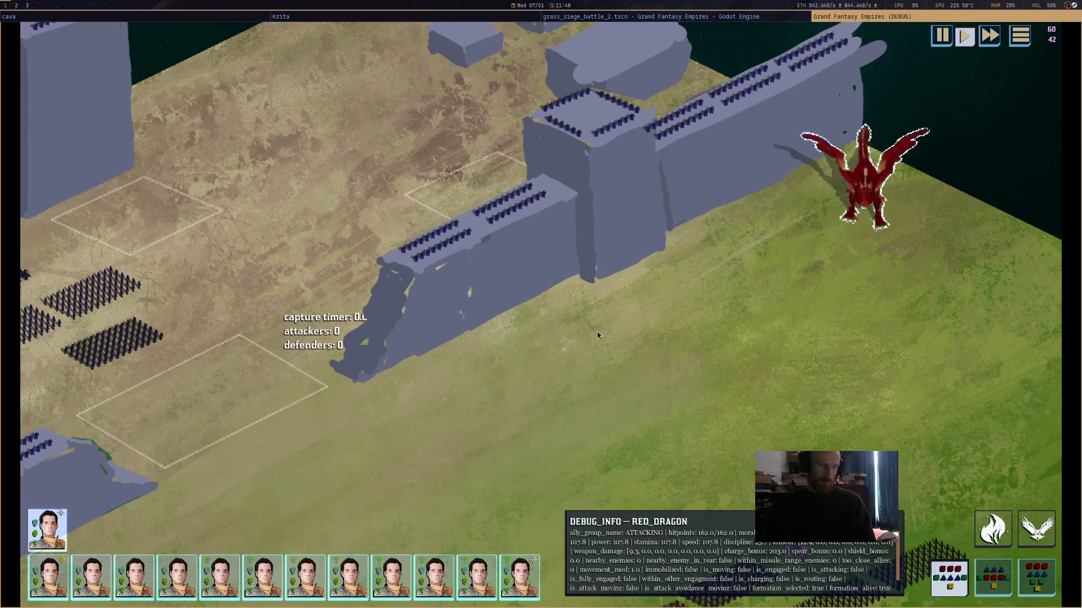
{"action": "right_click", "coordinate": [539, 374]}
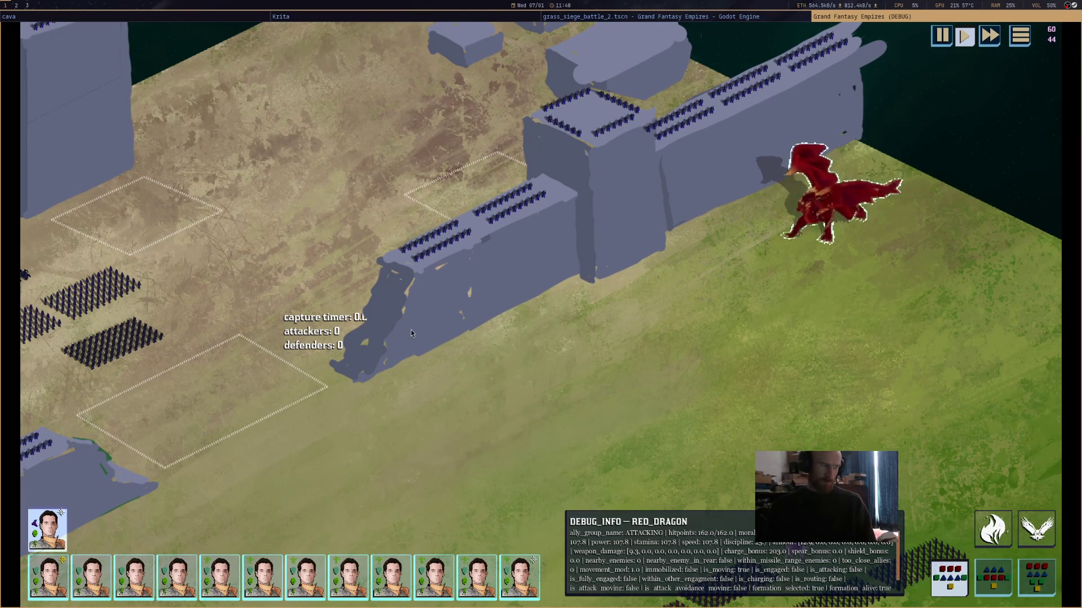
{"action": "key", "text": "a"}
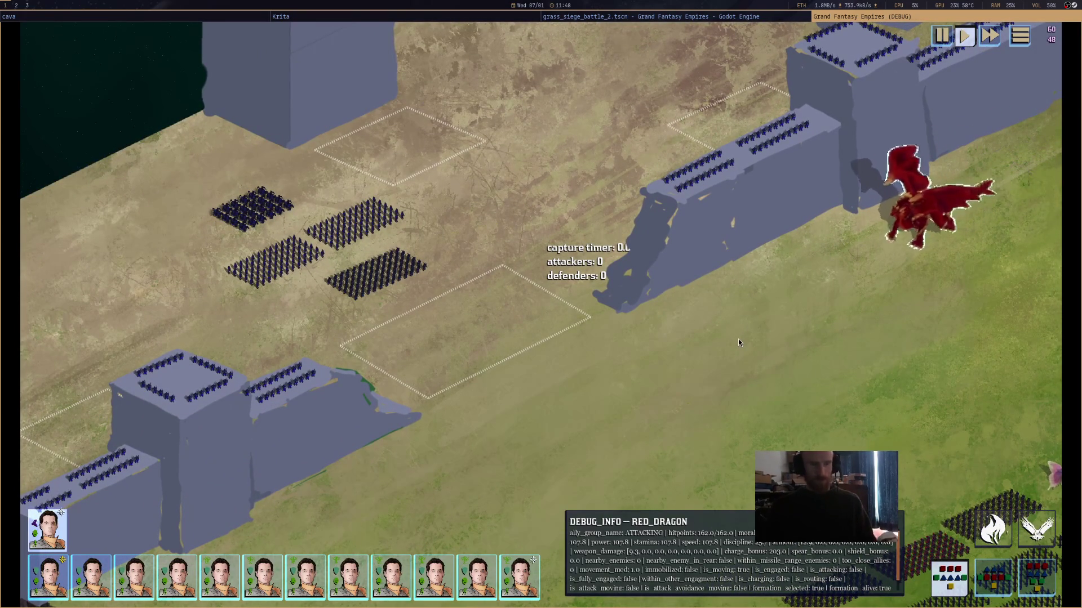
{"action": "key", "text": "a"}
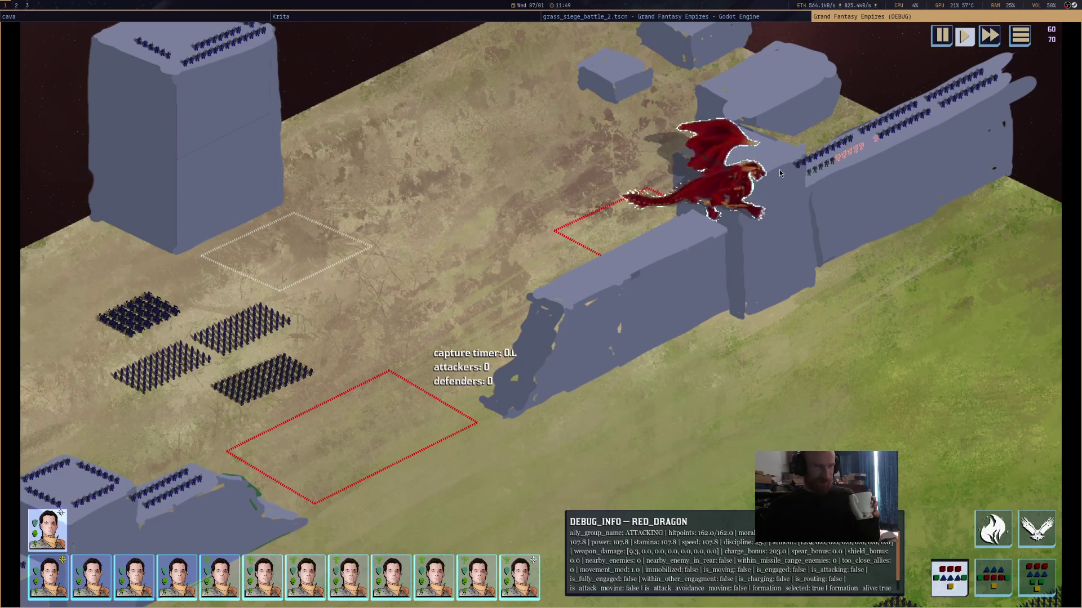
Fly the red dragon up the field beside the tall tower, then stop the running game
{"action": "mouse_move", "coordinate": [766, 238]}
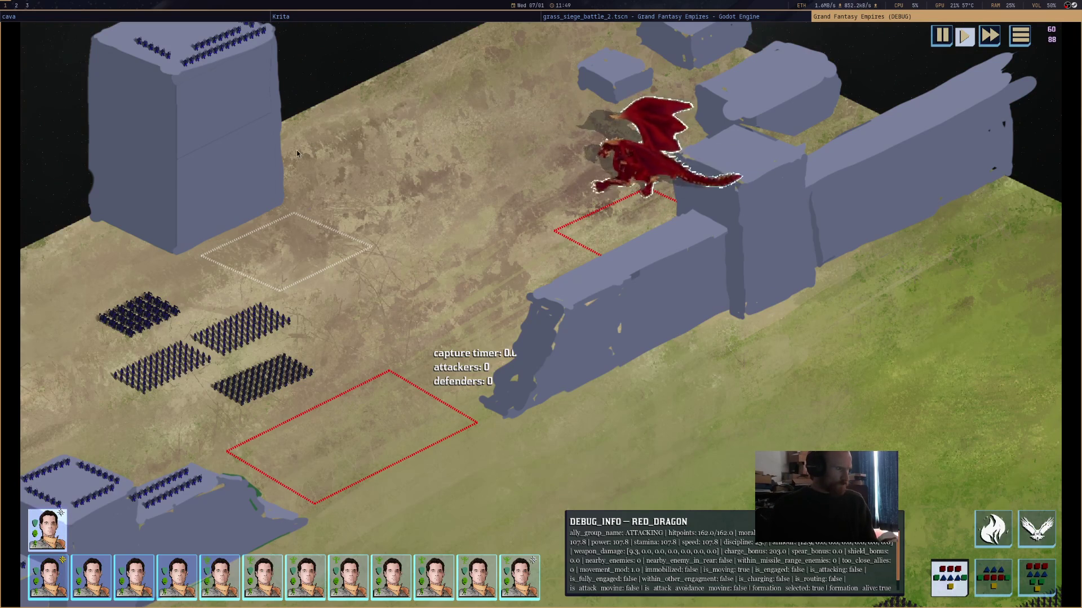
{"action": "left_click", "coordinate": [589, 291]}
{"action": "key", "text": "w"}
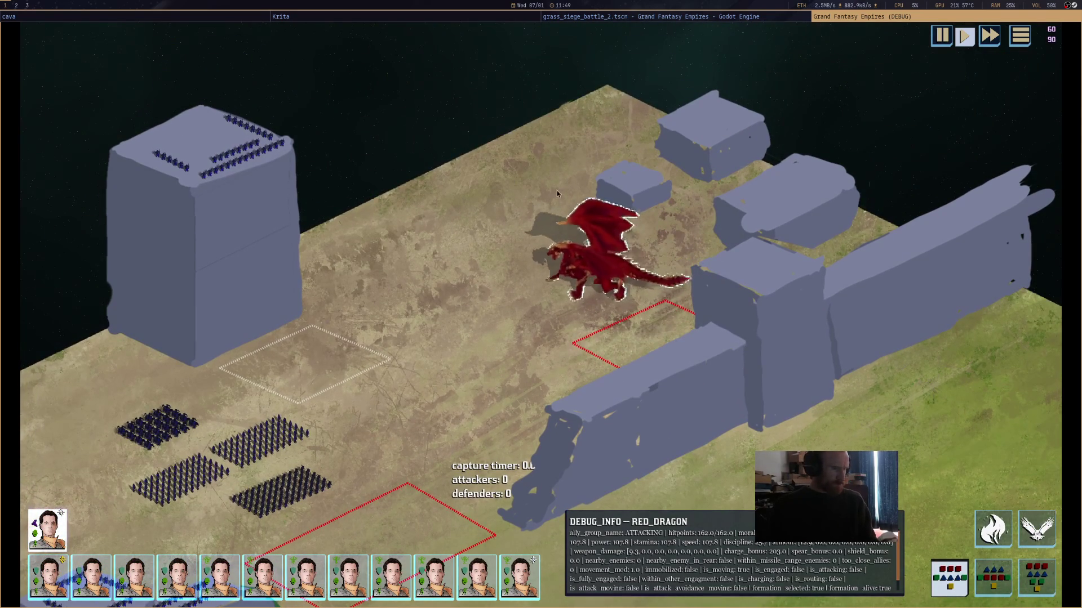
{"action": "right_click", "coordinate": [557, 196]}
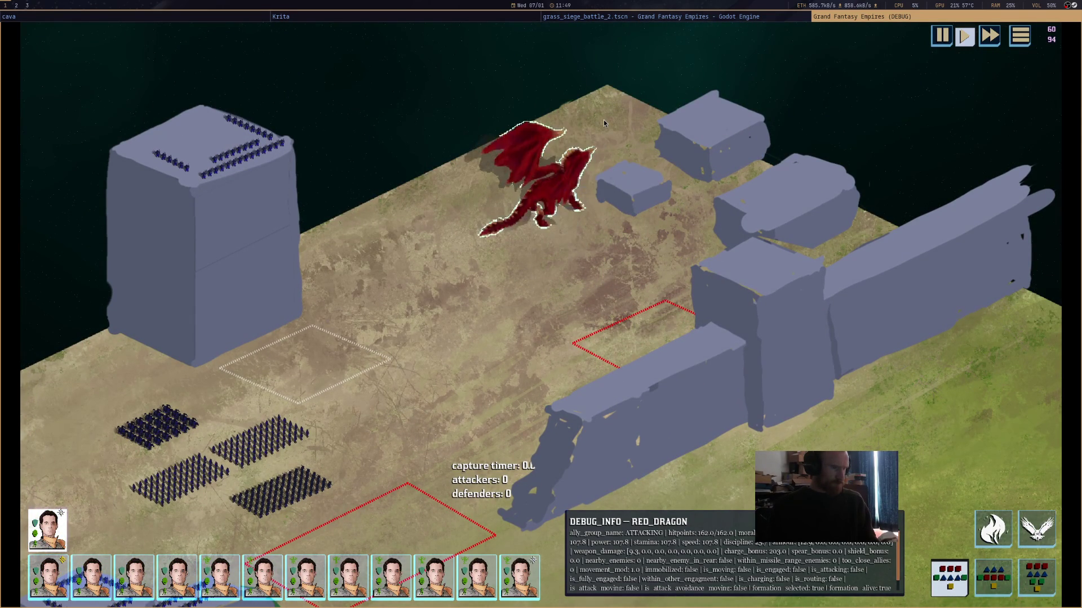
{"action": "right_click", "coordinate": [620, 114]}
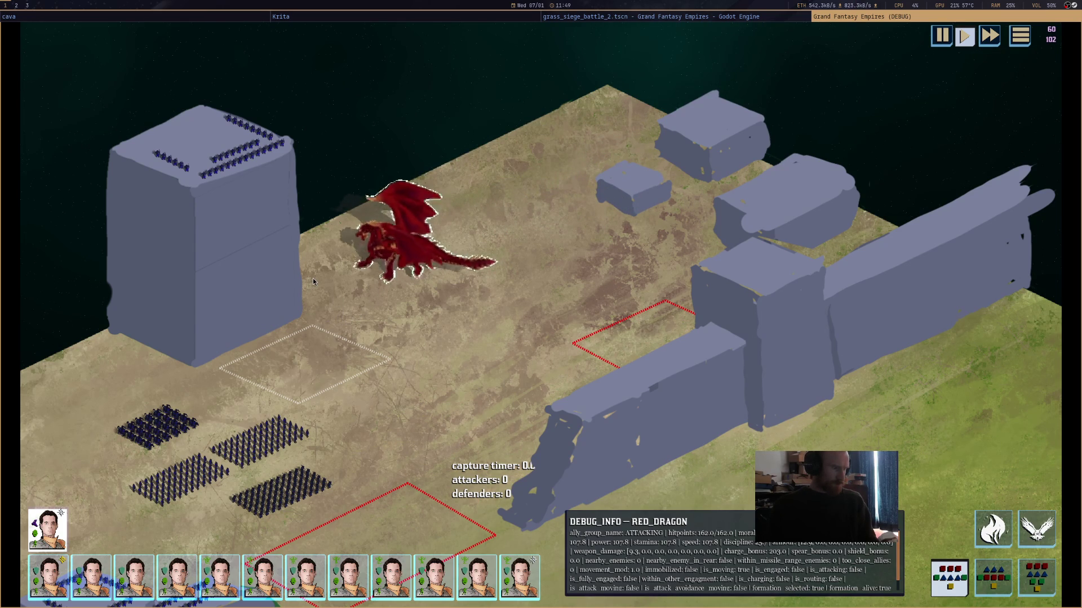
{"action": "mouse_move", "coordinate": [330, 298]}
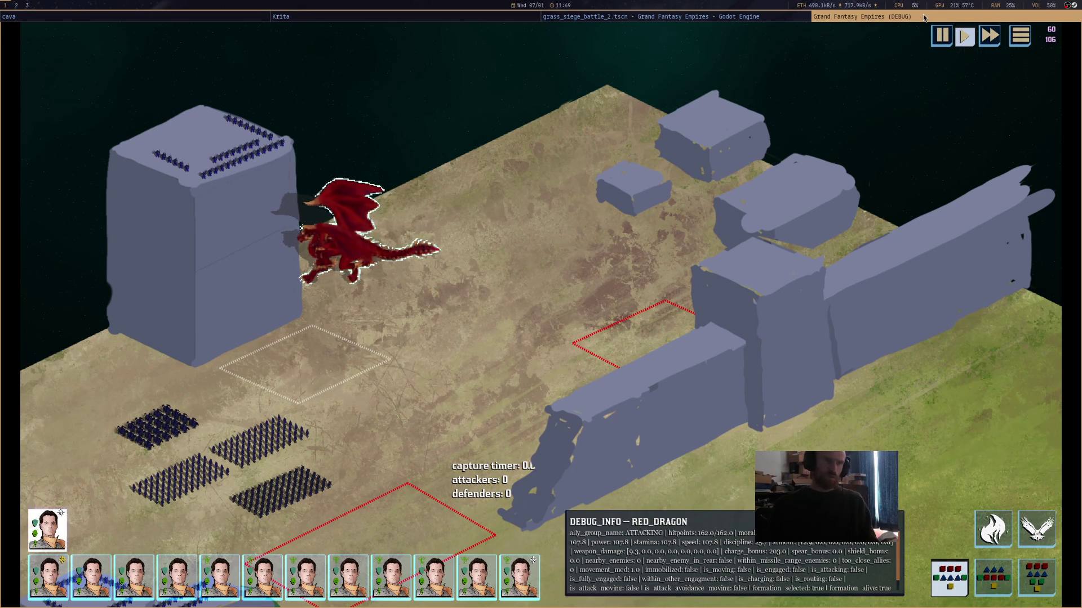
{"action": "key", "text": "super+shift+q"}
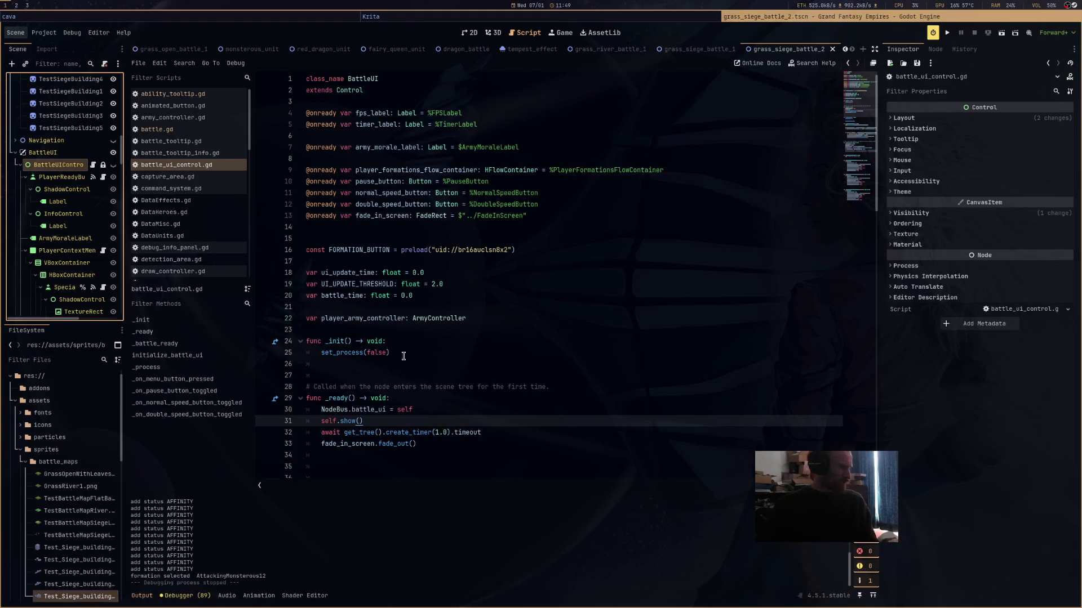
In the 2D view, set the Buildings node's Ordering Z Index to 1 and save the scene
{"action": "left_click", "coordinate": [488, 35]}
{"action": "left_click", "coordinate": [469, 33]}
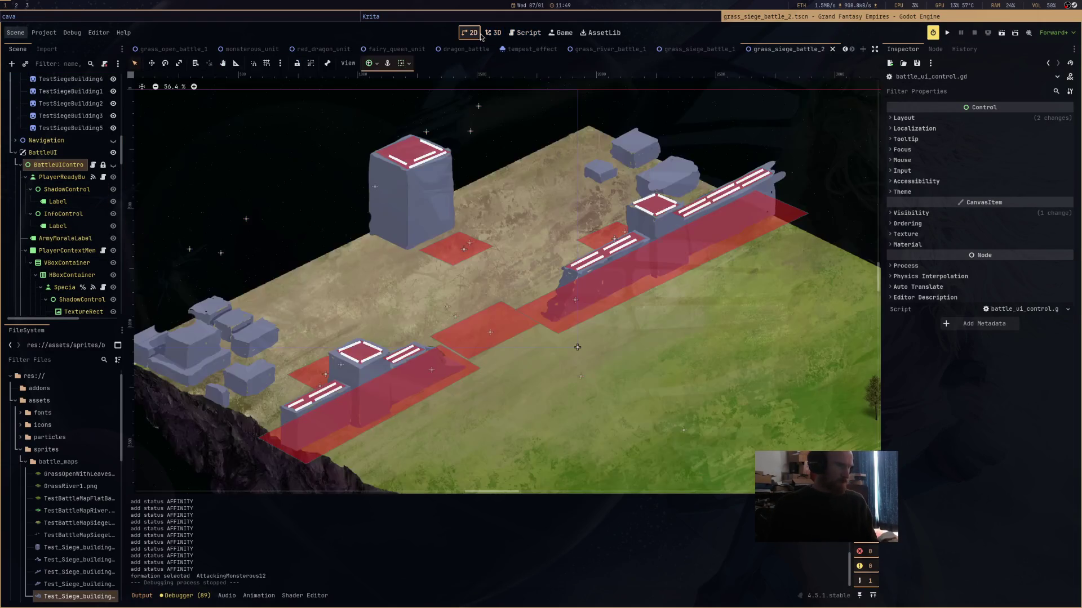
{"action": "left_click", "coordinate": [444, 207]}
{"action": "scroll", "coordinate": [51, 193], "scroll_direction": "up", "scroll_amount": 4}
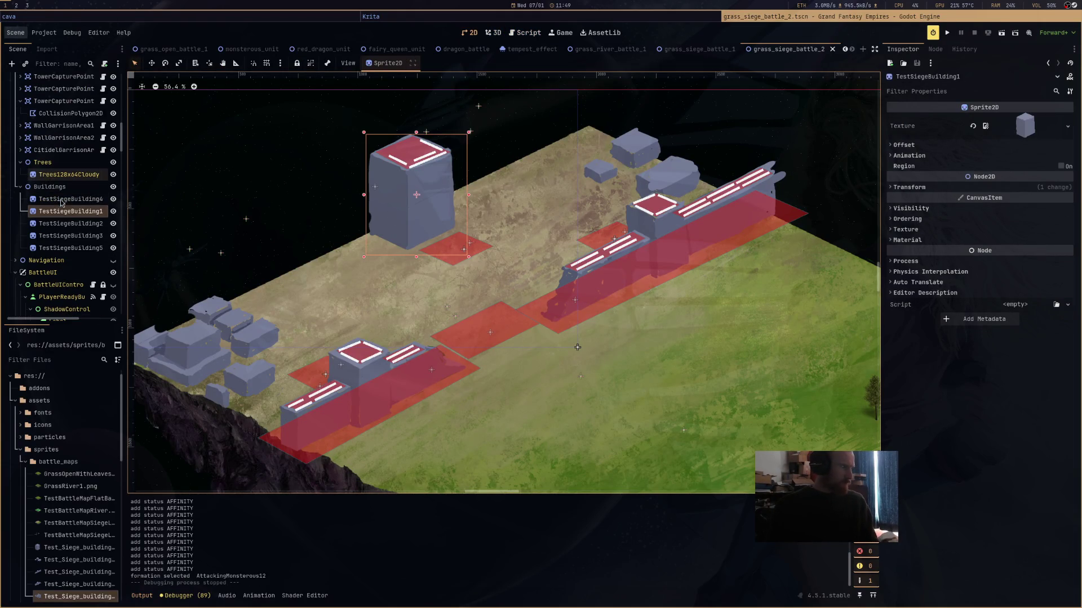
{"action": "left_click", "coordinate": [61, 187]}
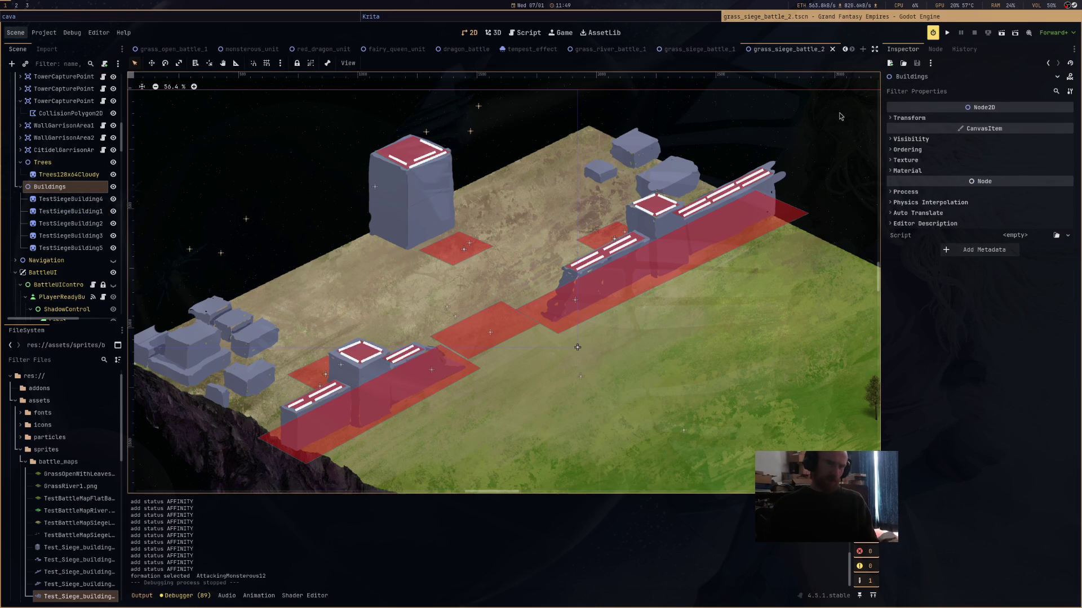
{"action": "left_click", "coordinate": [915, 150]}
{"action": "left_click", "coordinate": [1066, 160]}
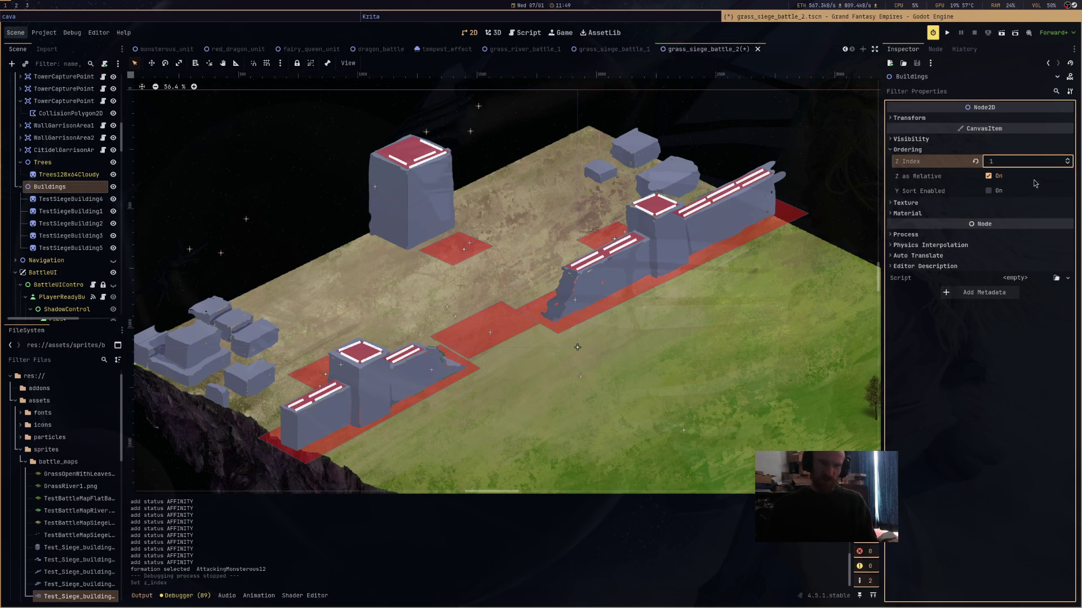
{"action": "scroll", "coordinate": [607, 271], "scroll_direction": "up", "scroll_amount": 5}
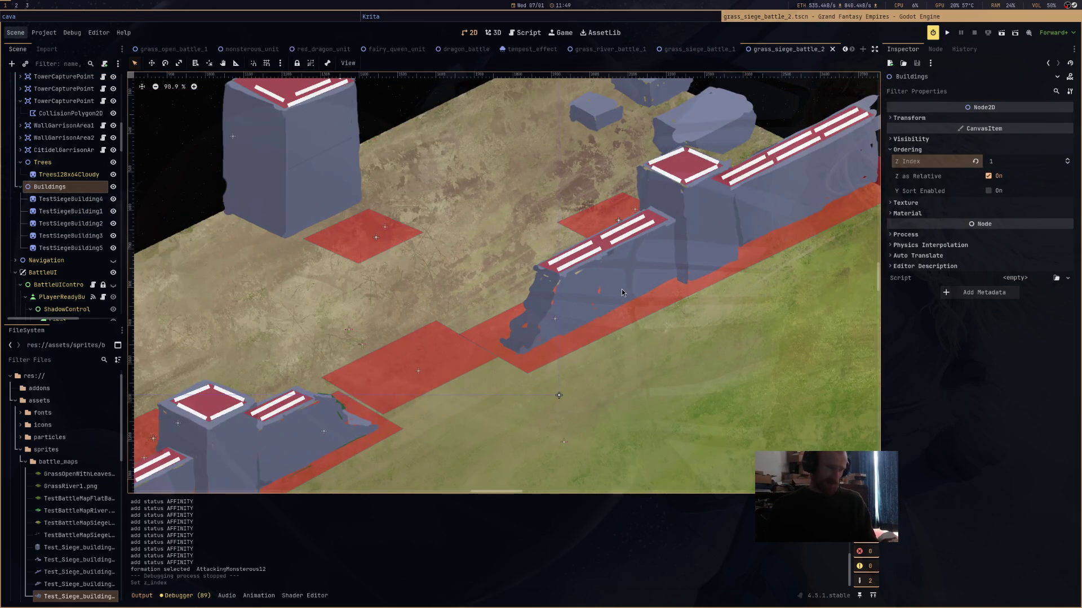
{"action": "left_click", "coordinate": [1067, 164]}
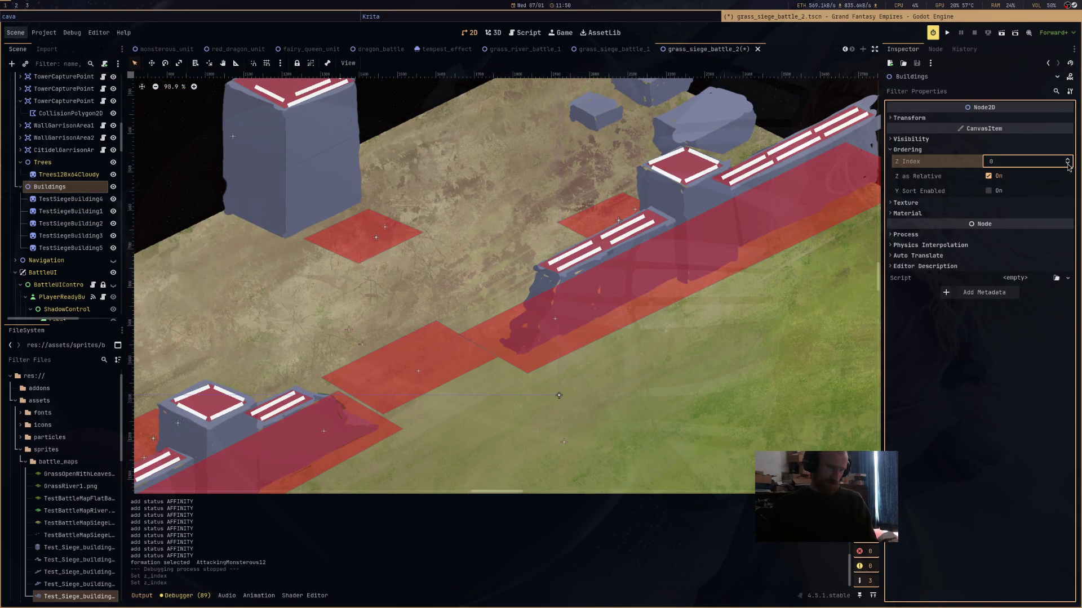
{"action": "left_click", "coordinate": [1066, 158]}
{"action": "key", "text": "ctrl+s"}
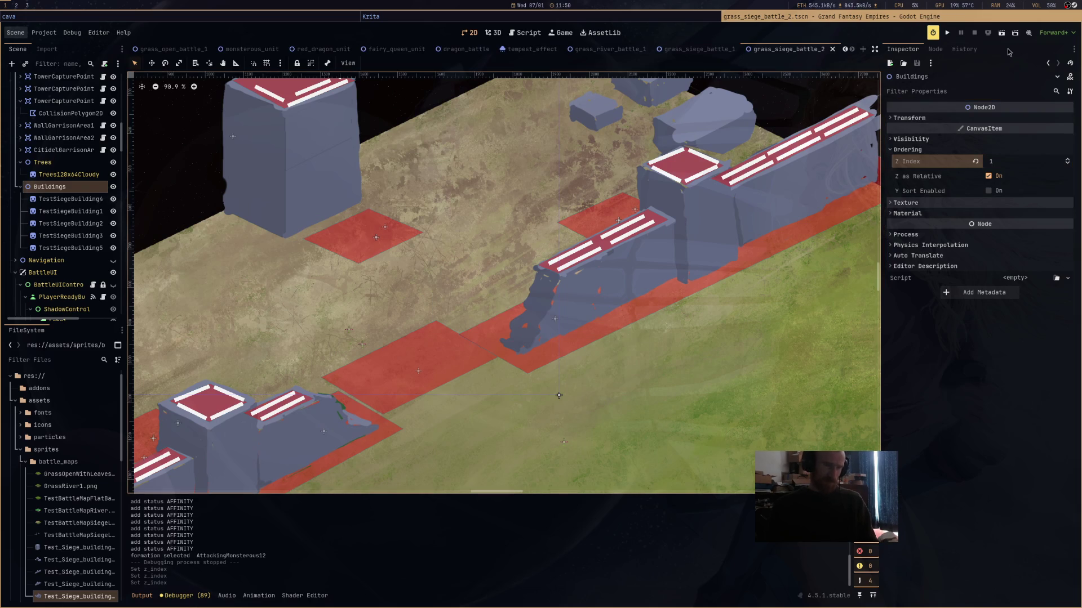
{"action": "left_click", "coordinate": [1002, 33]}
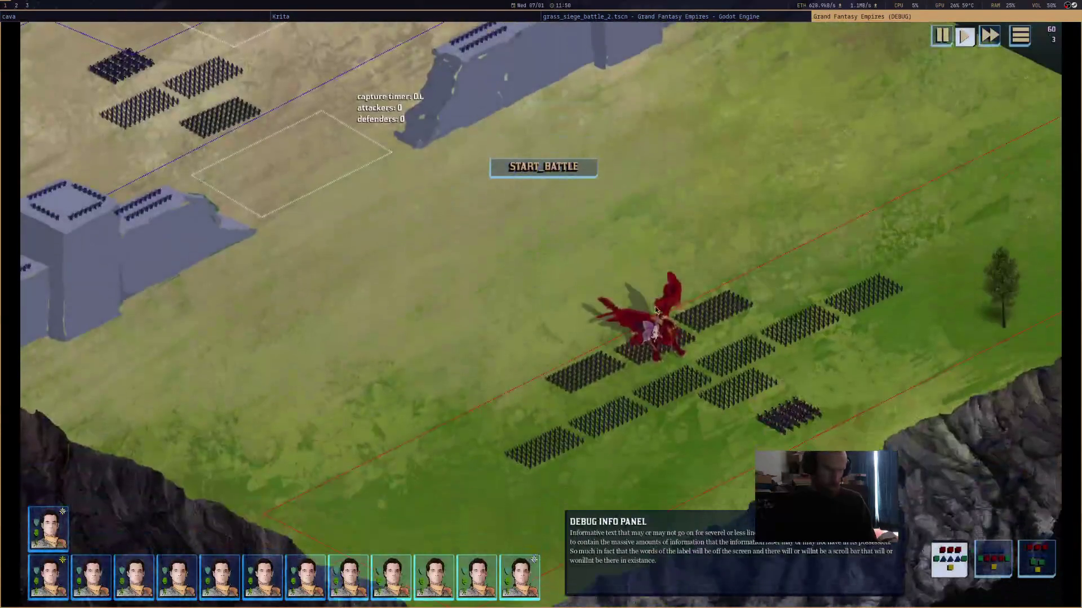
{"action": "left_click", "coordinate": [628, 315]}
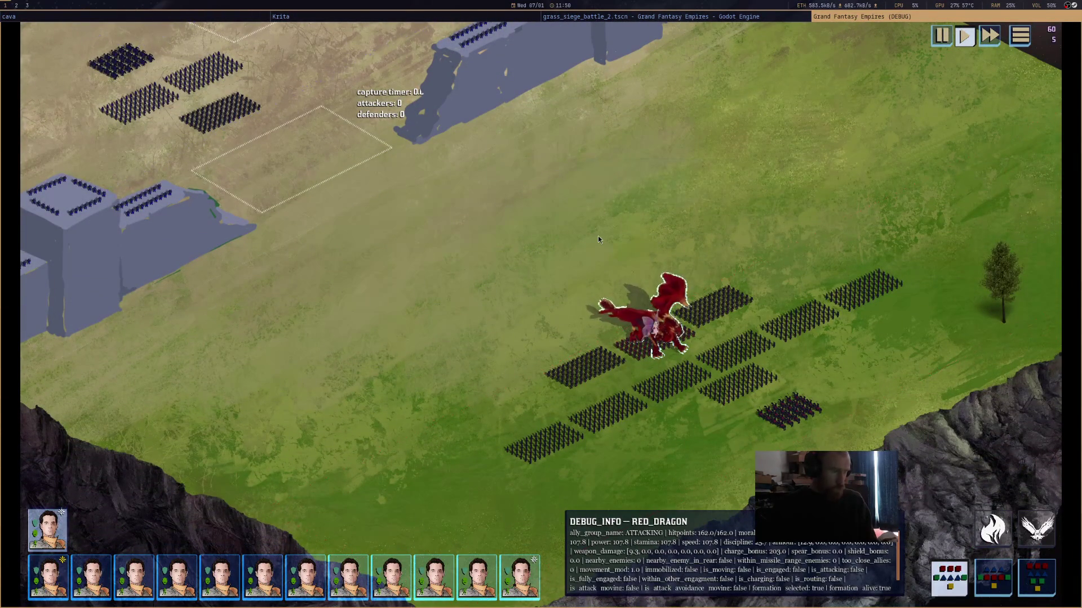
{"action": "scroll", "coordinate": [543, 207], "scroll_direction": "up", "scroll_amount": 2}
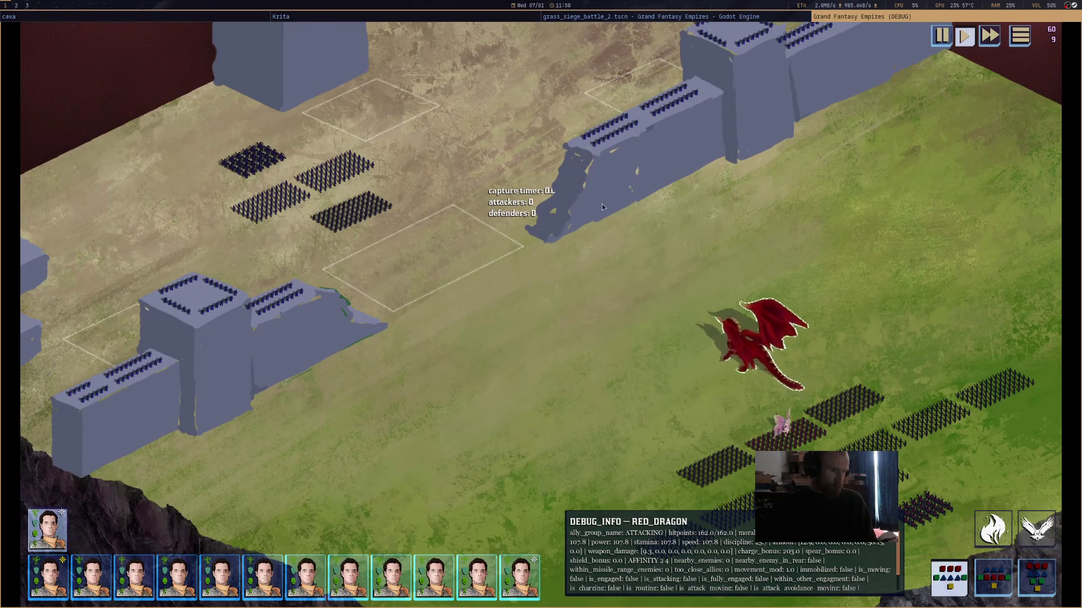
{"action": "right_click", "coordinate": [663, 212]}
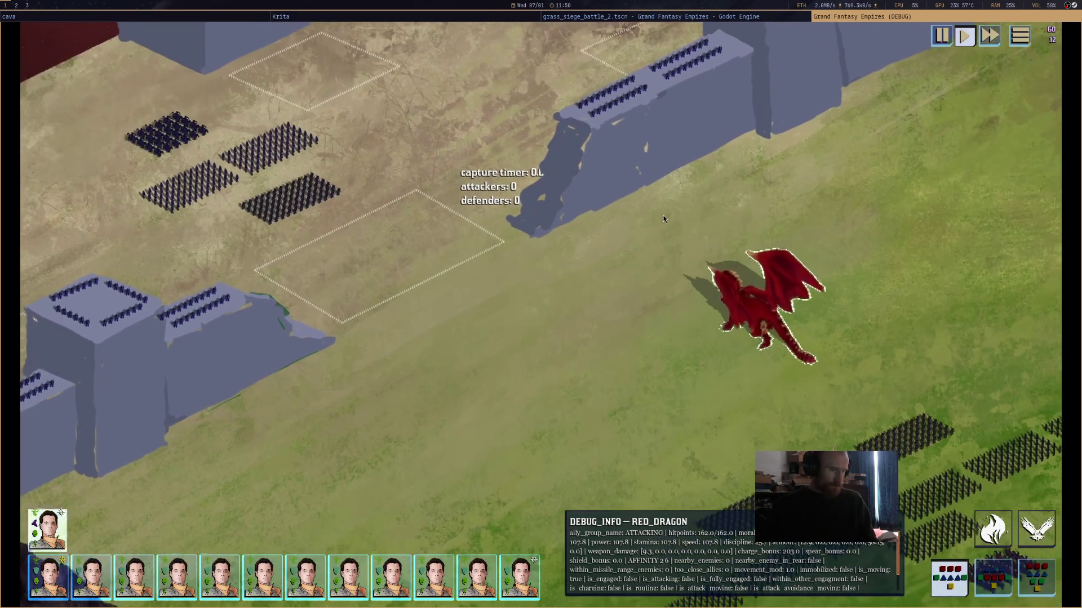
{"action": "scroll", "coordinate": [655, 295], "scroll_direction": "up", "scroll_amount": 2}
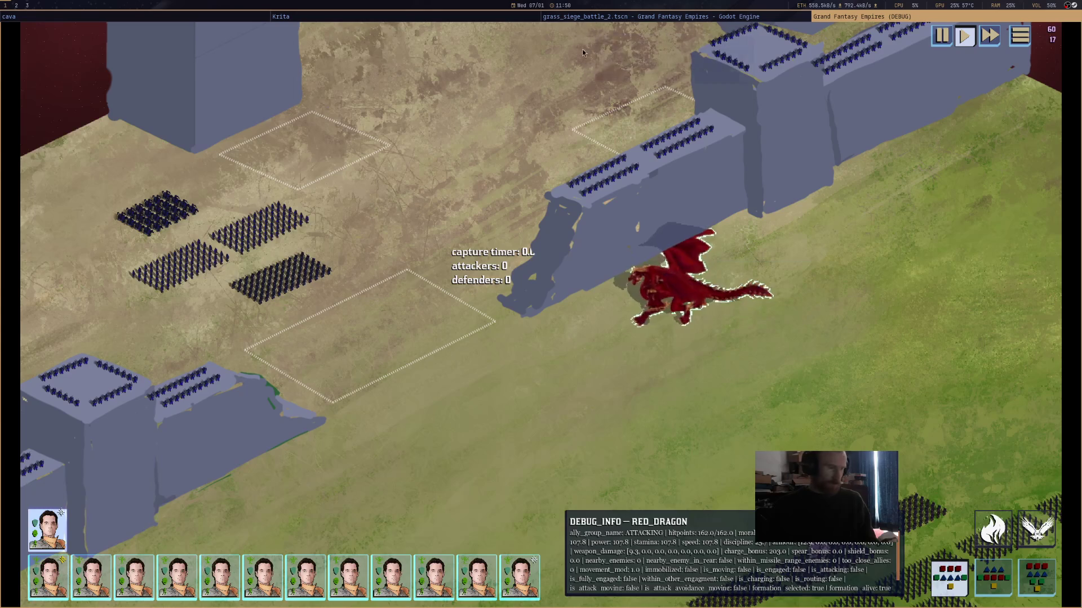
{"action": "middle_click", "coordinate": [843, 18]}
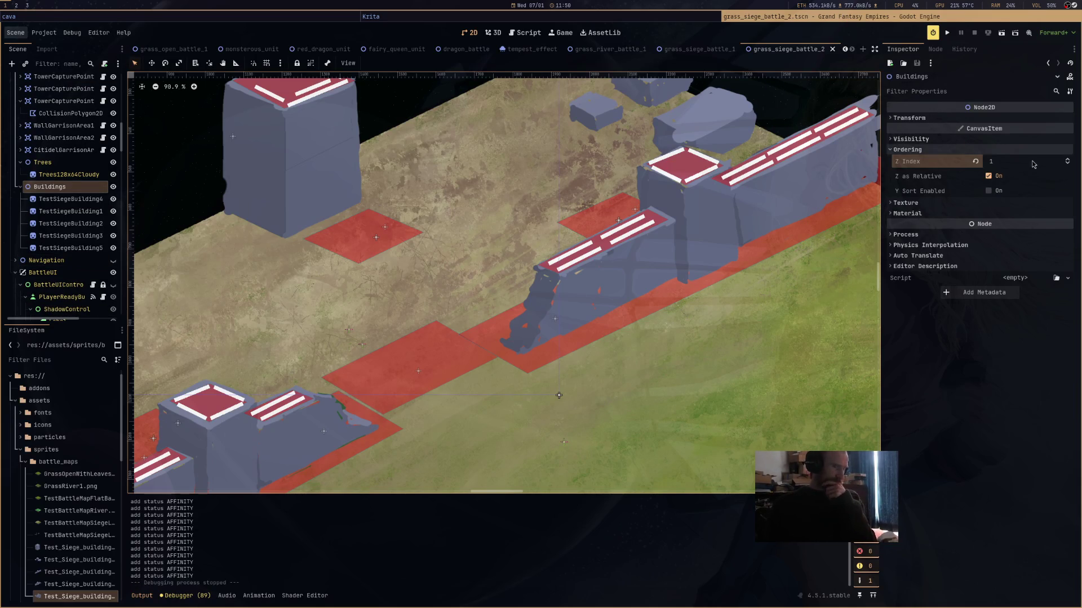
Reset the Buildings Z Index to 0, save, and enable Y Sort on the Buildings group
{"action": "left_click", "coordinate": [1067, 163]}
{"action": "key", "text": "ctrl+s"}
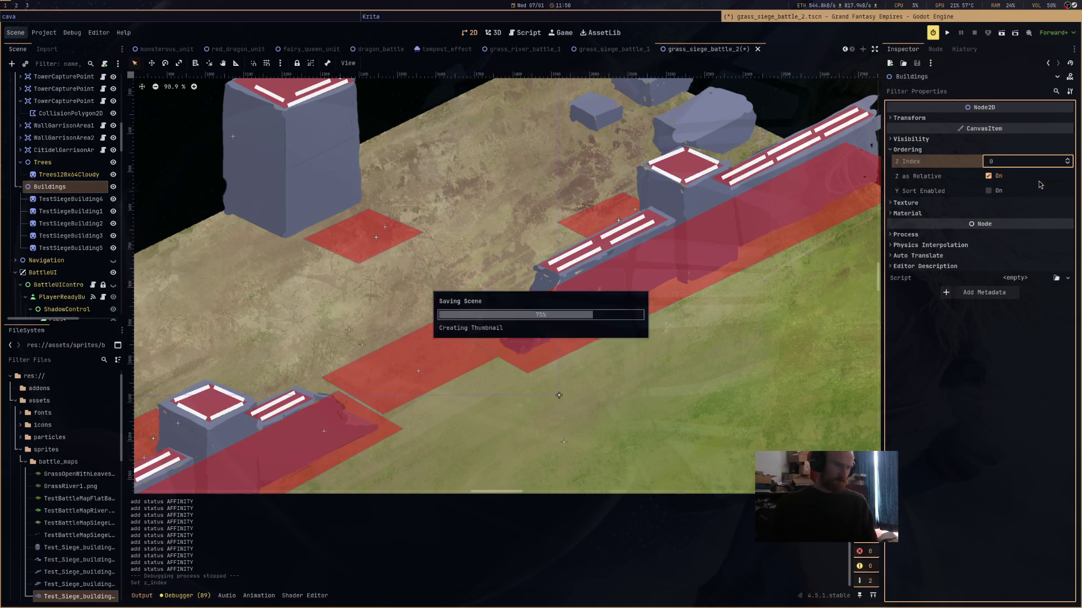
{"action": "left_click", "coordinate": [759, 247]}
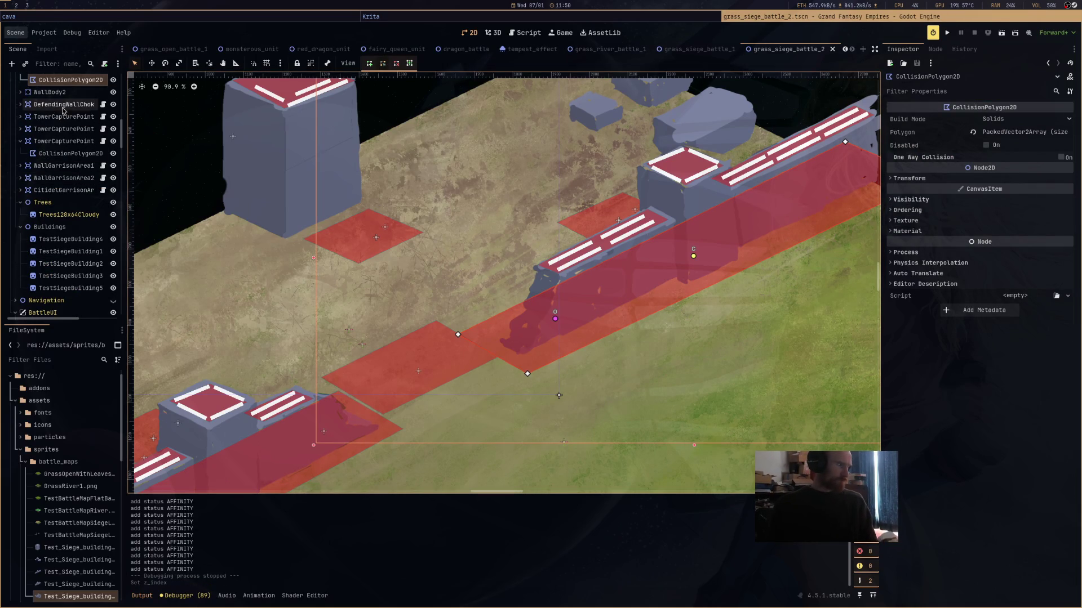
{"action": "left_click", "coordinate": [72, 241]}
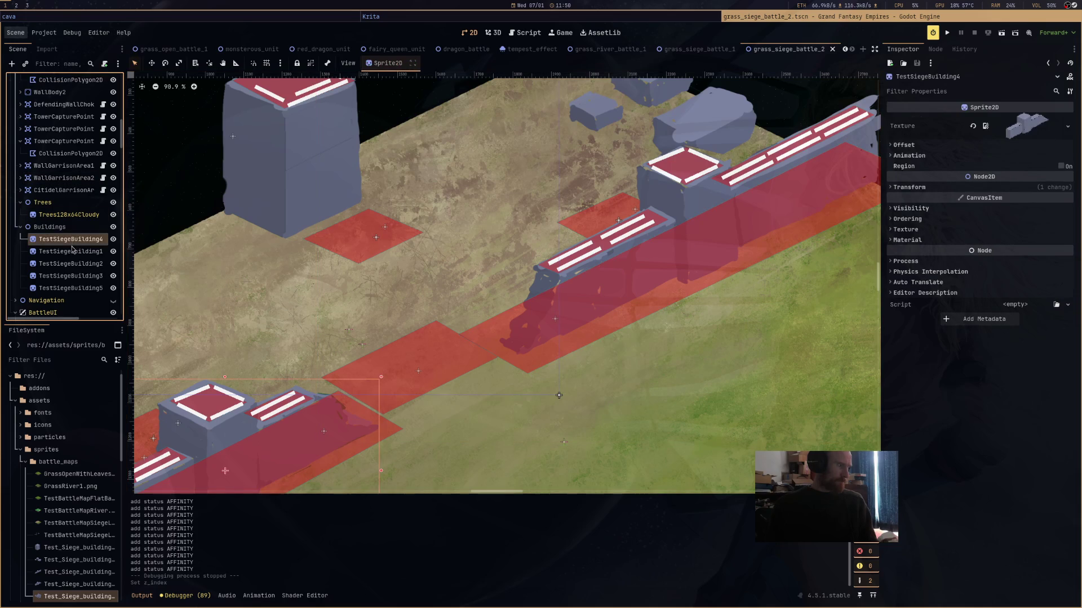
{"action": "left_click", "coordinate": [66, 265]}
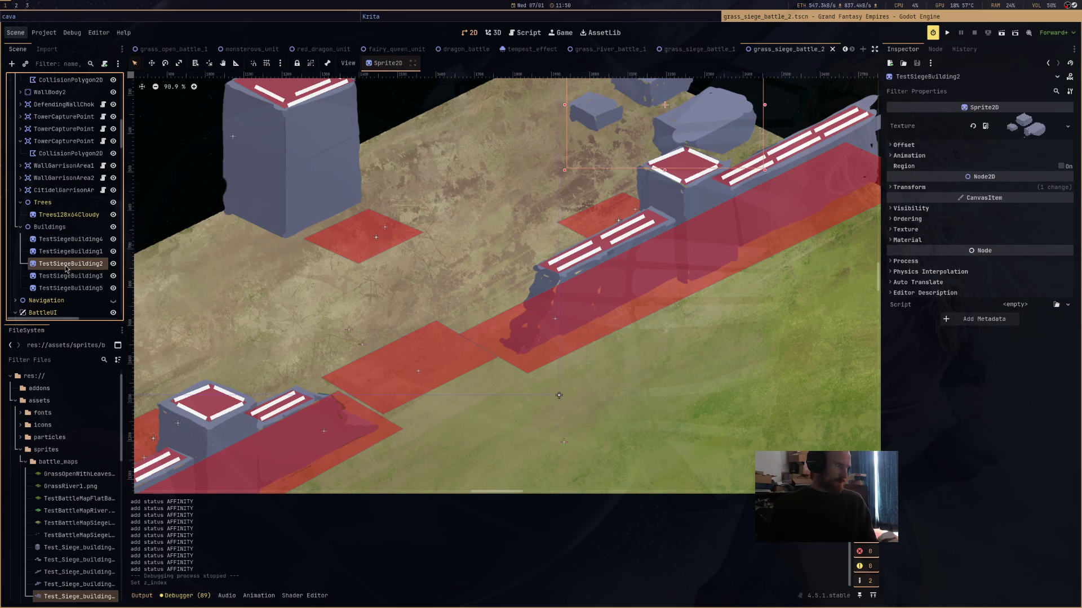
{"action": "left_click", "coordinate": [68, 282]}
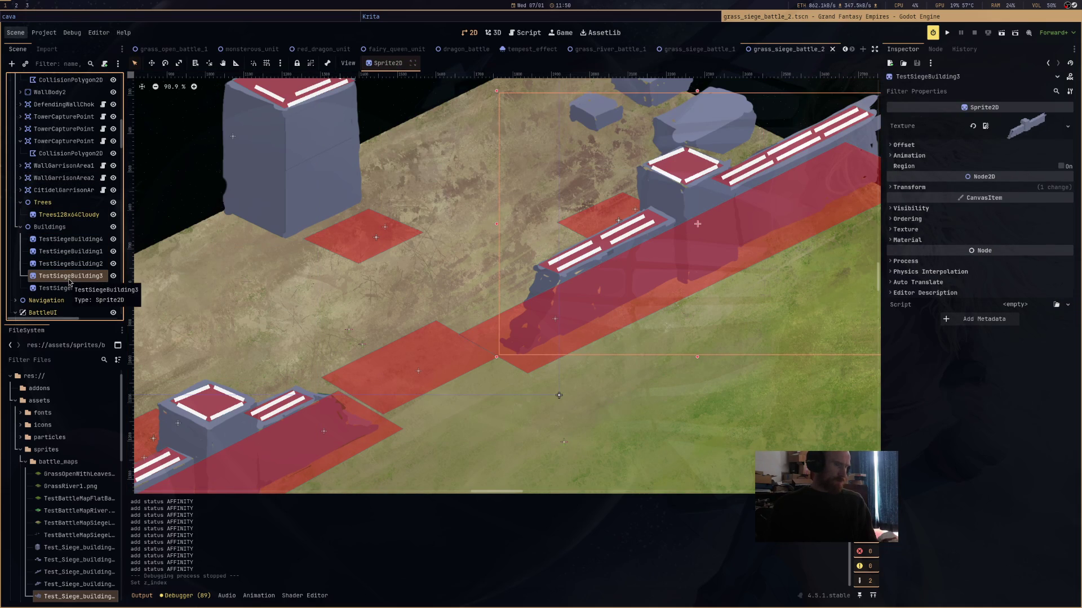
{"action": "left_click", "coordinate": [60, 229]}
{"action": "left_click", "coordinate": [989, 191]}
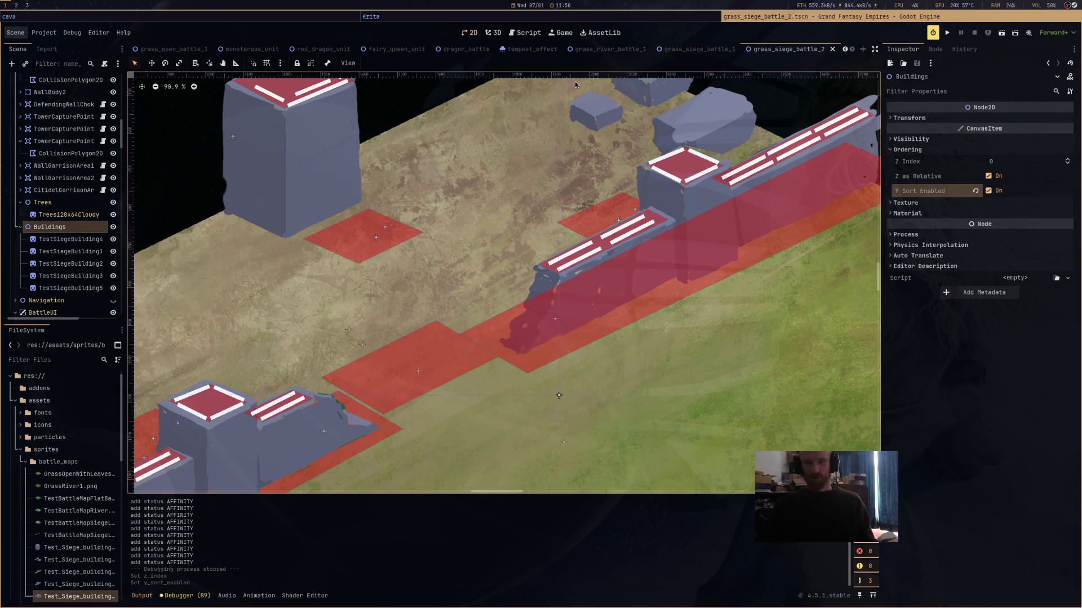
Enable Y Sort on all five TestSiegeBuilding sprites, check MapObjects, and run the siege scene
{"action": "left_click", "coordinate": [68, 239]}
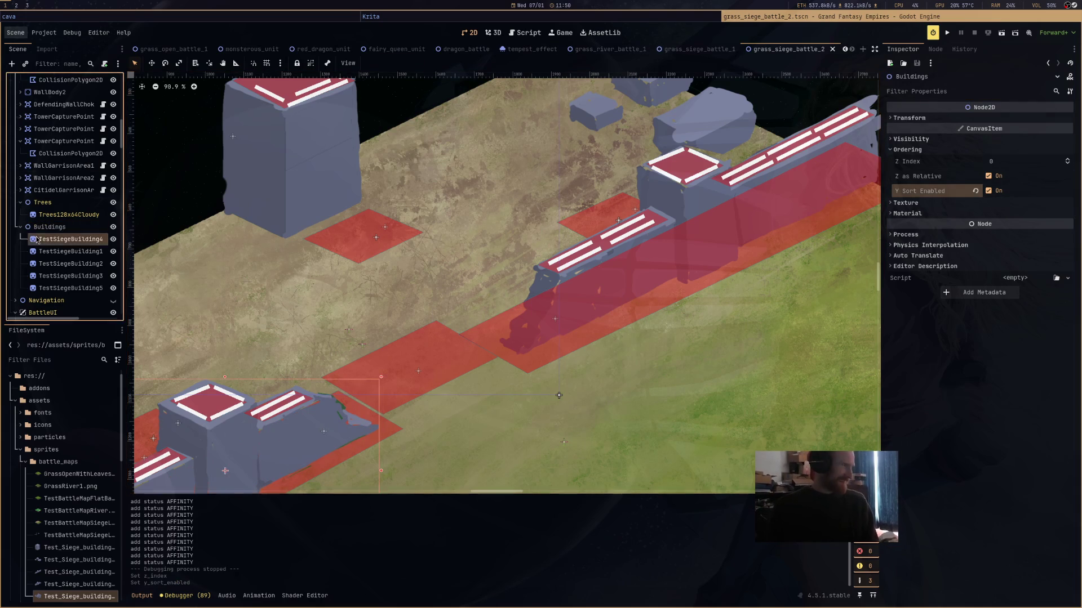
{"action": "left_click", "coordinate": [57, 288], "text": "shift"}
{"action": "left_click", "coordinate": [896, 219]}
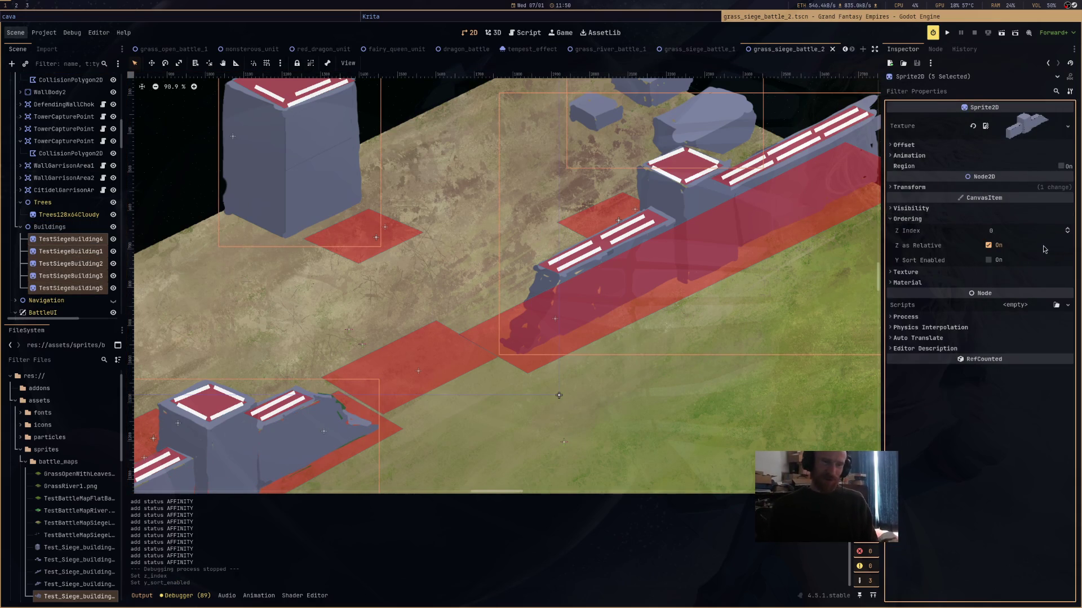
{"action": "left_click", "coordinate": [989, 260]}
{"action": "left_click", "coordinate": [68, 228]}
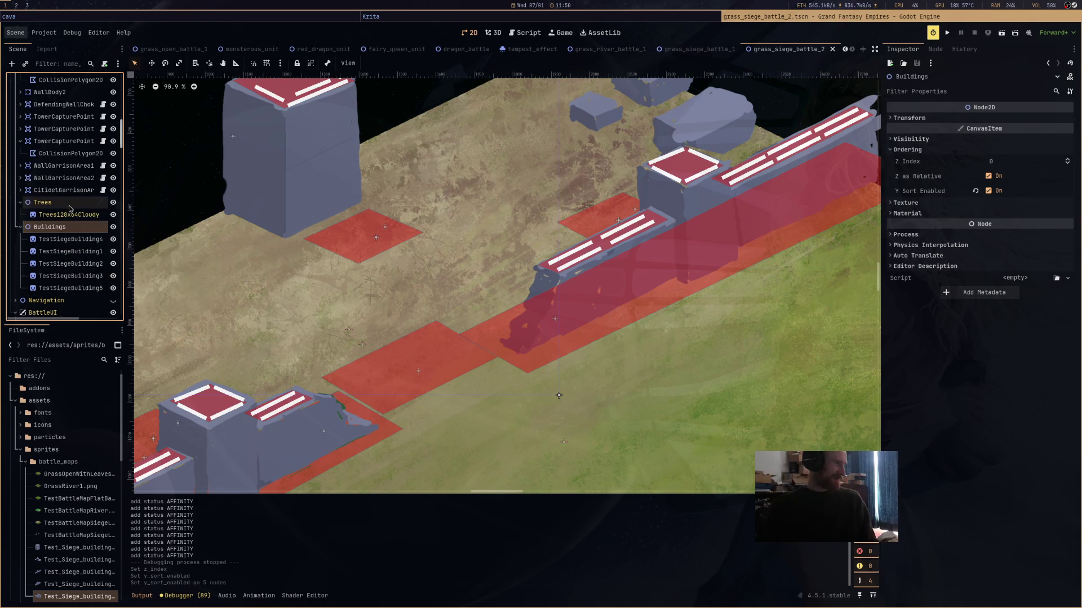
{"action": "scroll", "coordinate": [68, 206], "scroll_direction": "up", "scroll_amount": 5}
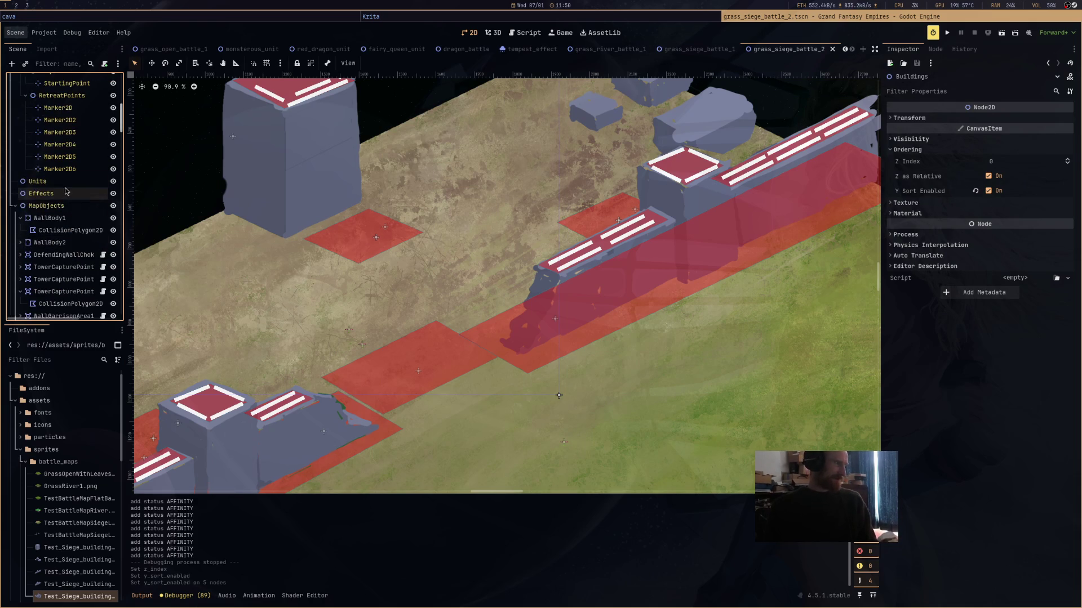
{"action": "left_click", "coordinate": [65, 206]}
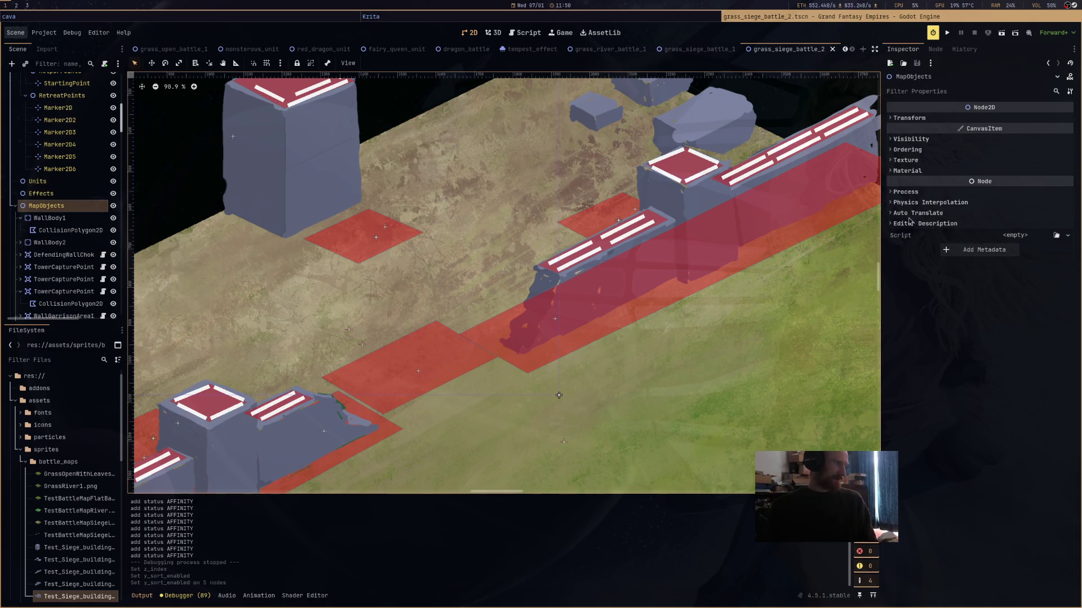
{"action": "left_click", "coordinate": [938, 151]}
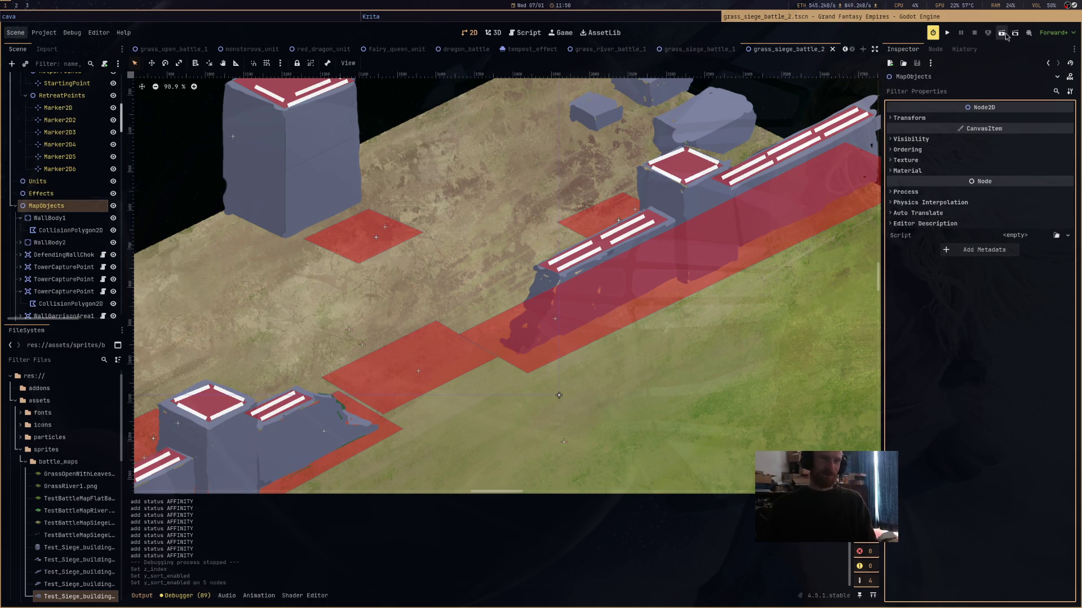
{"action": "left_click", "coordinate": [1006, 34]}
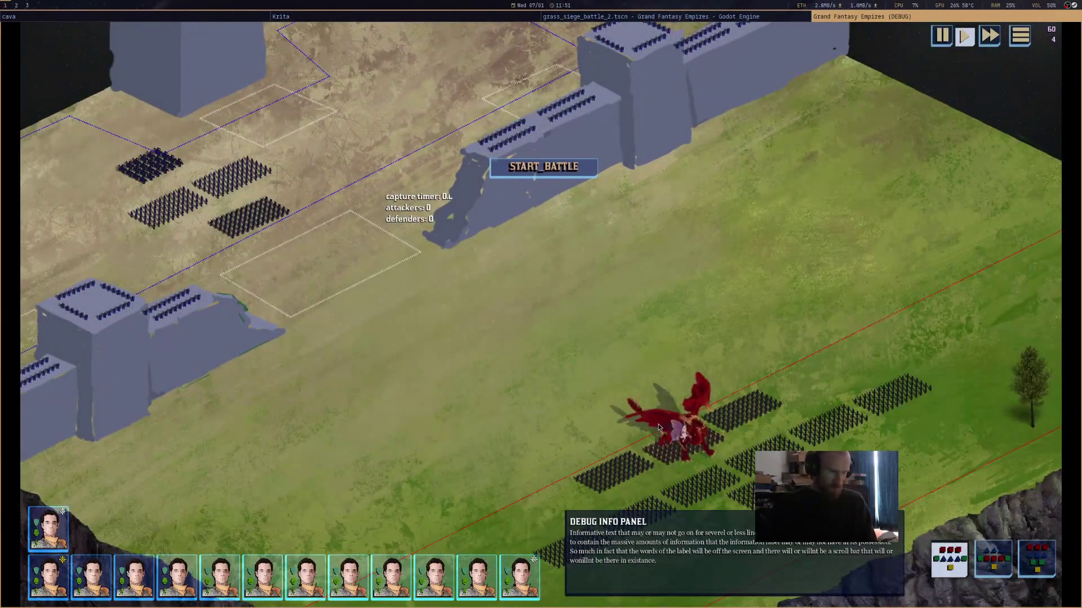
Select the red dragon, fly it up-left, and center the camera on it
{"action": "mouse_move", "coordinate": [658, 427]}
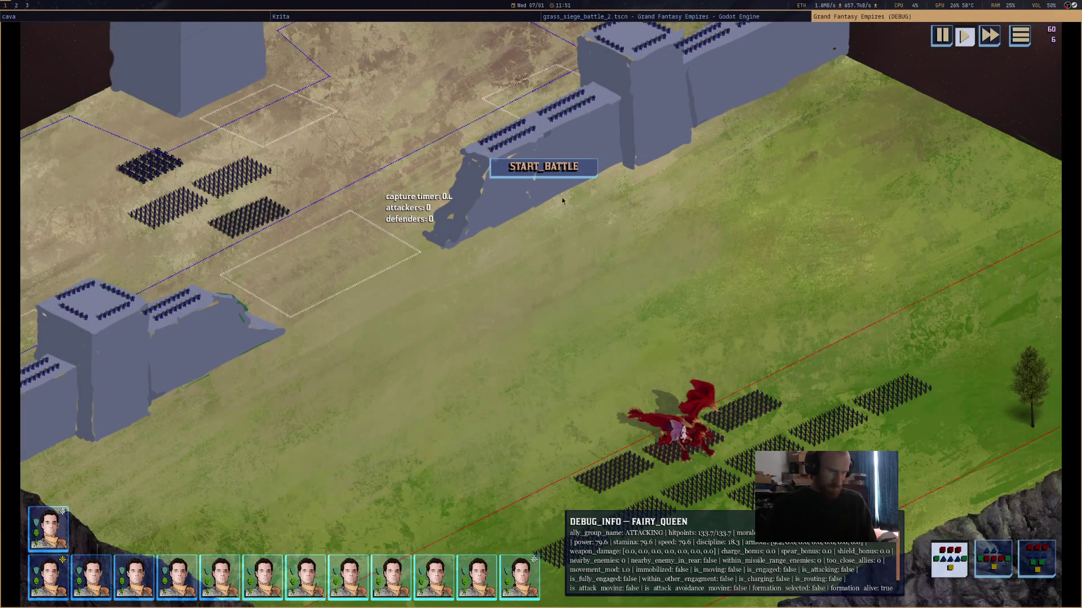
{"action": "left_click", "coordinate": [690, 418]}
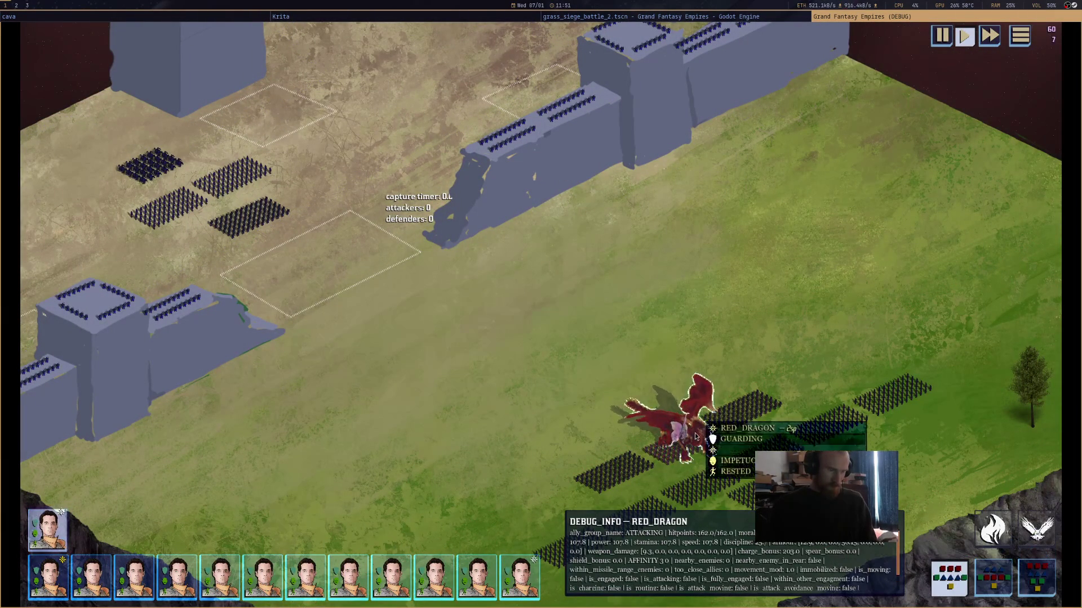
{"action": "right_click", "coordinate": [625, 328]}
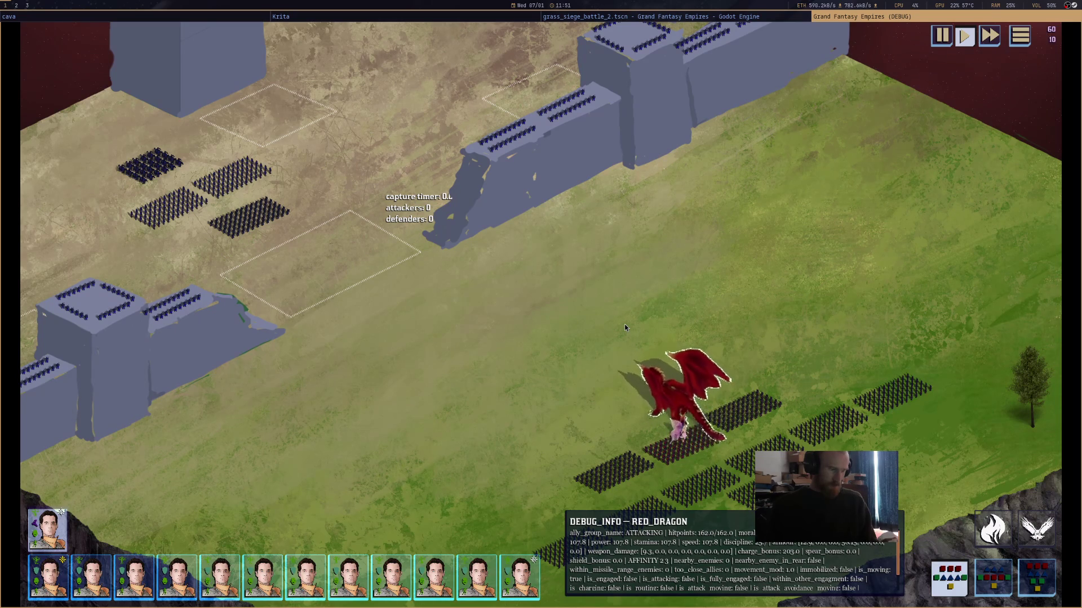
{"action": "scroll", "coordinate": [593, 261], "scroll_direction": "up", "scroll_amount": 2}
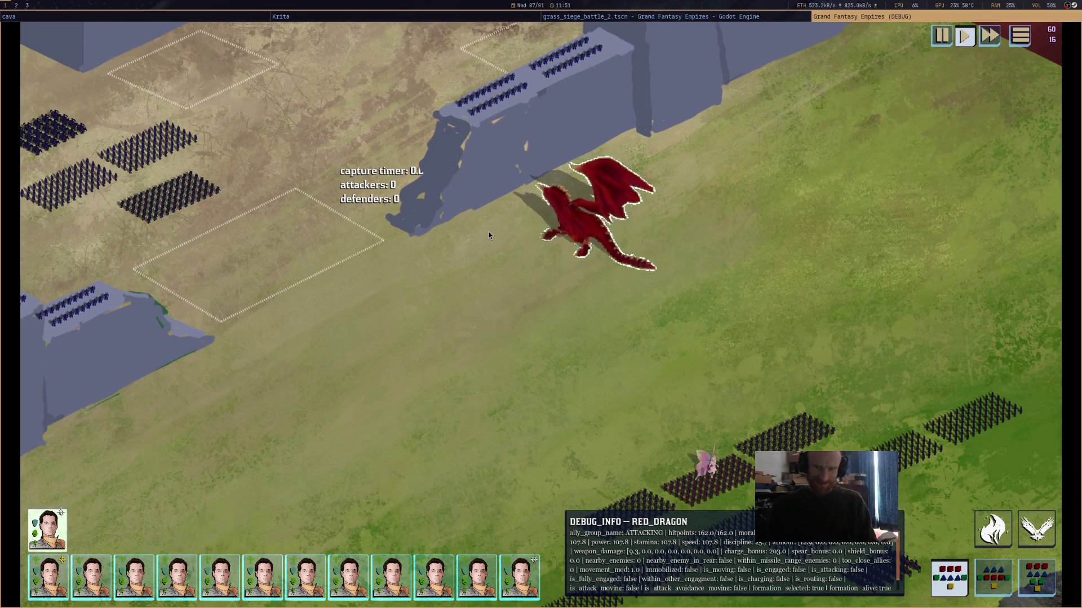
{"action": "scroll", "coordinate": [665, 302], "scroll_direction": "down", "scroll_amount": 2}
{"action": "scroll", "coordinate": [666, 303], "scroll_direction": "up", "scroll_amount": 2}
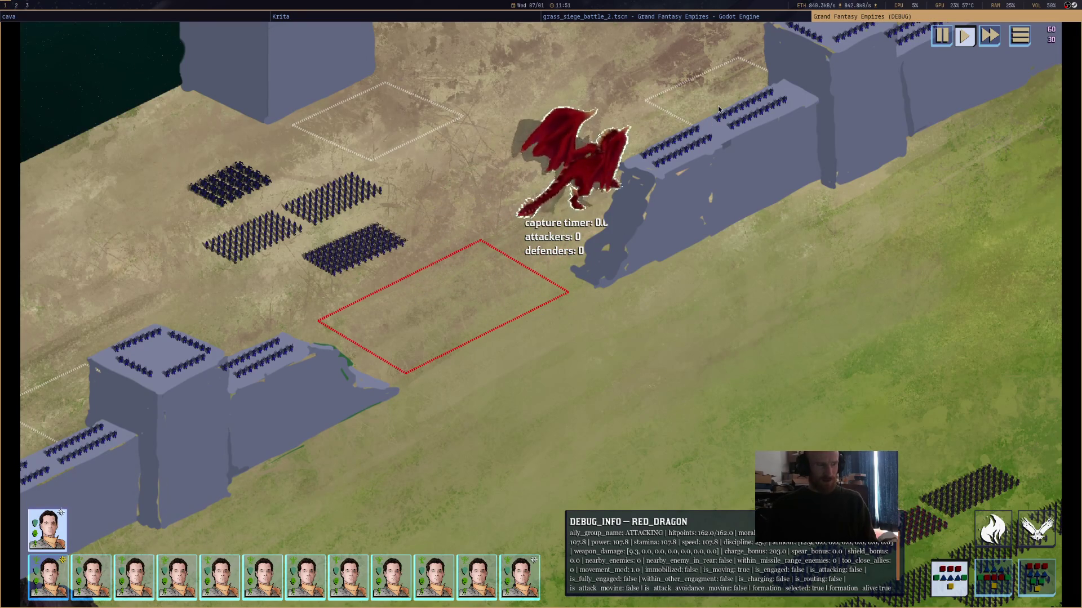
{"action": "key", "text": "space"}
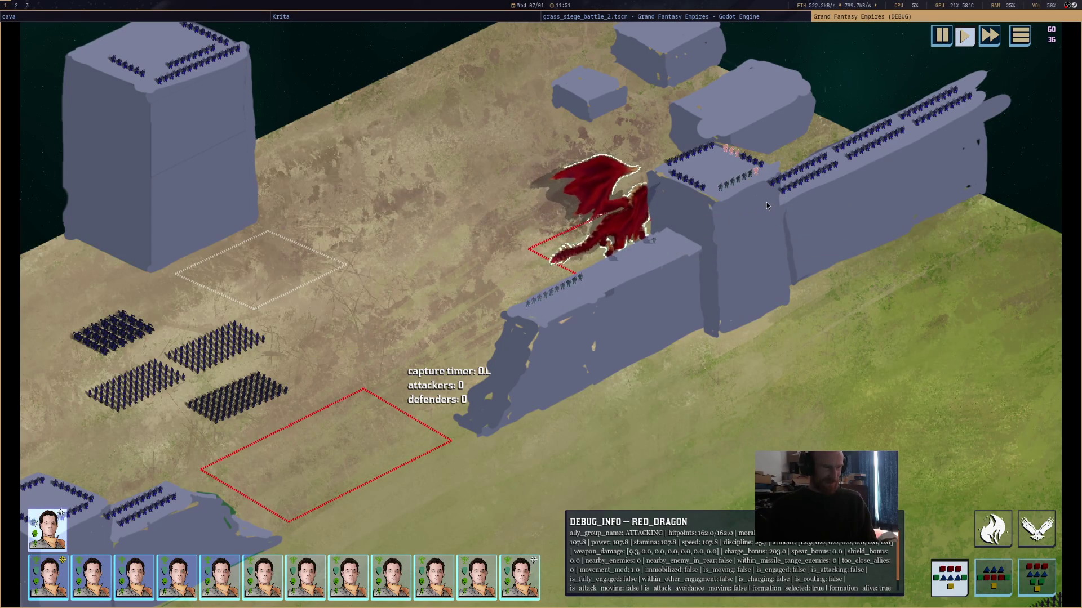
Move the dragon around the walls and down toward the troops, then return to the editor's error
{"action": "mouse_move", "coordinate": [499, 188]}
{"action": "left_mouse_down"}
{"action": "mouse_move", "coordinate": [588, 236]}
{"action": "mouse_move", "coordinate": [660, 318]}
{"action": "left_mouse_up"}
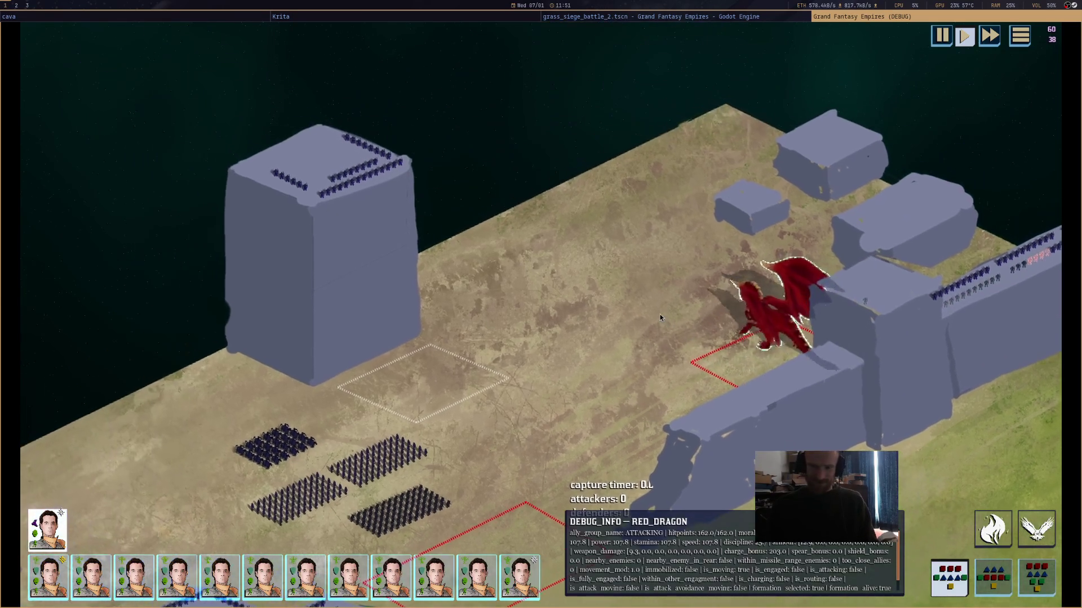
{"action": "right_click", "coordinate": [684, 214]}
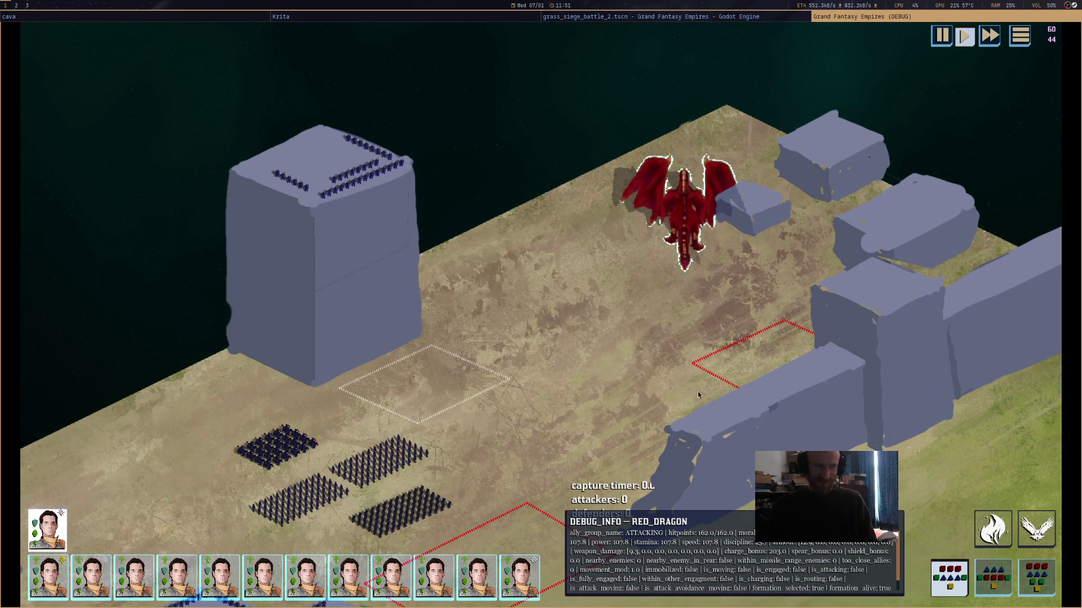
{"action": "mouse_move", "coordinate": [657, 200]}
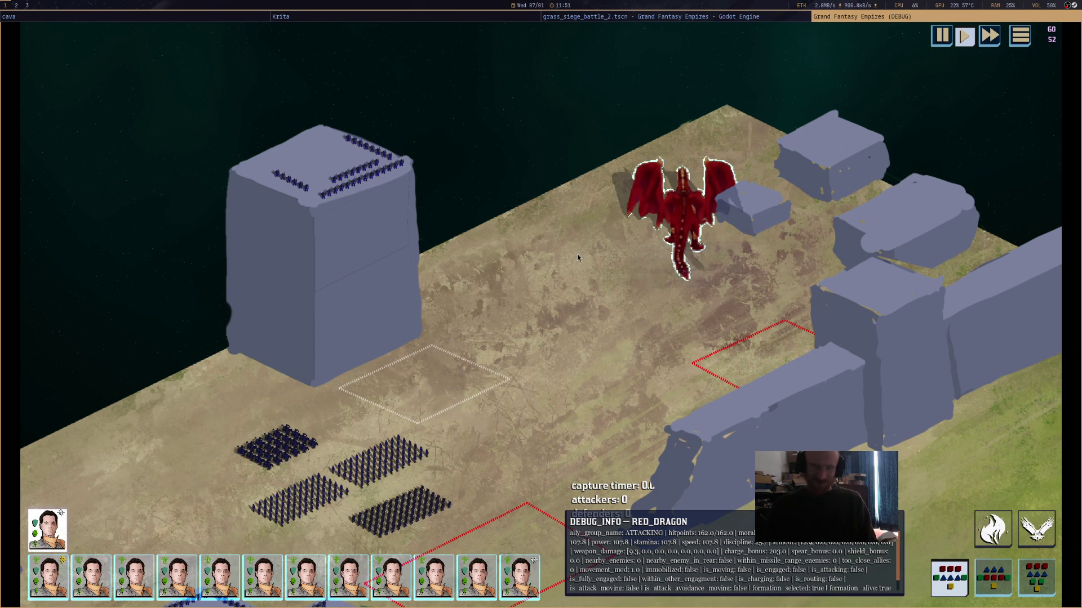
{"action": "right_click", "coordinate": [553, 238]}
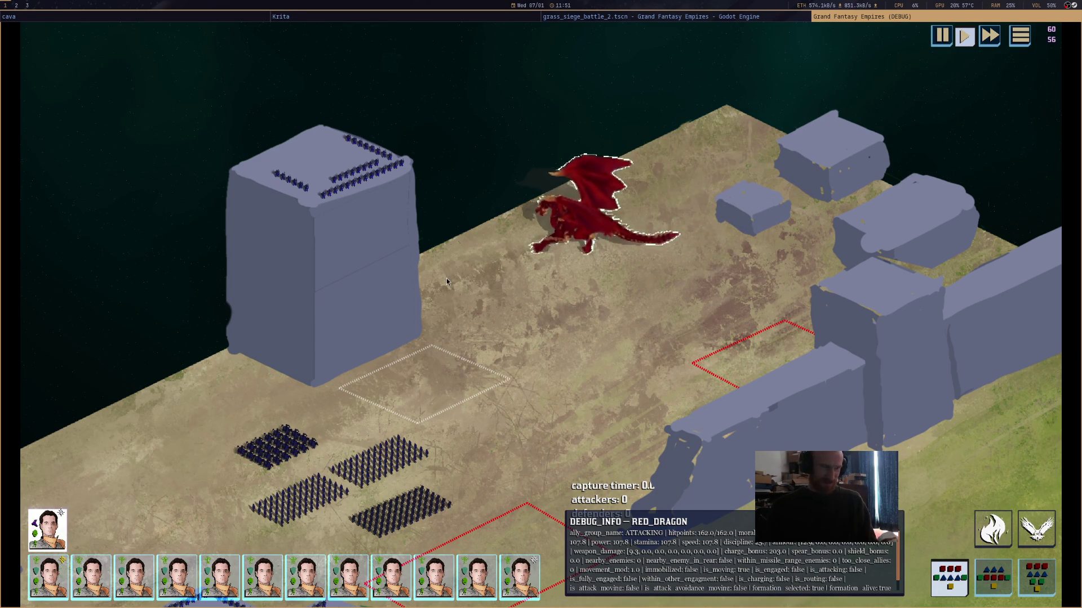
{"action": "mouse_move", "coordinate": [443, 289]}
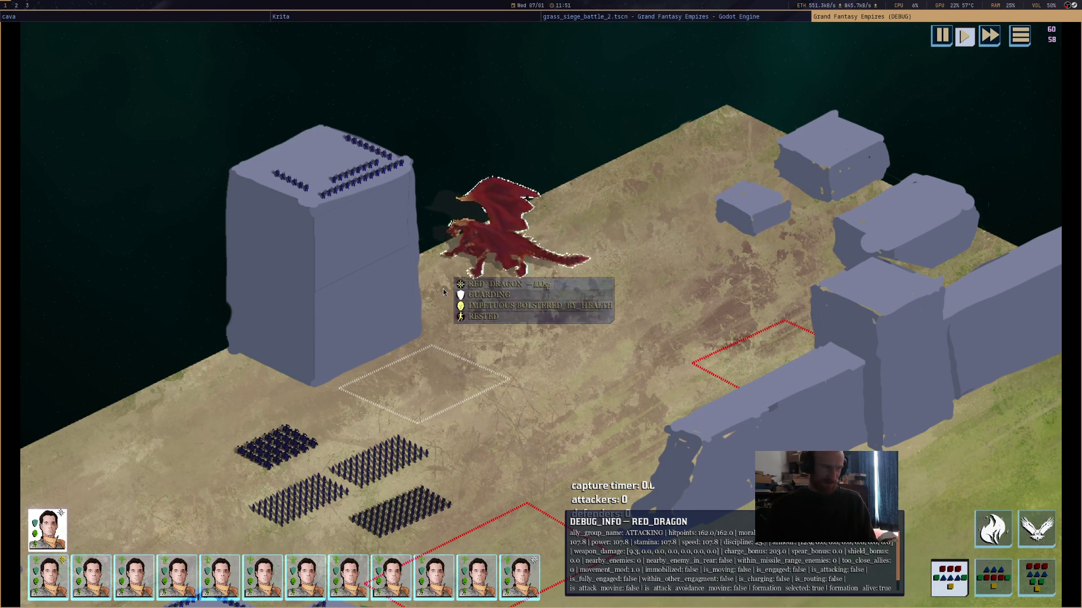
{"action": "right_click", "coordinate": [471, 335]}
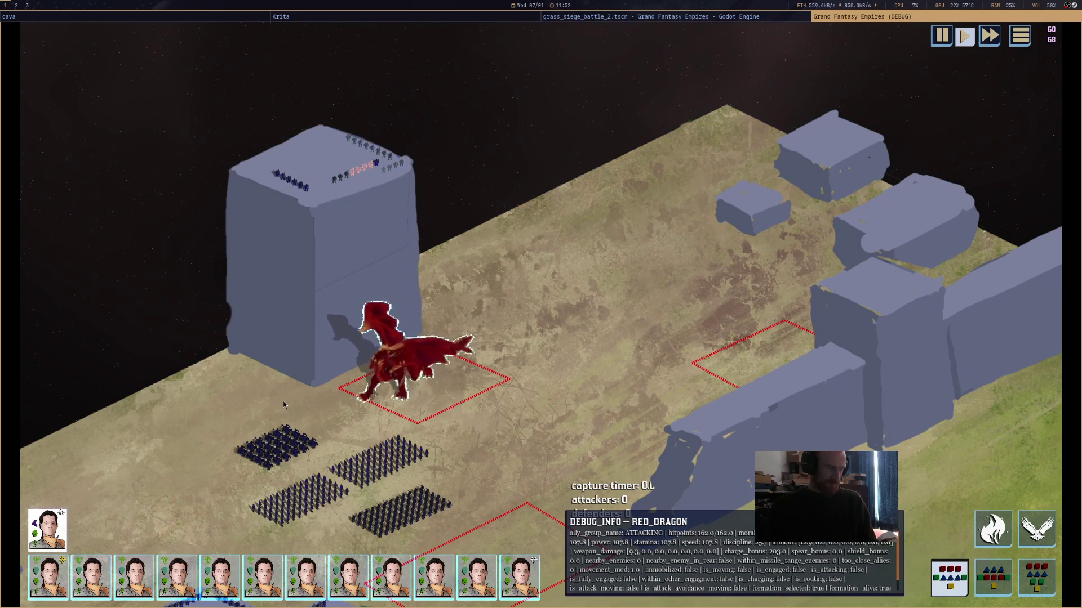
{"action": "key", "text": "a"}
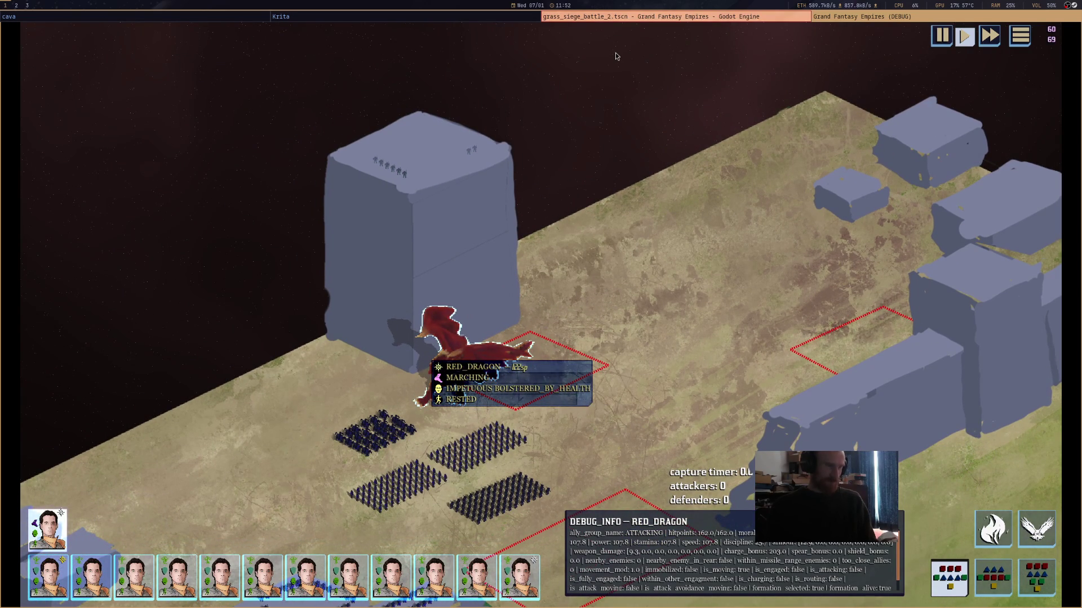
{"action": "left_click", "coordinate": [702, 14]}
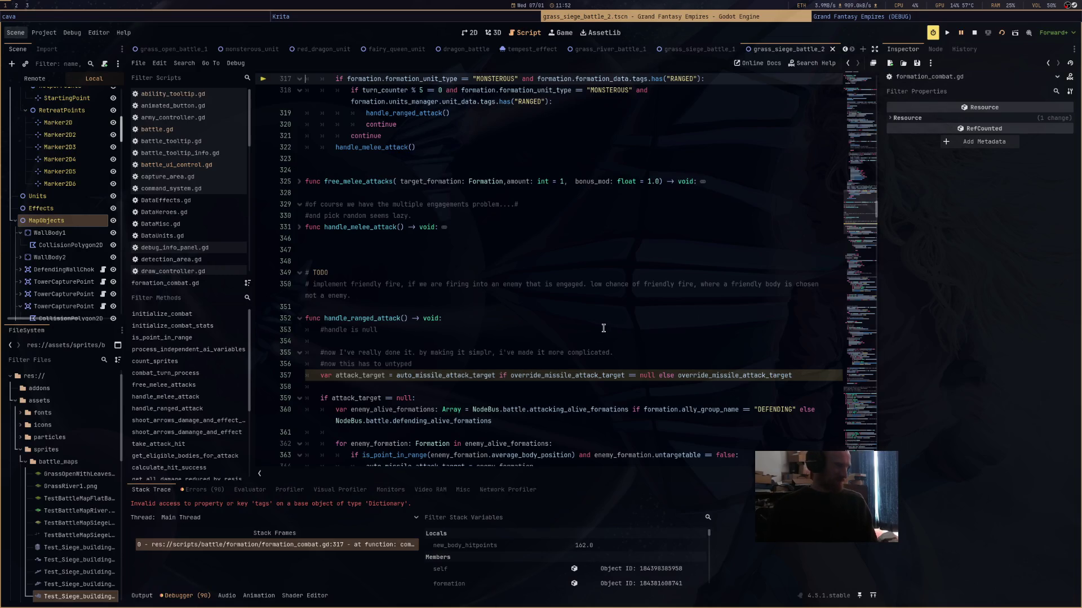
Replace formation_data with units_manager.unit_data in line 317's RANGED tag check
{"action": "scroll", "coordinate": [604, 328], "scroll_direction": "up", "scroll_amount": 3}
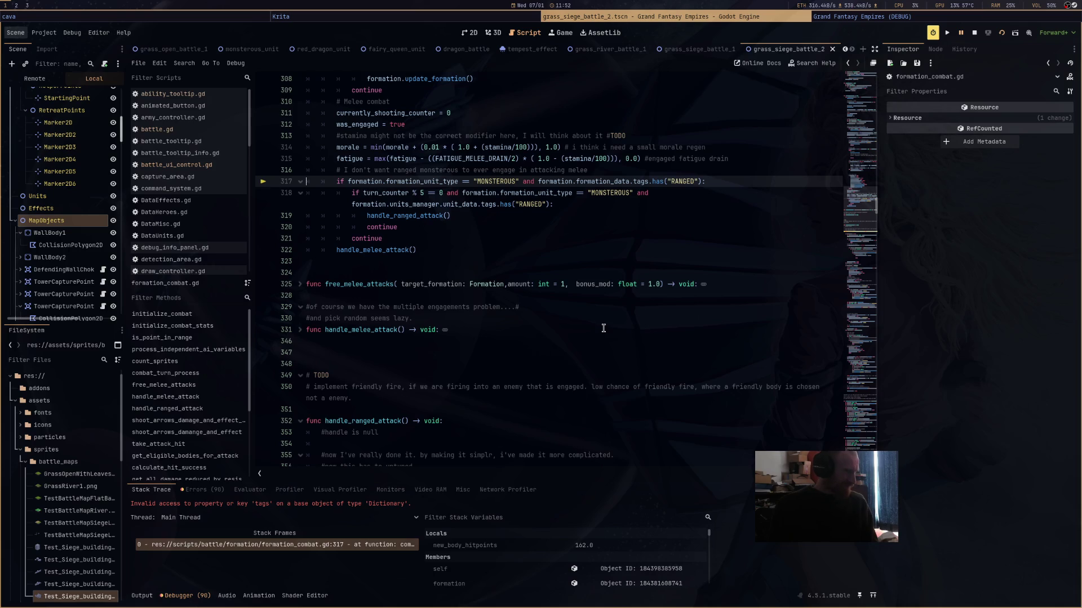
{"action": "scroll", "coordinate": [604, 328], "scroll_direction": "up", "scroll_amount": 2}
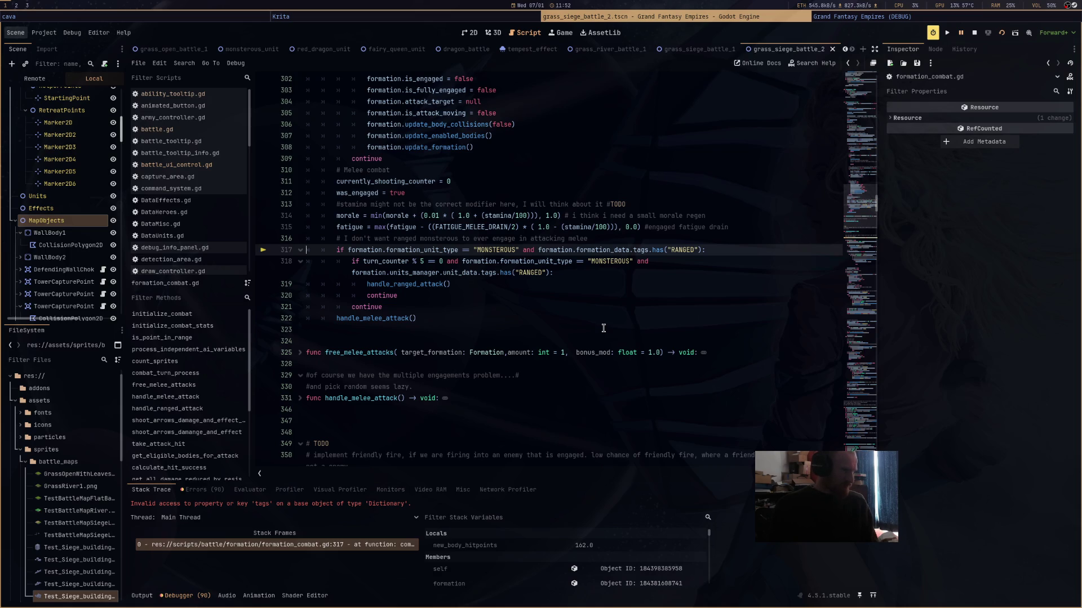
{"action": "double_click", "coordinate": [616, 250]}
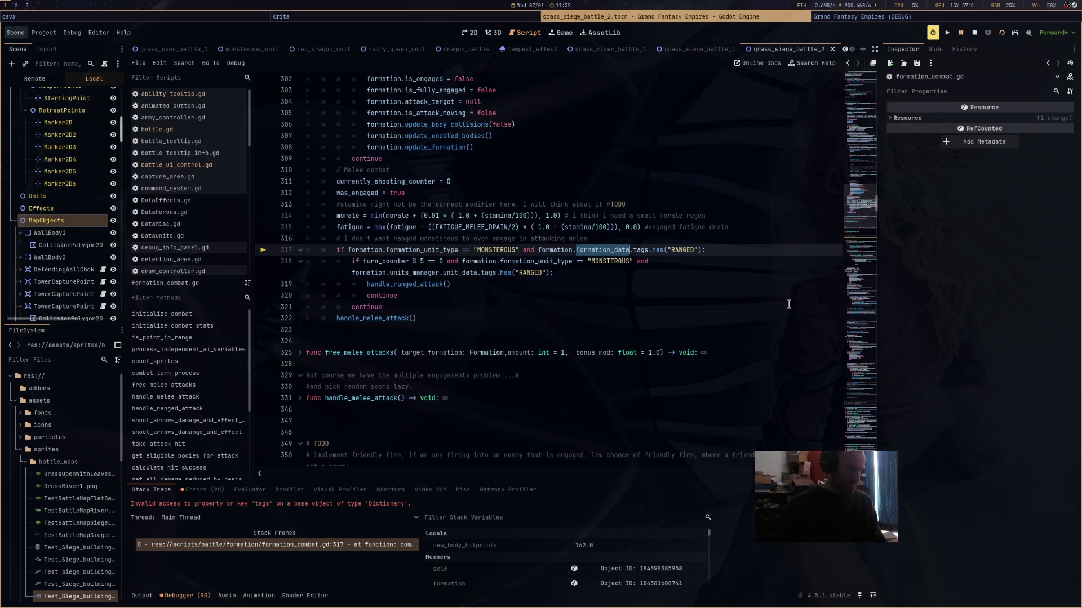
{"action": "type", "text": "units_manager."}
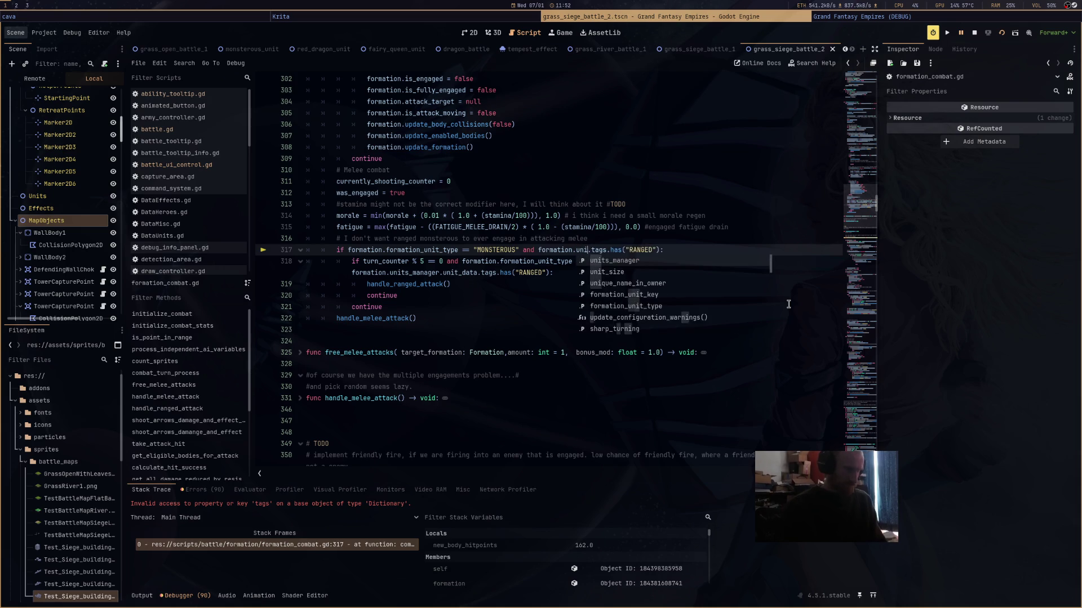
{"action": "type", "text": "units_manager.uni"}
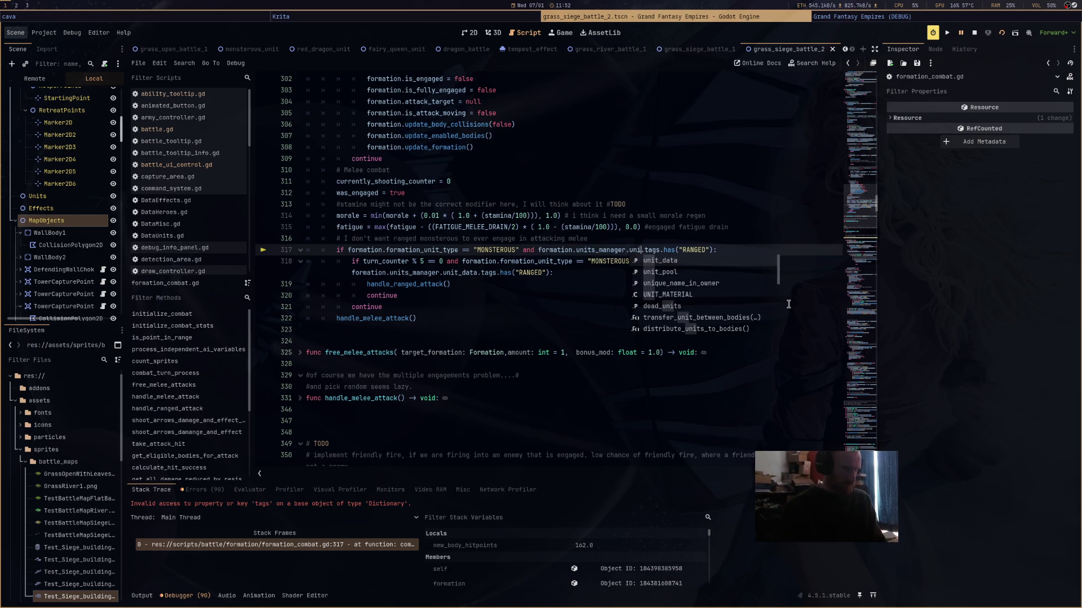
{"action": "key", "text": "Return"}
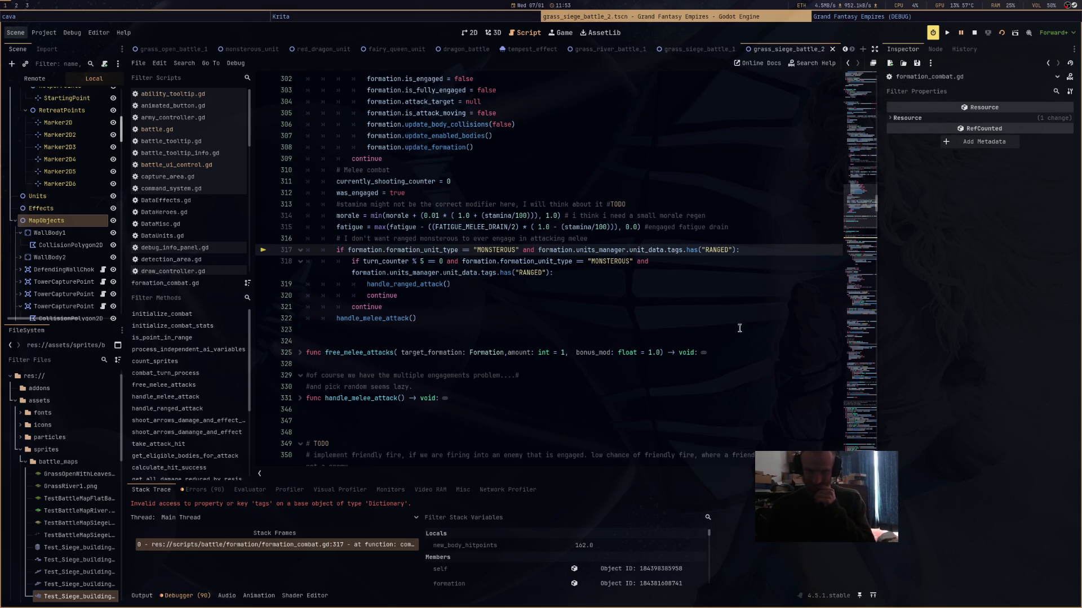
{"action": "left_click", "coordinate": [710, 287]}
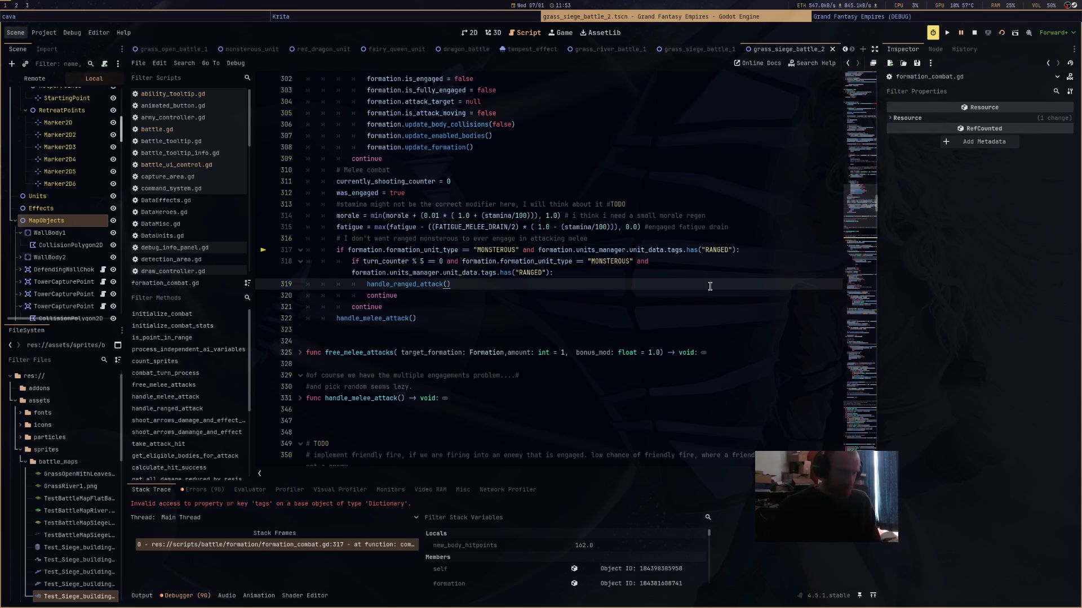
{"action": "scroll", "coordinate": [513, 25], "scroll_direction": "up", "scroll_amount": 1}
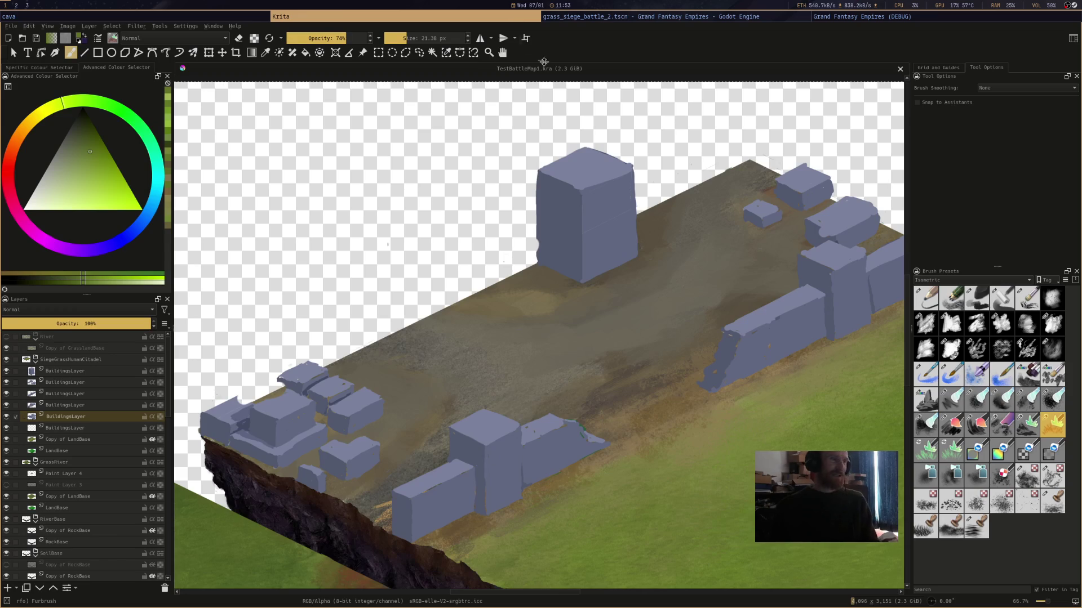
Bring up the running game window and stop it with Super+Shift+Q
{"action": "scroll", "coordinate": [696, 26], "scroll_direction": "down", "scroll_amount": 1}
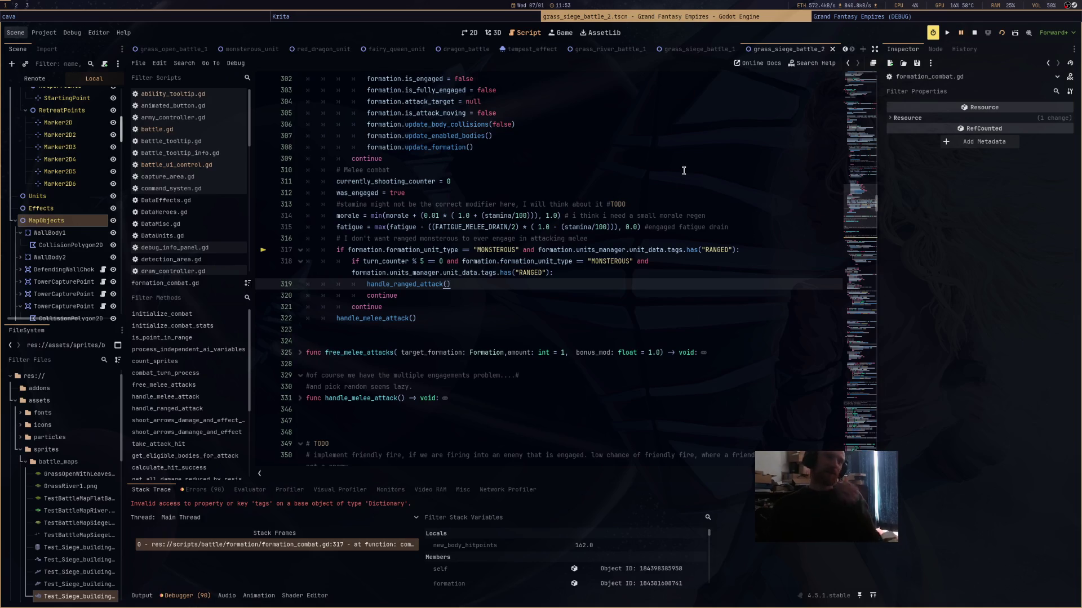
{"action": "left_click", "coordinate": [865, 17]}
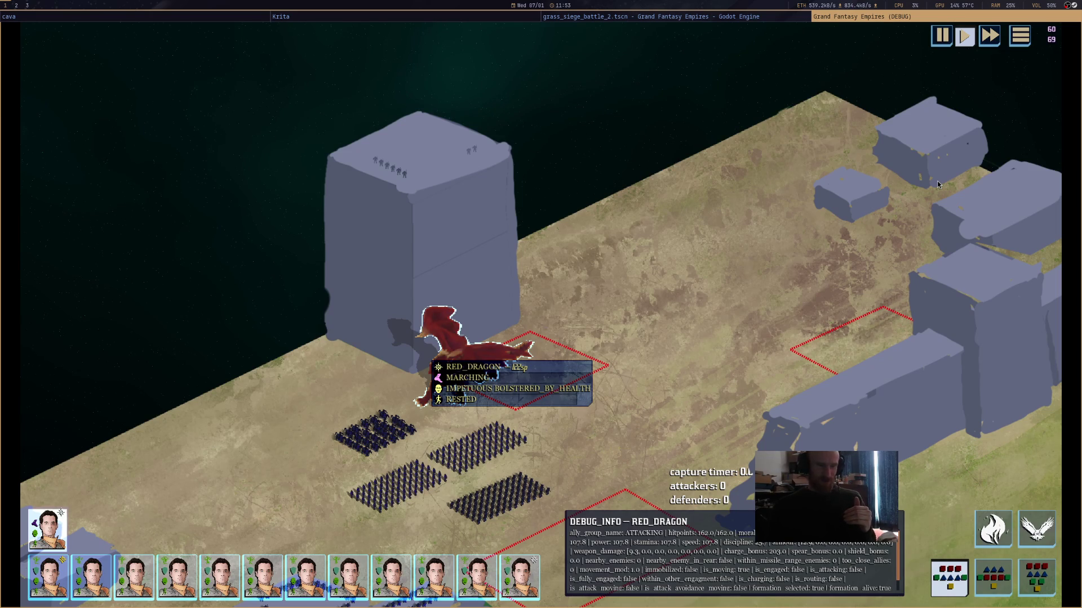
{"action": "key", "text": "super+shift+q"}
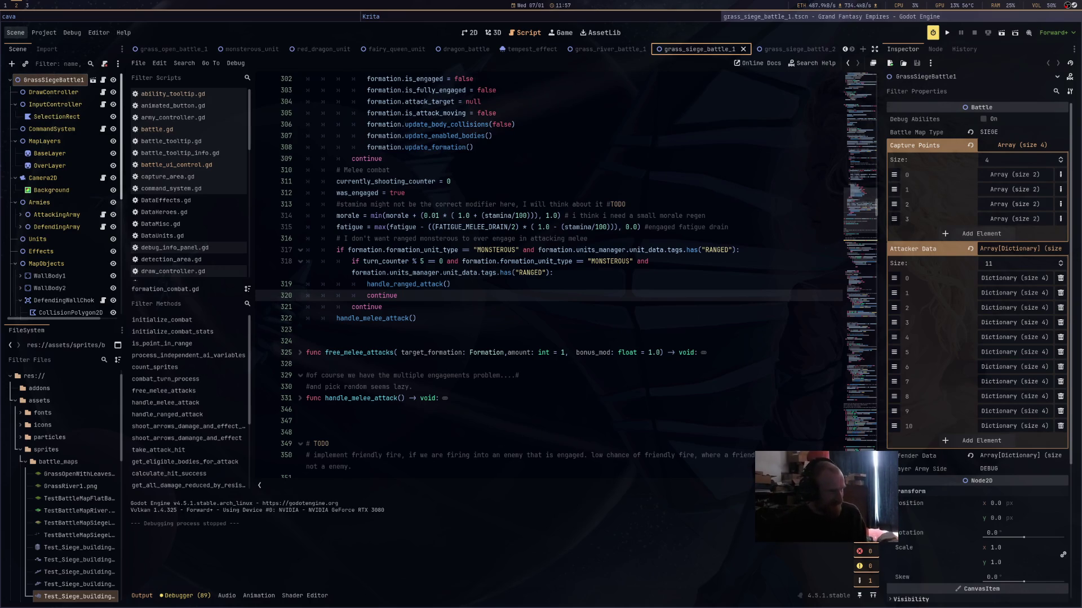
In grass_siege_battle_2's 2D view, drag the wall's collision polygon corner onto the wall and save
{"action": "left_click", "coordinate": [795, 49]}
{"action": "left_click", "coordinate": [476, 35]}
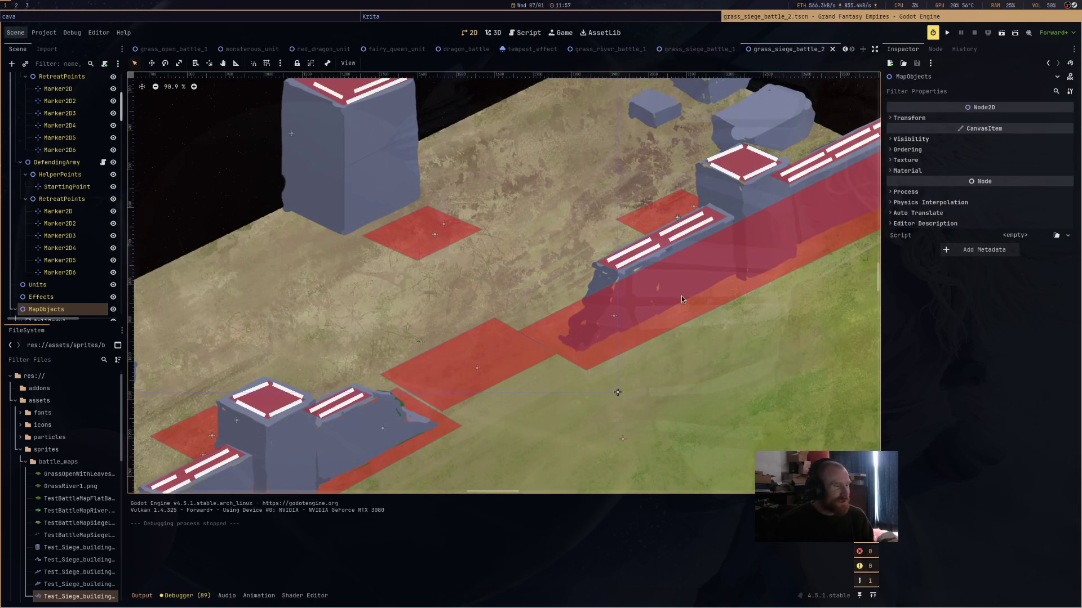
{"action": "left_click", "coordinate": [474, 358]}
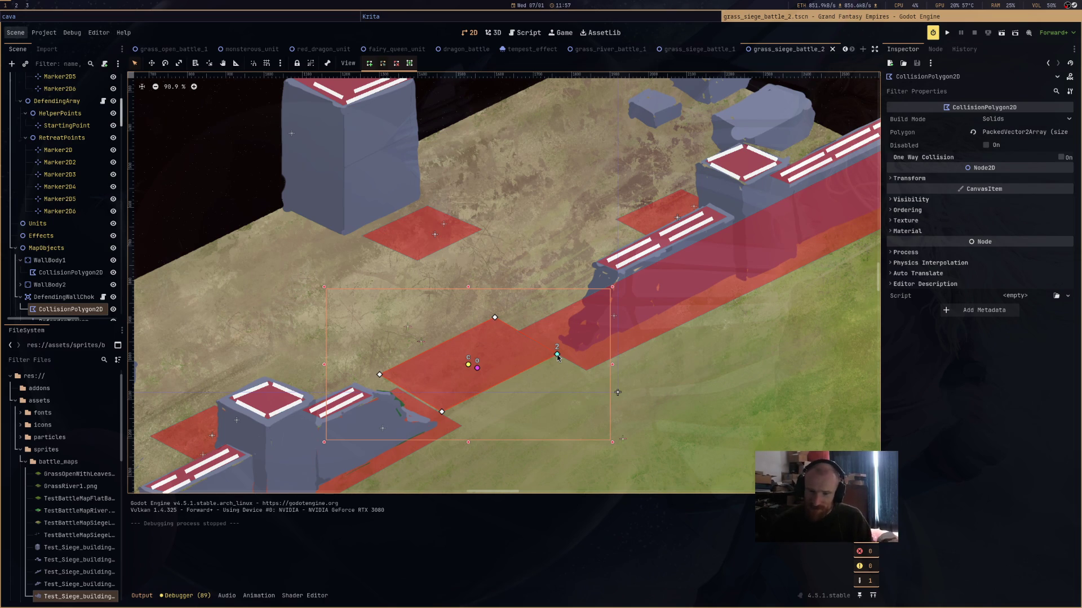
{"action": "left_click_drag", "start_coordinate": [557, 356], "coordinate": [548, 358]}
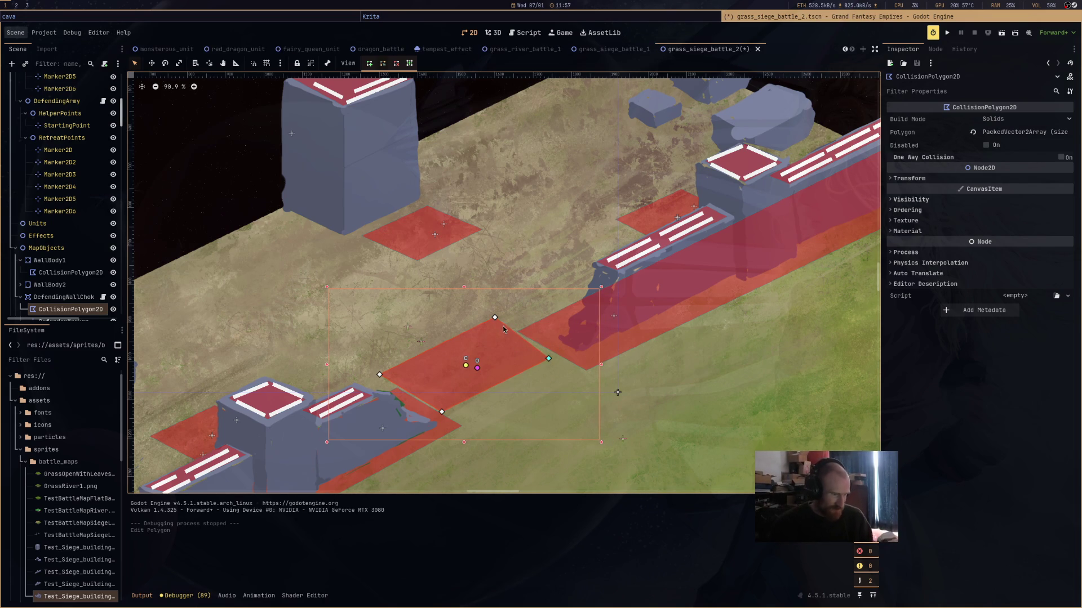
{"action": "left_click_drag", "start_coordinate": [556, 357], "coordinate": [562, 352]}
{"action": "key", "text": "ctrl+s"}
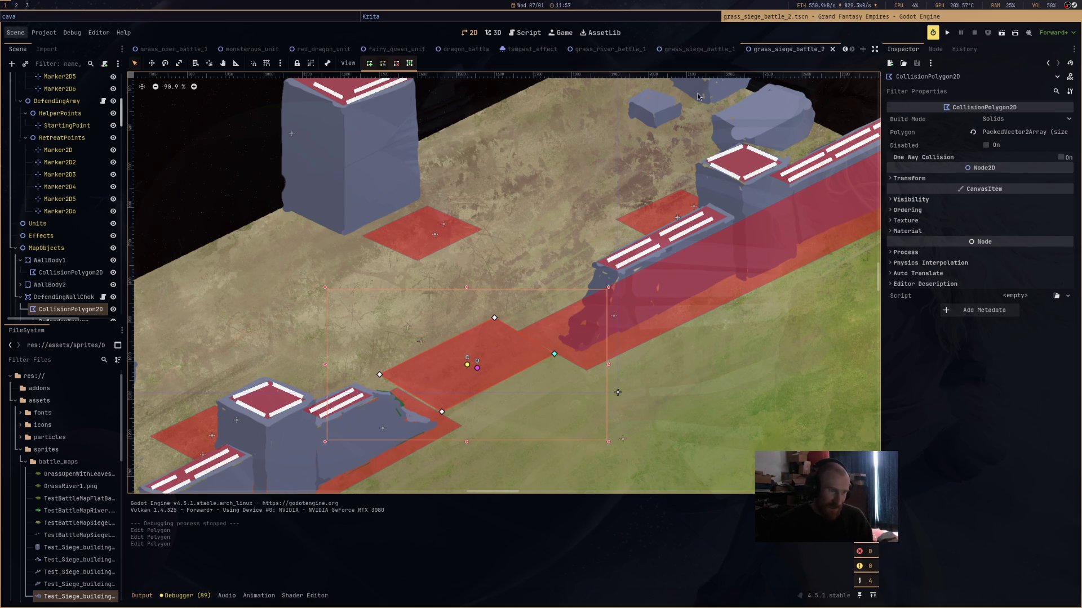
{"action": "left_click", "coordinate": [646, 20]}
Zoom to 200% on the wall, toggle the third BuildingsLayer's visibility, and pan along the wall
{"action": "scroll", "coordinate": [611, 212], "scroll_direction": "up", "scroll_amount": 5}
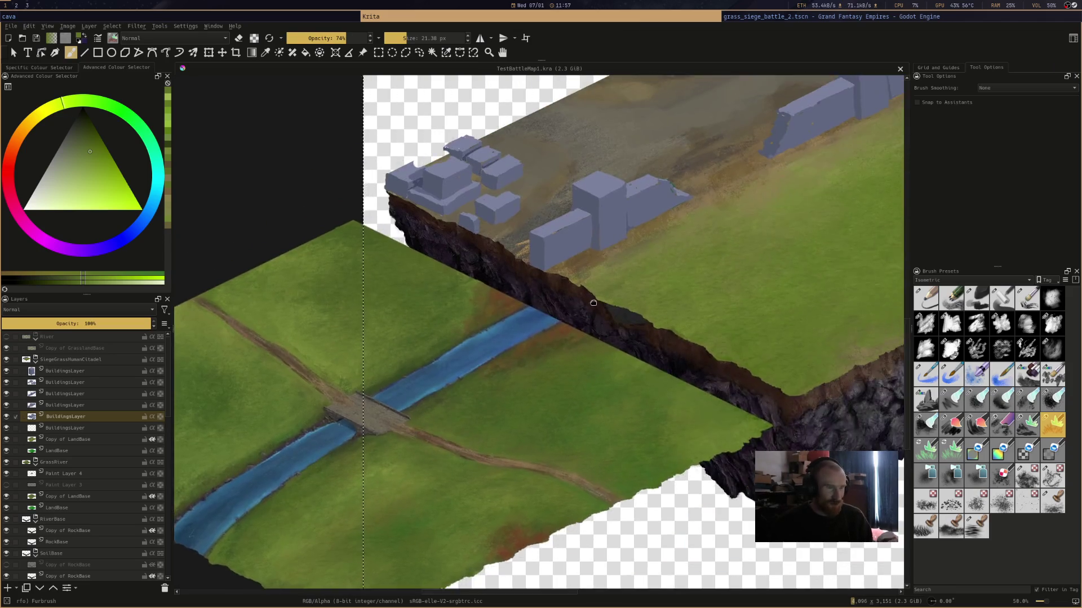
{"action": "scroll", "coordinate": [611, 212], "scroll_direction": "up", "scroll_amount": 4}
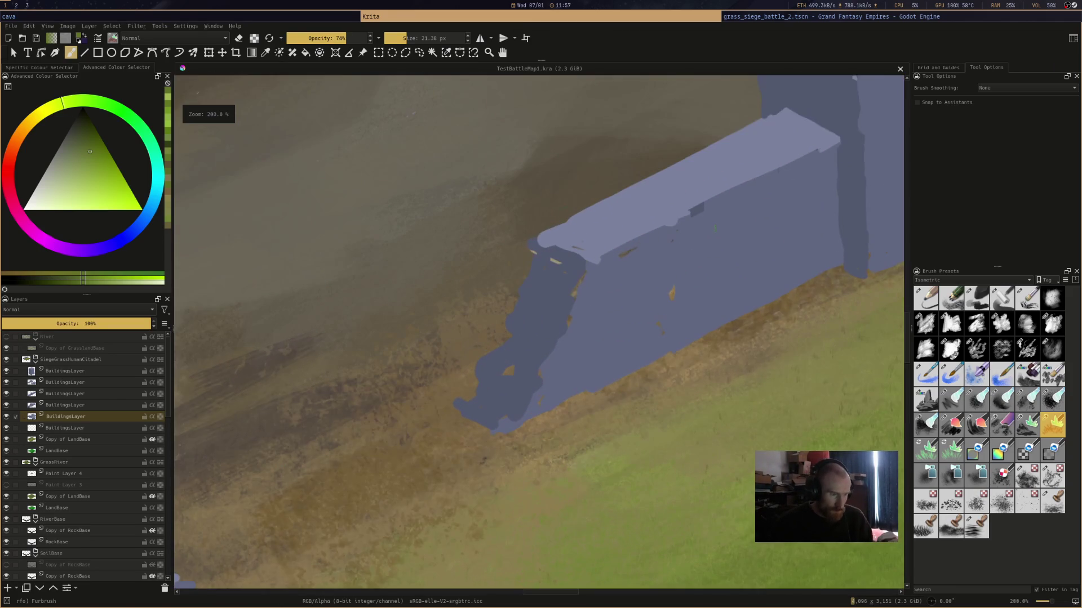
{"action": "mouse_move", "coordinate": [699, 265]}
{"action": "left_mouse_down"}
{"action": "mouse_move", "coordinate": [688, 292]}
{"action": "mouse_move", "coordinate": [670, 269]}
{"action": "left_mouse_up"}
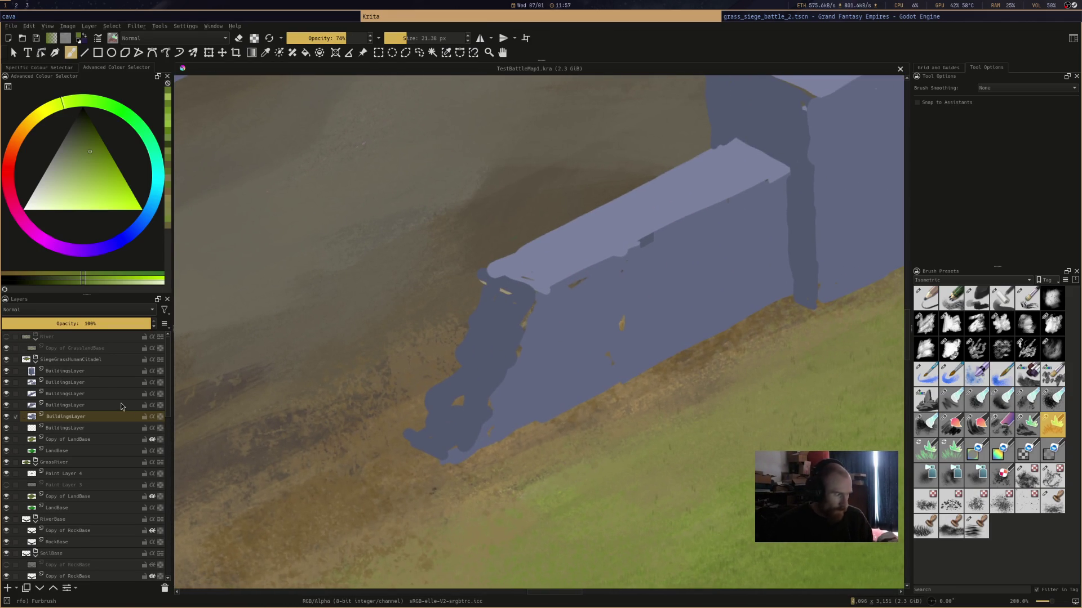
{"action": "left_click", "coordinate": [94, 372]}
{"action": "scroll", "coordinate": [674, 331], "scroll_direction": "down", "scroll_amount": 4}
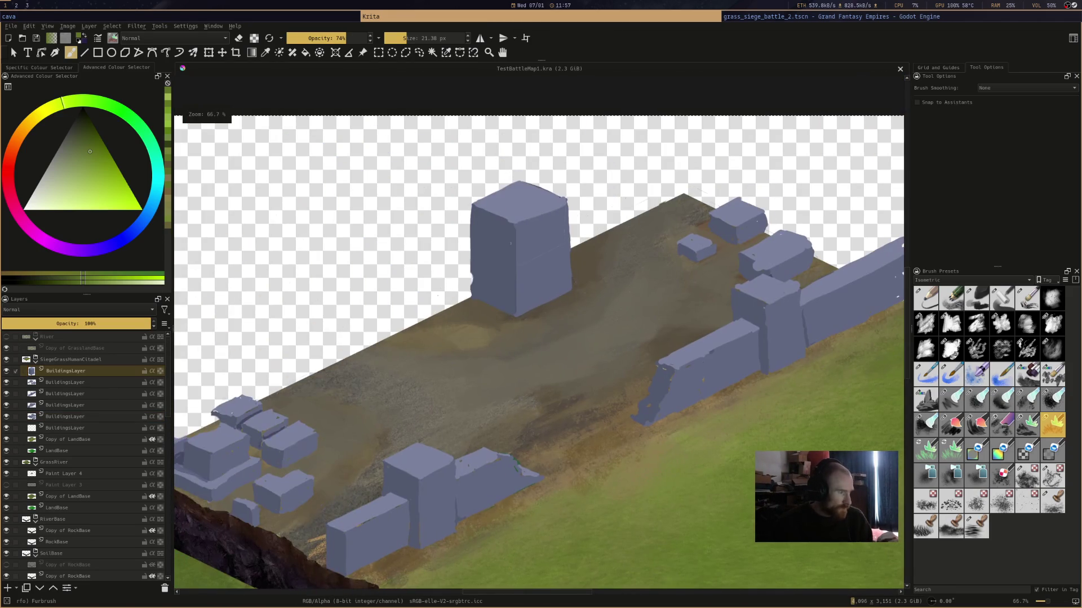
{"action": "scroll", "coordinate": [673, 330], "scroll_direction": "up", "scroll_amount": 2}
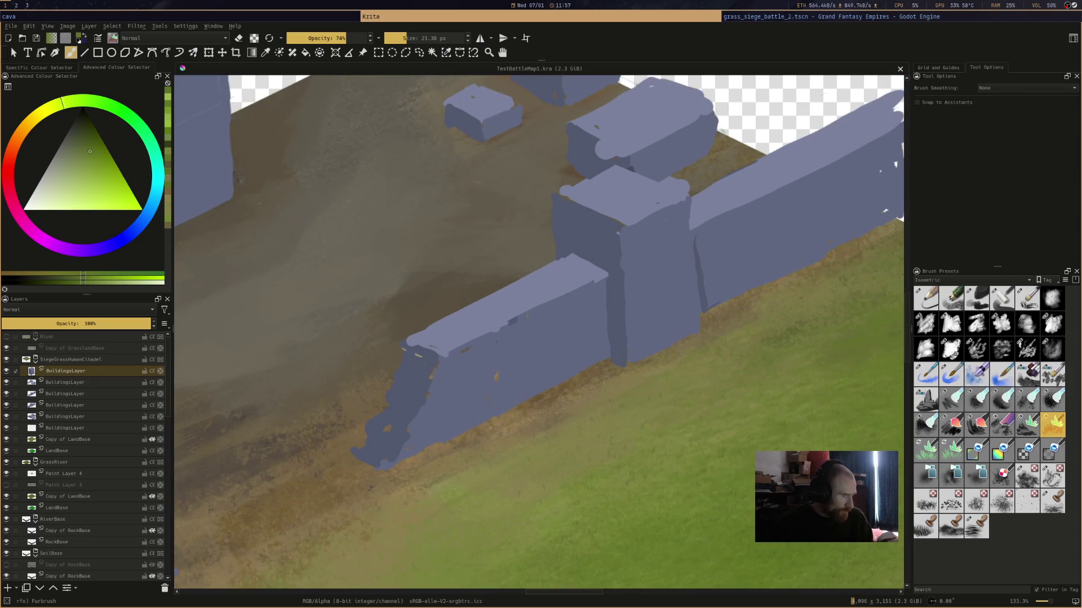
{"action": "scroll", "coordinate": [673, 330], "scroll_direction": "up", "scroll_amount": 1}
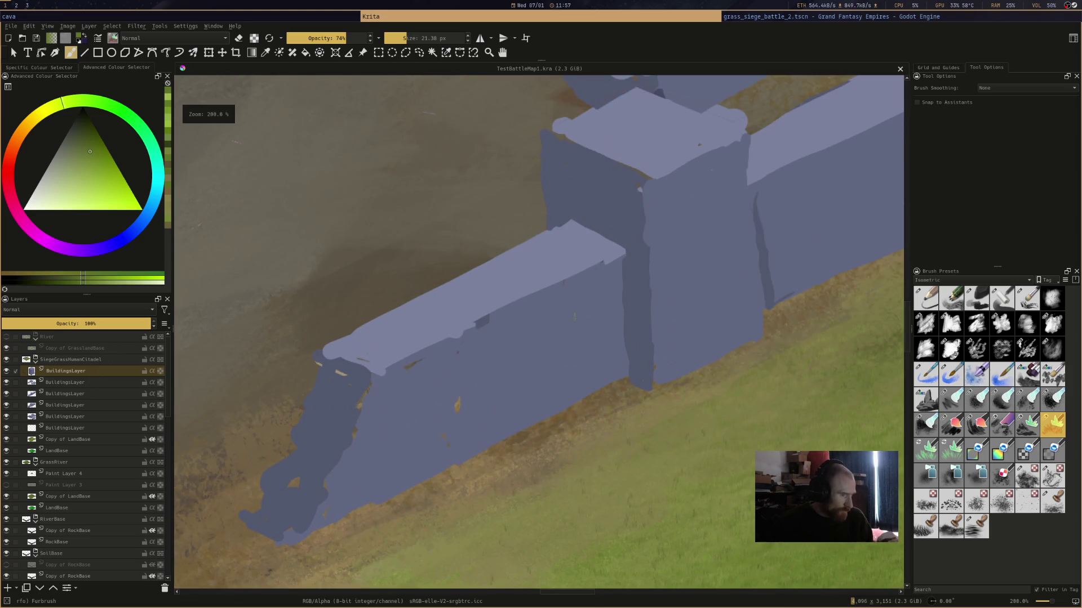
{"action": "left_click", "coordinate": [98, 396]}
{"action": "left_click", "coordinate": [7, 395]}
{"action": "left_click", "coordinate": [7, 395]}
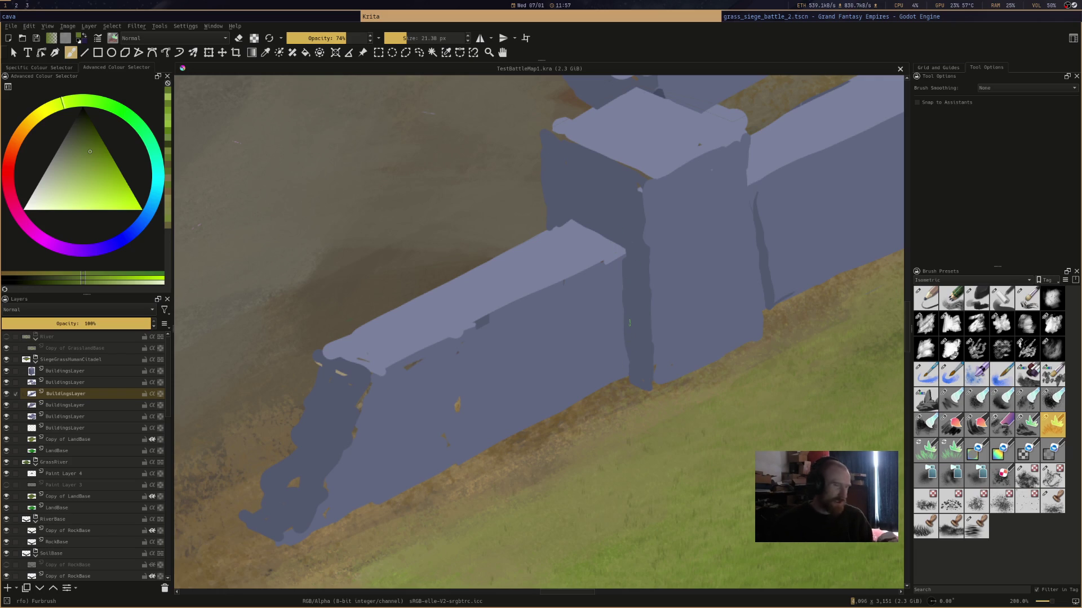
{"action": "mouse_move", "coordinate": [629, 323]}
{"action": "left_mouse_down"}
{"action": "mouse_move", "coordinate": [708, 344]}
{"action": "mouse_move", "coordinate": [693, 355]}
{"action": "left_mouse_up"}
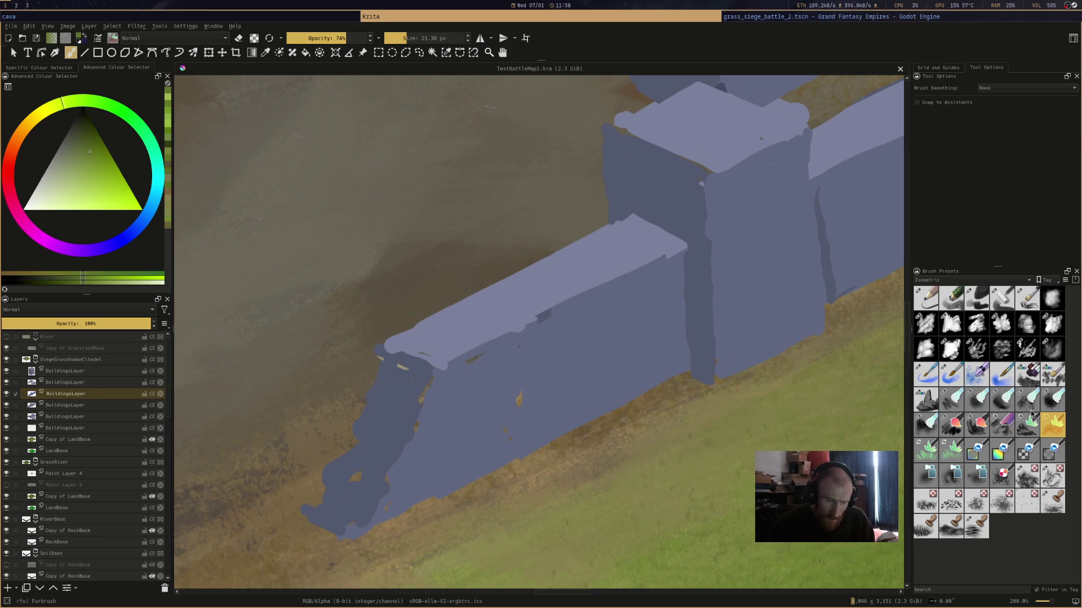
{"action": "mouse_move", "coordinate": [1058, 386]}
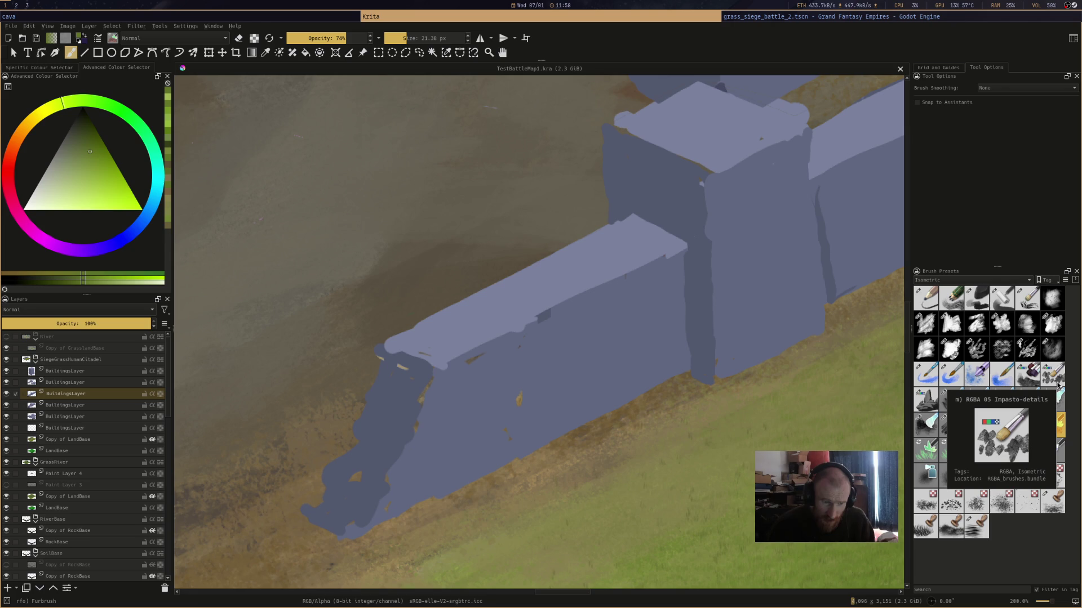
Load the Impasto-details brush and sample a dark stone colour from the bridge
{"action": "left_click", "coordinate": [1058, 385]}
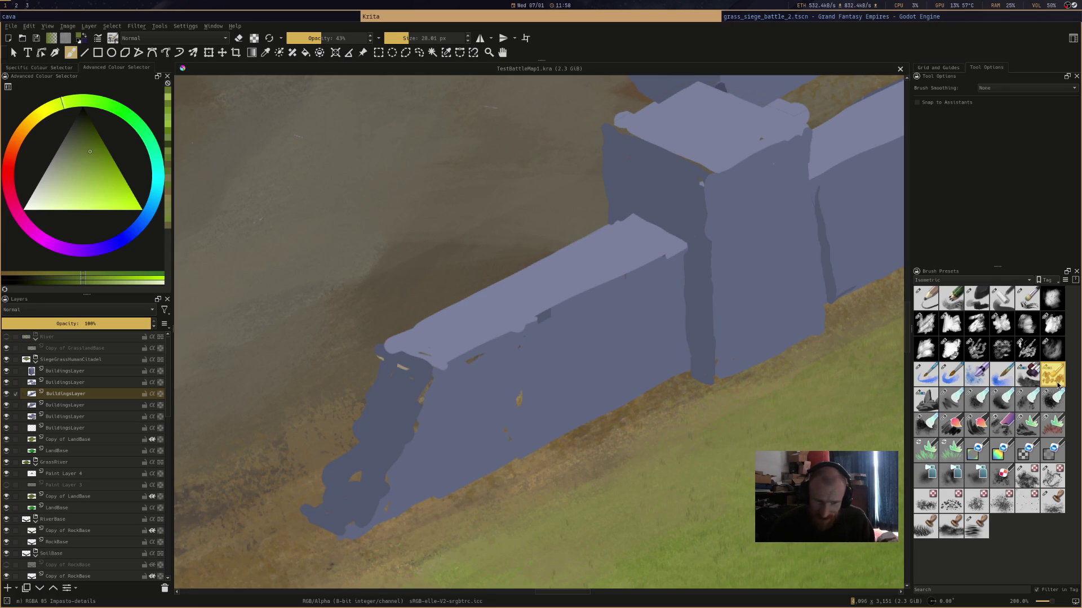
{"action": "key", "text": "ctrl+z"}
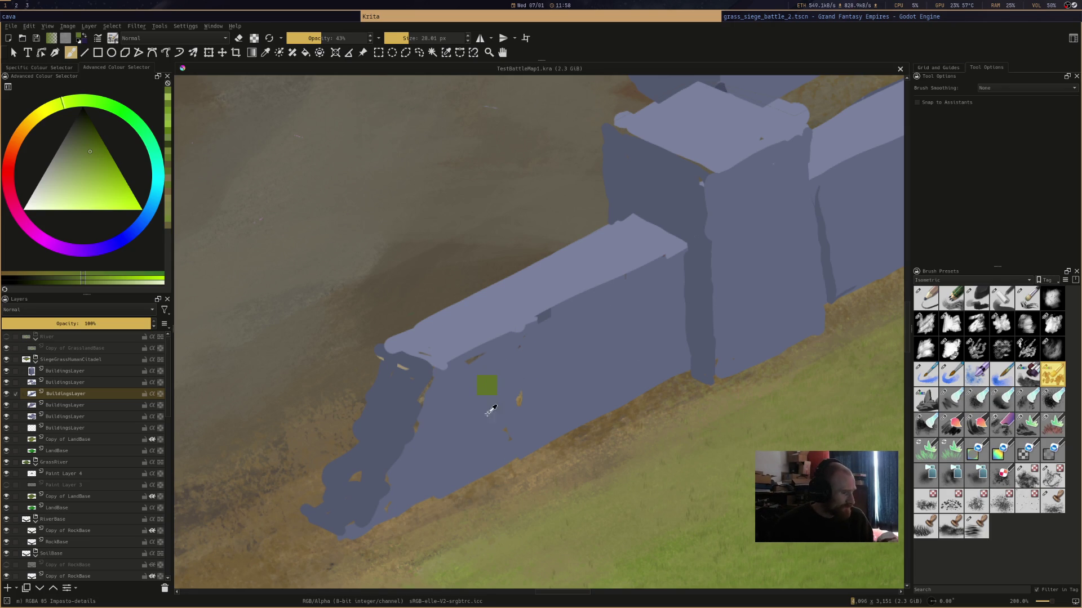
{"action": "left_click", "coordinate": [489, 405], "text": "ctrl"}
{"action": "scroll", "coordinate": [539, 331], "scroll_direction": "down", "scroll_amount": 10}
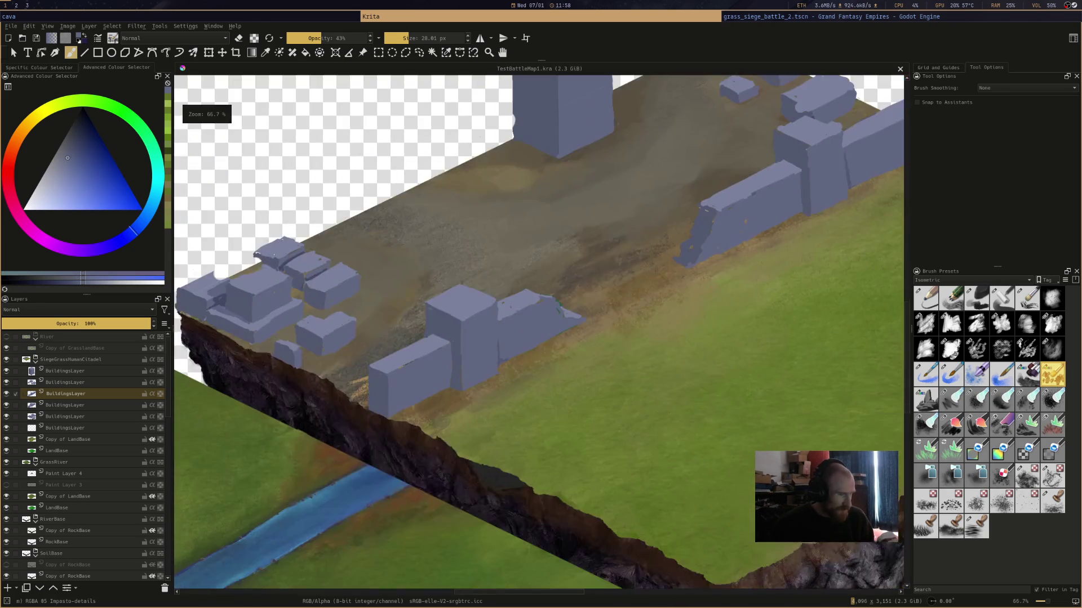
{"action": "scroll", "coordinate": [665, 283], "scroll_direction": "up", "scroll_amount": 5}
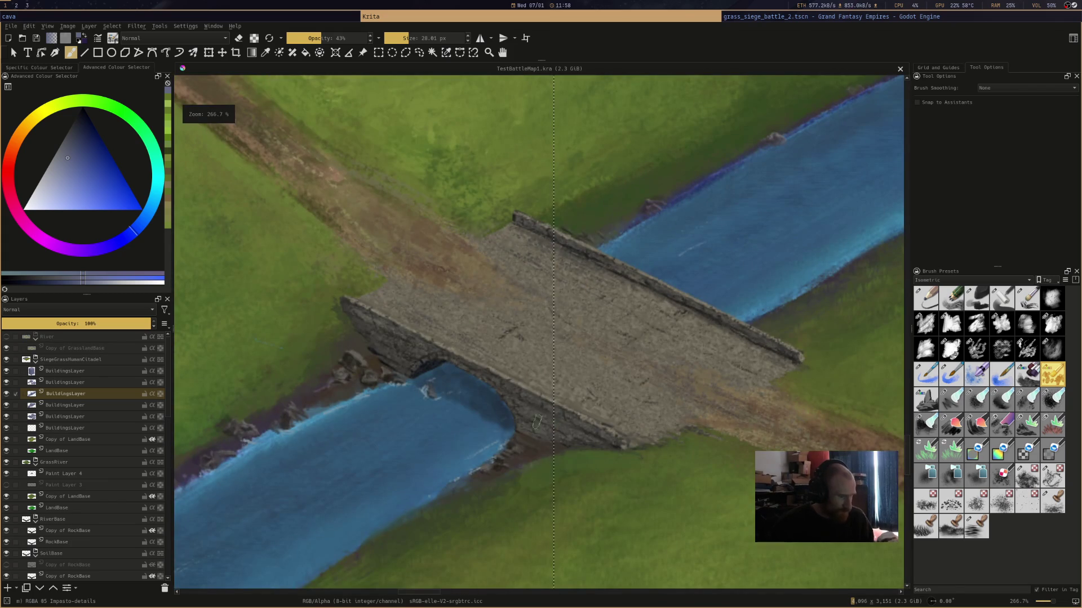
{"action": "left_click", "coordinate": [528, 409], "text": "ctrl"}
{"action": "left_click", "coordinate": [538, 404], "text": "ctrl"}
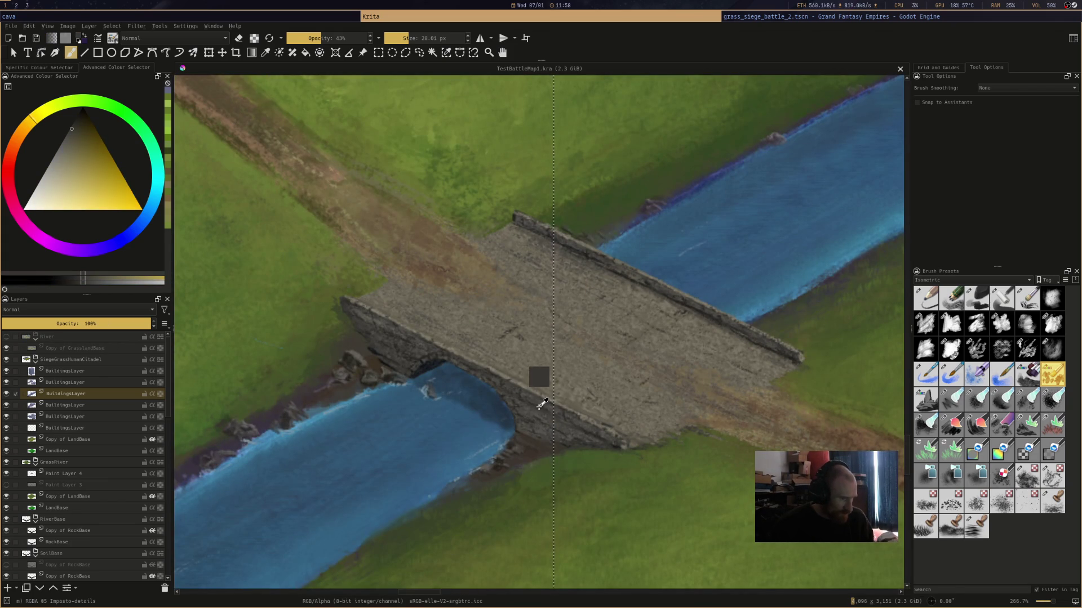
{"action": "scroll", "coordinate": [538, 404], "scroll_direction": "down", "scroll_amount": 5}
{"action": "mouse_move", "coordinate": [688, 295]}
{"action": "left_mouse_down"}
{"action": "mouse_move", "coordinate": [491, 404]}
{"action": "mouse_move", "coordinate": [298, 564]}
{"action": "left_mouse_up"}
{"action": "scroll", "coordinate": [524, 406], "scroll_direction": "up", "scroll_amount": 4}
Test dark grey dabs on the wall, undo them, and switch to the Multibrush tool
{"action": "left_click_drag", "start_coordinate": [631, 304], "coordinate": [710, 276]}
{"action": "left_click_drag", "start_coordinate": [626, 344], "coordinate": [744, 281]}
{"action": "mouse_move", "coordinate": [664, 312]}
{"action": "left_mouse_down"}
{"action": "mouse_move", "coordinate": [608, 332]}
{"action": "mouse_move", "coordinate": [620, 349]}
{"action": "mouse_move", "coordinate": [541, 403]}
{"action": "mouse_move", "coordinate": [654, 360]}
{"action": "left_mouse_up"}
{"action": "key", "text": "ctrl+z"}
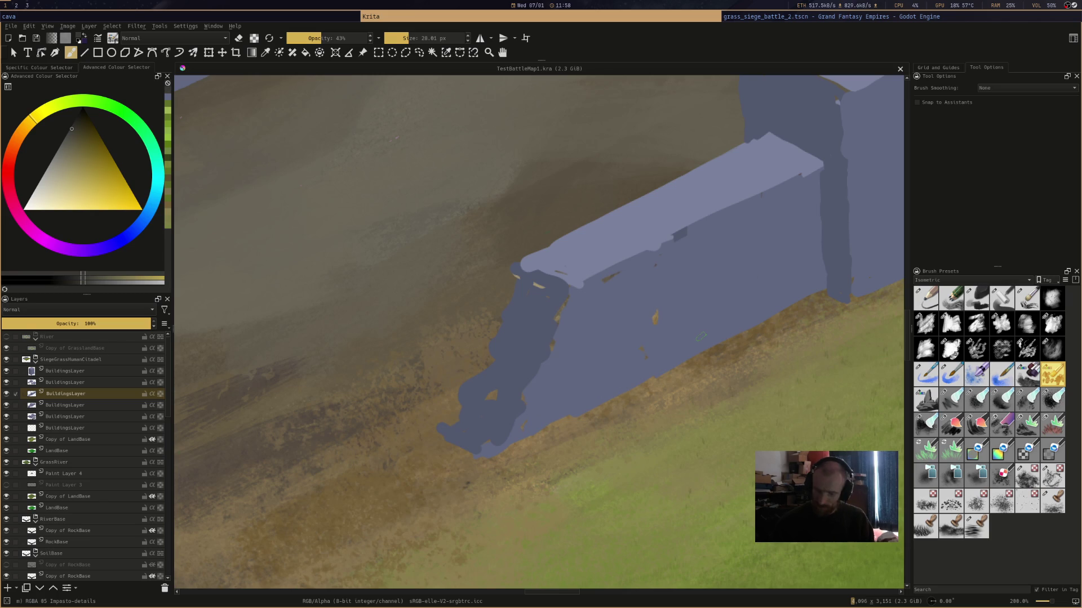
{"action": "key", "text": "ctrl+r"}
{"action": "left_click_drag", "start_coordinate": [661, 264], "coordinate": [702, 288]}
{"action": "key", "text": "b"}
{"action": "key", "text": "ctrl+shift+a"}
{"action": "mouse_move", "coordinate": [726, 253]}
{"action": "left_mouse_down"}
{"action": "mouse_move", "coordinate": [665, 273]}
{"action": "mouse_move", "coordinate": [611, 313]}
{"action": "left_mouse_up"}
{"action": "mouse_move", "coordinate": [682, 282]}
{"action": "left_mouse_down"}
{"action": "mouse_move", "coordinate": [619, 313]}
{"action": "mouse_move", "coordinate": [642, 311]}
{"action": "mouse_move", "coordinate": [563, 361]}
{"action": "mouse_move", "coordinate": [555, 380]}
{"action": "left_mouse_up"}
{"action": "key", "text": "ctrl+z"}
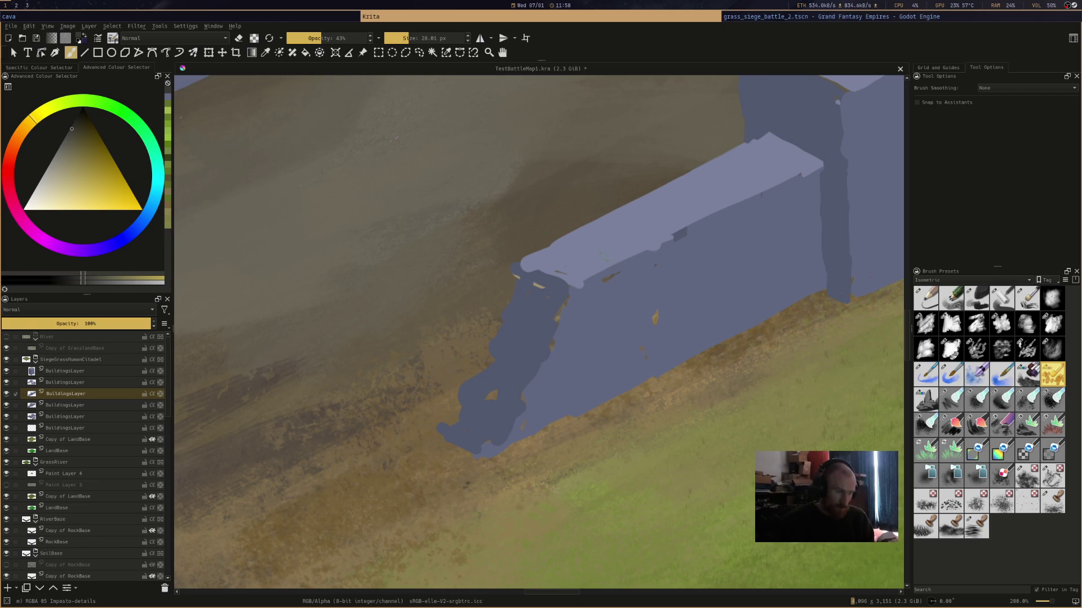
{"action": "left_click", "coordinate": [194, 53]}
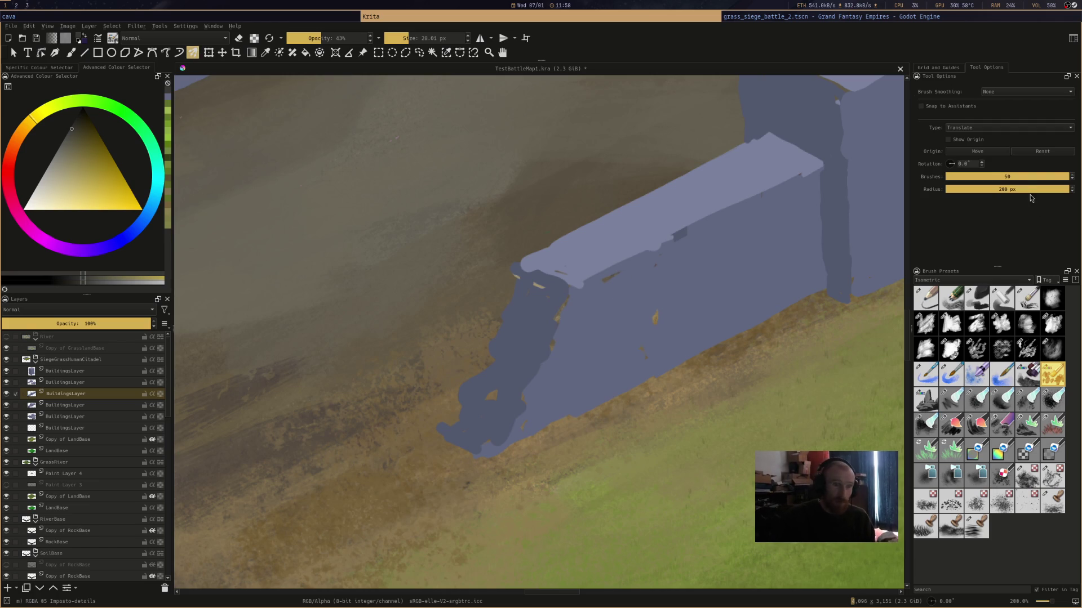
Set the multibrush to 8 brushes with a 25 px radius
{"action": "left_click", "coordinate": [973, 189]}
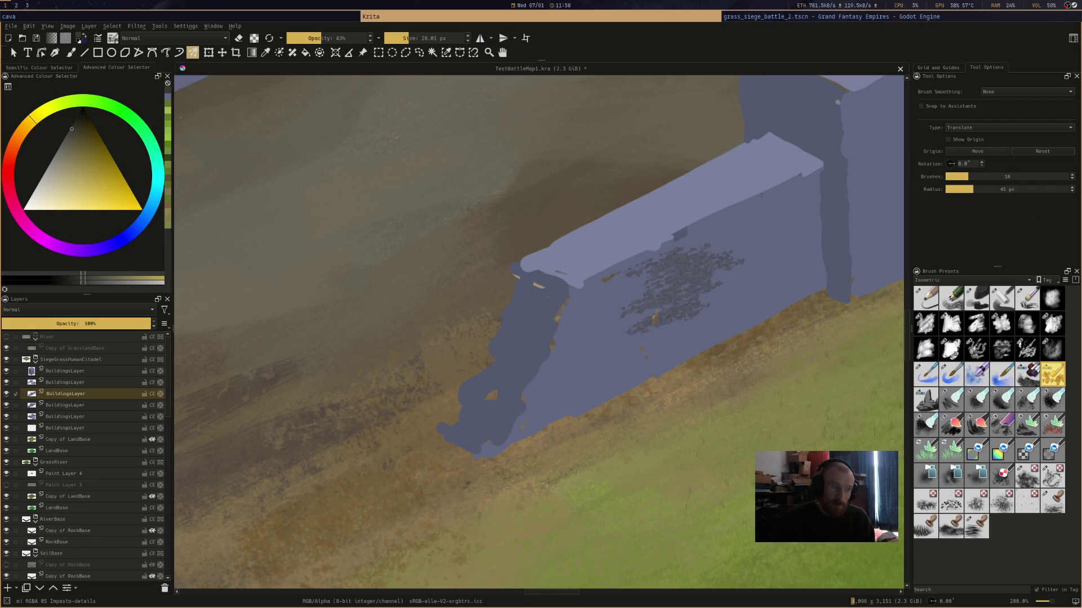
{"action": "left_click", "coordinate": [963, 177]}
{"action": "left_click", "coordinate": [961, 188]}
Hatch dark grey stone texture across the wall's front face, from the top edge to the pillar
{"action": "mouse_move", "coordinate": [721, 269]}
{"action": "left_mouse_down"}
{"action": "mouse_move", "coordinate": [611, 332]}
{"action": "mouse_move", "coordinate": [690, 338]}
{"action": "mouse_move", "coordinate": [661, 335]}
{"action": "mouse_move", "coordinate": [690, 307]}
{"action": "mouse_move", "coordinate": [648, 315]}
{"action": "mouse_move", "coordinate": [614, 361]}
{"action": "mouse_move", "coordinate": [631, 372]}
{"action": "mouse_move", "coordinate": [687, 329]}
{"action": "mouse_move", "coordinate": [609, 371]}
{"action": "left_mouse_up"}
{"action": "mouse_move", "coordinate": [701, 288]}
{"action": "left_mouse_down"}
{"action": "mouse_move", "coordinate": [659, 282]}
{"action": "mouse_move", "coordinate": [693, 262]}
{"action": "mouse_move", "coordinate": [626, 293]}
{"action": "mouse_move", "coordinate": [654, 256]}
{"action": "left_mouse_up"}
{"action": "mouse_move", "coordinate": [738, 234]}
{"action": "left_mouse_down"}
{"action": "mouse_move", "coordinate": [623, 274]}
{"action": "mouse_move", "coordinate": [648, 239]}
{"action": "mouse_move", "coordinate": [676, 256]}
{"action": "mouse_move", "coordinate": [814, 175]}
{"action": "mouse_move", "coordinate": [749, 231]}
{"action": "mouse_move", "coordinate": [800, 209]}
{"action": "mouse_move", "coordinate": [733, 260]}
{"action": "mouse_move", "coordinate": [800, 236]}
{"action": "mouse_move", "coordinate": [710, 321]}
{"action": "mouse_move", "coordinate": [777, 298]}
{"action": "mouse_move", "coordinate": [681, 343]}
{"action": "mouse_move", "coordinate": [755, 282]}
{"action": "mouse_move", "coordinate": [783, 240]}
{"action": "mouse_move", "coordinate": [750, 235]}
{"action": "mouse_move", "coordinate": [592, 301]}
{"action": "mouse_move", "coordinate": [641, 273]}
{"action": "left_mouse_up"}
{"action": "mouse_move", "coordinate": [597, 307]}
{"action": "left_mouse_down"}
{"action": "mouse_move", "coordinate": [563, 330]}
{"action": "mouse_move", "coordinate": [563, 366]}
{"action": "mouse_move", "coordinate": [527, 414]}
{"action": "mouse_move", "coordinate": [586, 389]}
{"action": "mouse_move", "coordinate": [530, 428]}
{"action": "mouse_move", "coordinate": [615, 374]}
{"action": "left_mouse_up"}
{"action": "left_click_drag", "start_coordinate": [721, 338], "coordinate": [820, 282]}
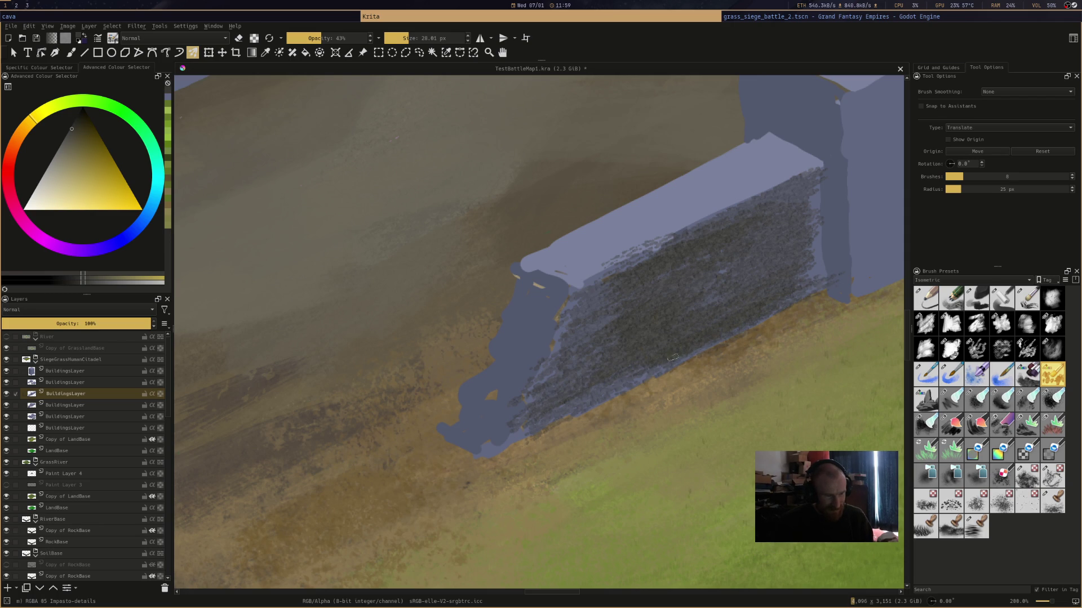
{"action": "left_click_drag", "start_coordinate": [725, 305], "coordinate": [703, 294]}
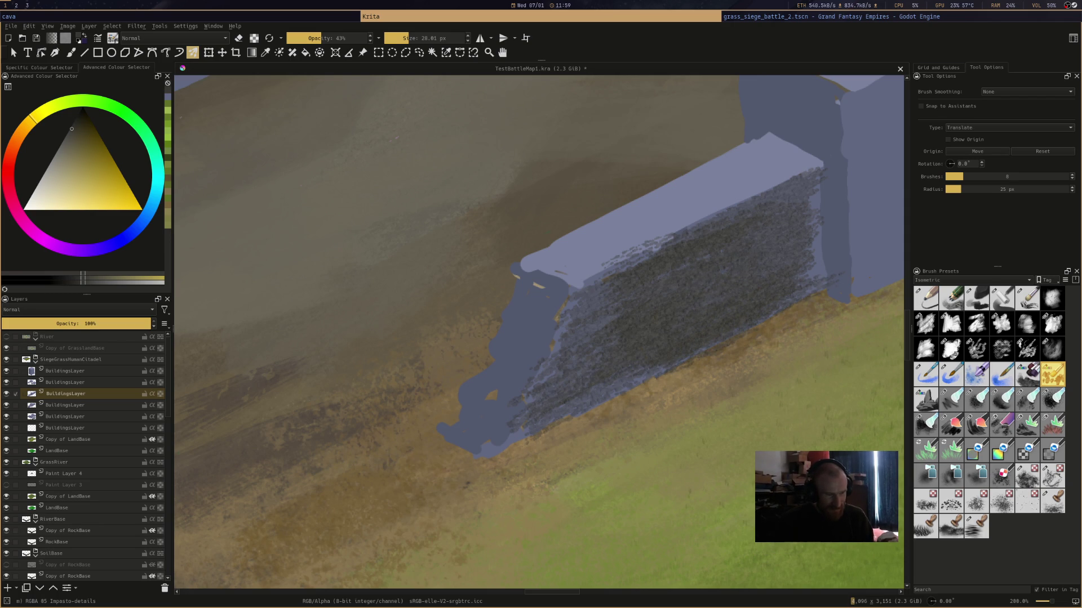
{"action": "mouse_move", "coordinate": [777, 186]}
{"action": "left_mouse_down"}
{"action": "mouse_move", "coordinate": [726, 221]}
{"action": "mouse_move", "coordinate": [803, 166]}
{"action": "mouse_move", "coordinate": [818, 168]}
{"action": "mouse_move", "coordinate": [800, 164]}
{"action": "mouse_move", "coordinate": [820, 206]}
{"action": "mouse_move", "coordinate": [803, 270]}
{"action": "mouse_move", "coordinate": [814, 259]}
{"action": "mouse_move", "coordinate": [817, 272]}
{"action": "mouse_move", "coordinate": [795, 290]}
{"action": "left_mouse_up"}
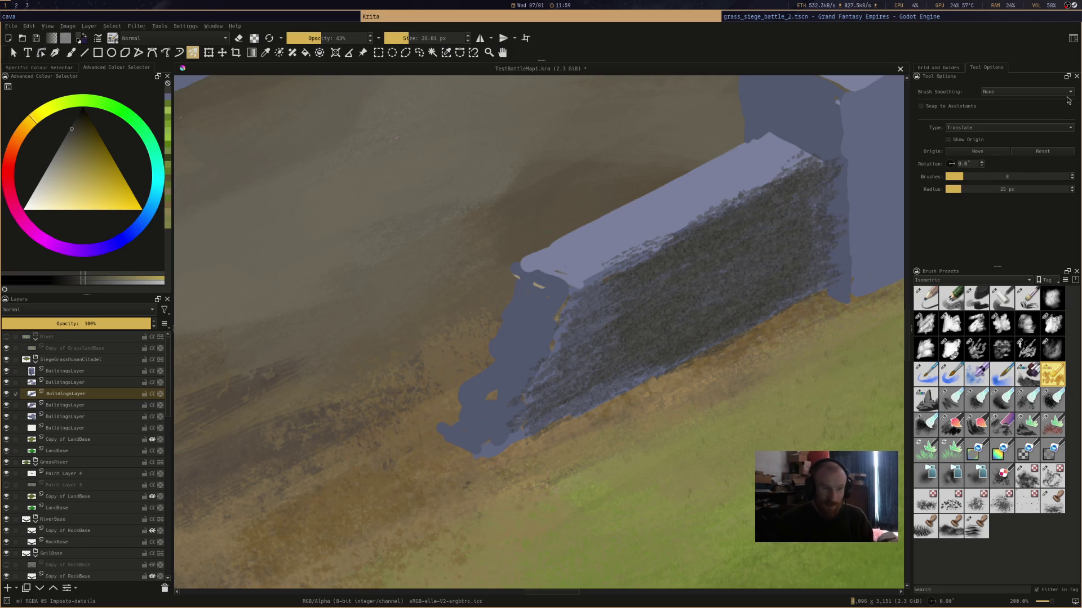
Overlay the isometric grid on the painting
{"action": "left_click", "coordinate": [938, 67]}
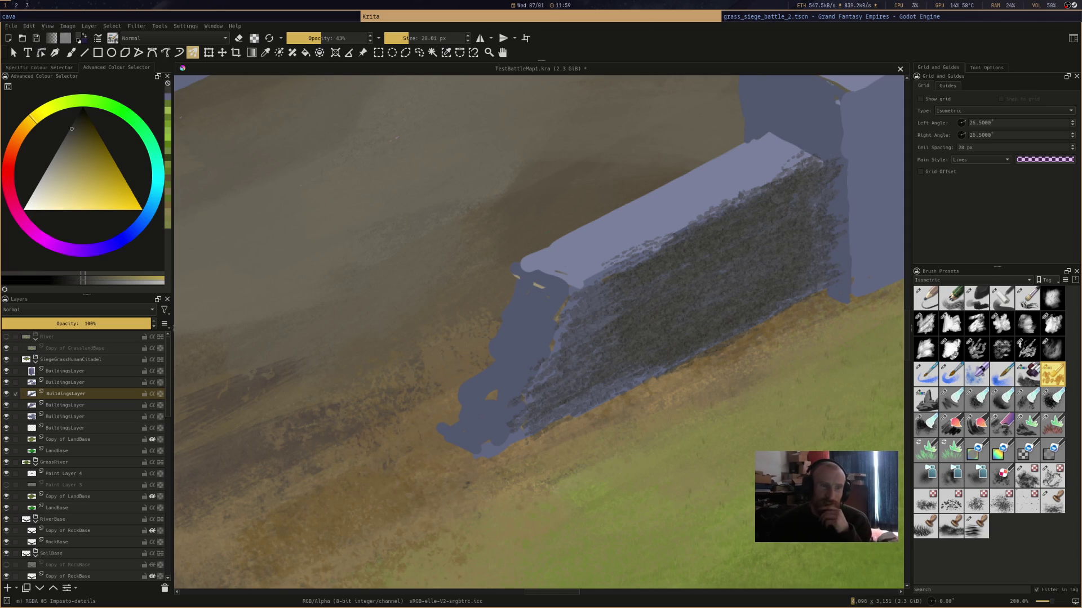
{"action": "left_click", "coordinate": [934, 100]}
{"action": "left_click_drag", "start_coordinate": [782, 302], "coordinate": [775, 290]}
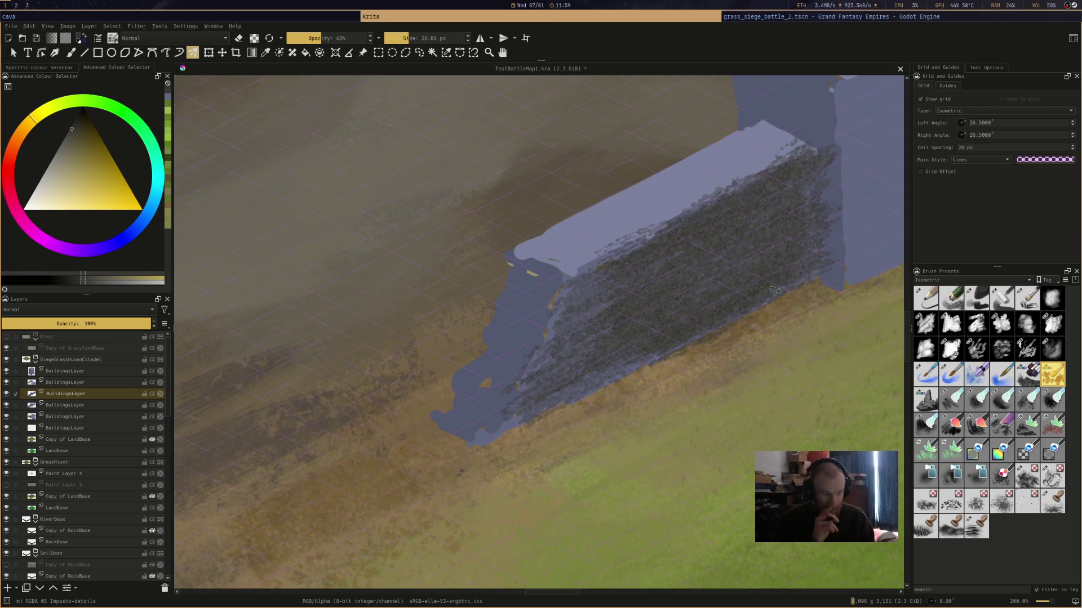
Paint dark stone strokes over the wall's left side and sloped end, raising opacity to 100%
{"action": "mouse_move", "coordinate": [652, 267]}
{"action": "left_mouse_down"}
{"action": "mouse_move", "coordinate": [648, 231]}
{"action": "mouse_move", "coordinate": [687, 209]}
{"action": "mouse_move", "coordinate": [659, 248]}
{"action": "mouse_move", "coordinate": [595, 280]}
{"action": "left_mouse_up"}
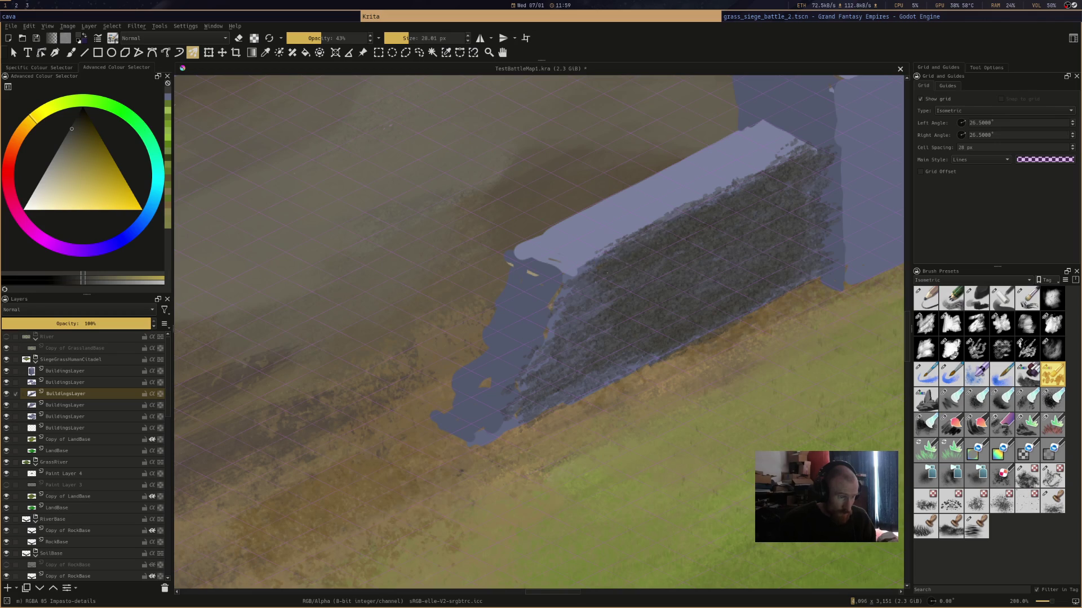
{"action": "left_click_drag", "start_coordinate": [751, 199], "coordinate": [754, 195]}
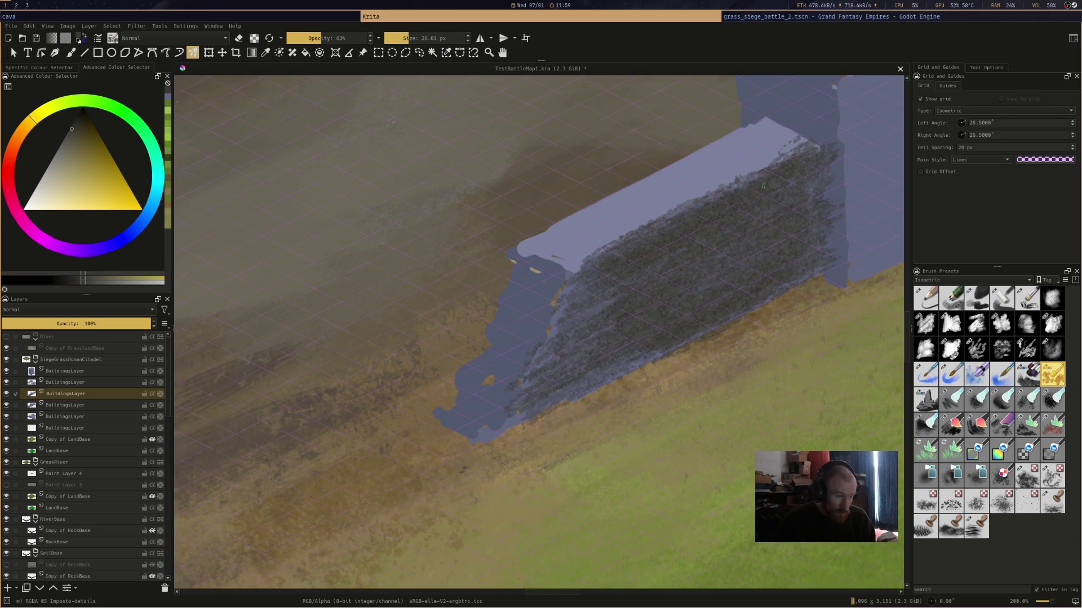
{"action": "left_click_drag", "start_coordinate": [643, 269], "coordinate": [593, 310]}
{"action": "left_click_drag", "start_coordinate": [642, 363], "coordinate": [549, 409]}
{"action": "mouse_move", "coordinate": [583, 357]}
{"action": "left_mouse_down"}
{"action": "mouse_move", "coordinate": [570, 341]}
{"action": "mouse_move", "coordinate": [585, 295]}
{"action": "left_mouse_up"}
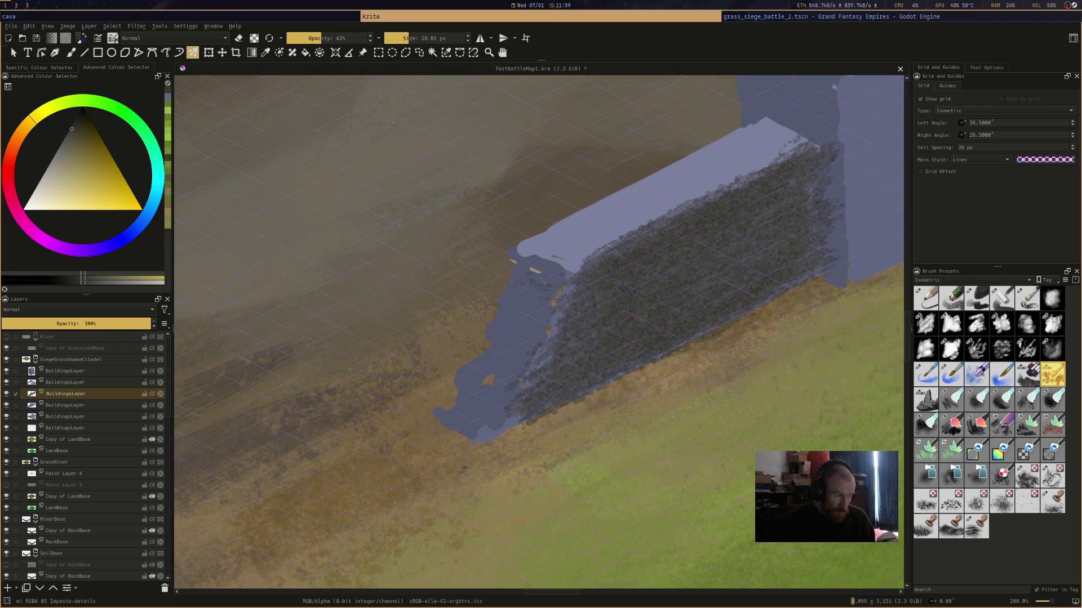
{"action": "mouse_move", "coordinate": [532, 288]}
{"action": "left_mouse_down"}
{"action": "mouse_move", "coordinate": [531, 323]}
{"action": "mouse_move", "coordinate": [459, 434]}
{"action": "mouse_move", "coordinate": [512, 354]}
{"action": "mouse_move", "coordinate": [538, 262]}
{"action": "mouse_move", "coordinate": [558, 278]}
{"action": "mouse_move", "coordinate": [524, 254]}
{"action": "mouse_move", "coordinate": [507, 340]}
{"action": "mouse_move", "coordinate": [493, 366]}
{"action": "mouse_move", "coordinate": [471, 373]}
{"action": "mouse_move", "coordinate": [479, 402]}
{"action": "mouse_move", "coordinate": [455, 431]}
{"action": "mouse_move", "coordinate": [469, 411]}
{"action": "left_mouse_up"}
{"action": "key", "text": "o"}
{"action": "key", "text": "o"}
{"action": "key", "text": "o"}
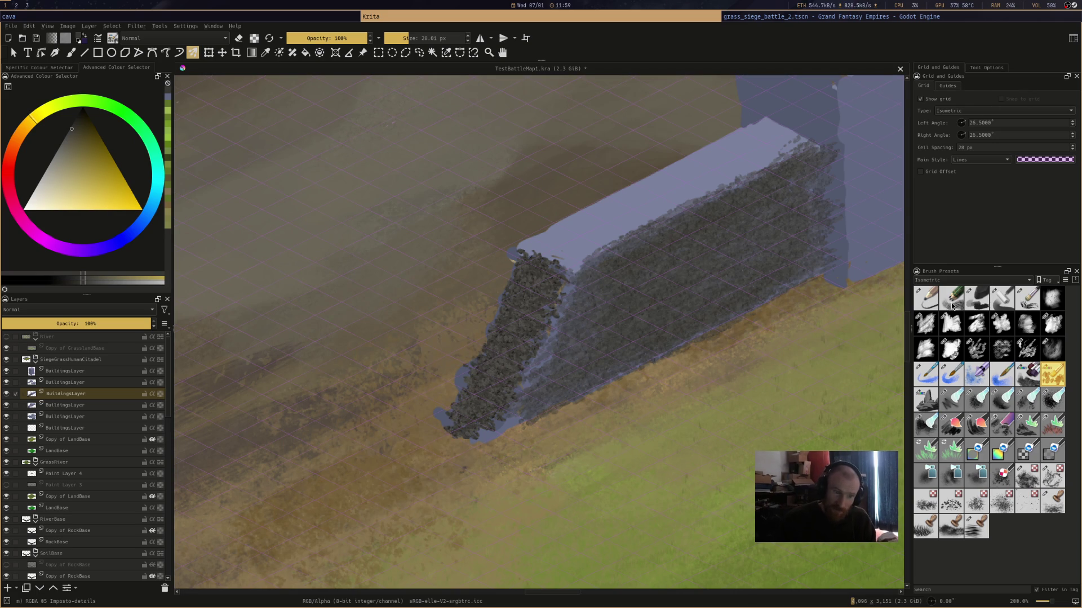
Erase the stray dark mark at the wall corner with a ~10 px Charcoal Rock Soft eraser
{"action": "left_click", "coordinate": [927, 302]}
{"action": "left_click", "coordinate": [979, 303]}
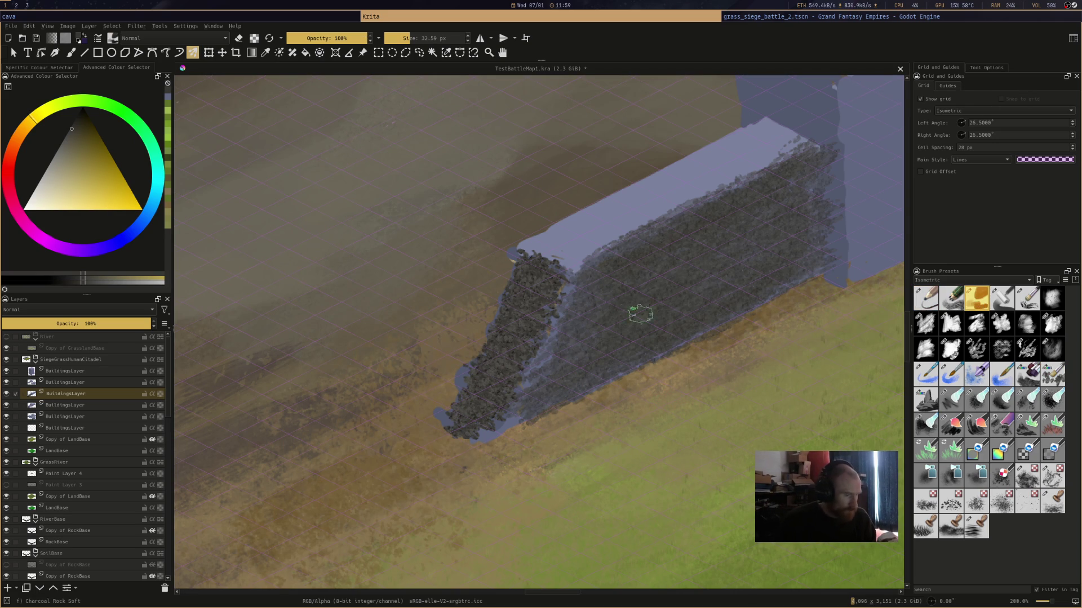
{"action": "key", "text": "bracketright"}
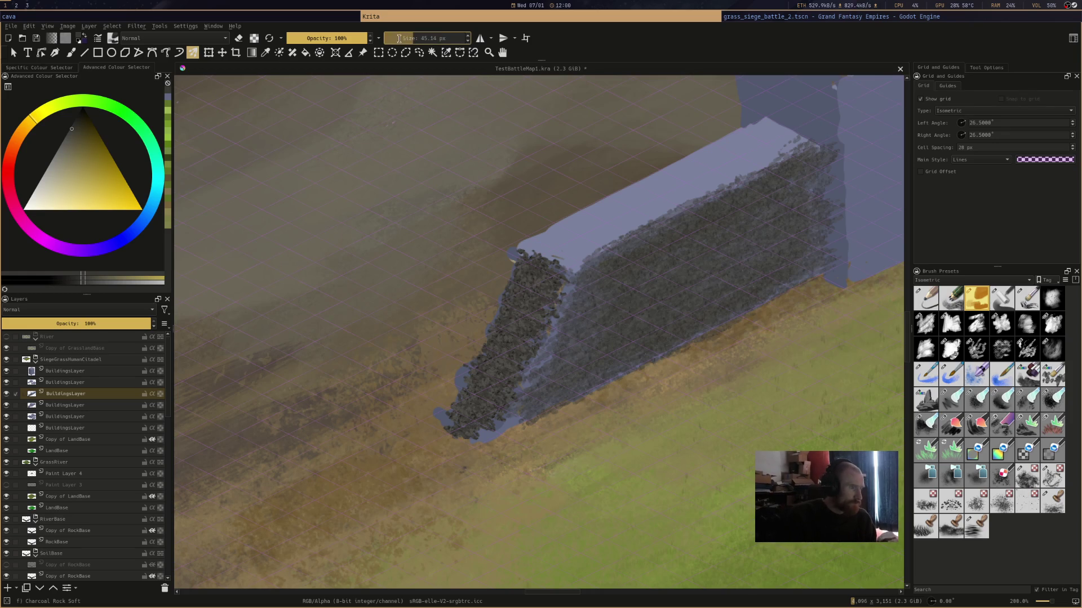
{"action": "left_click", "coordinate": [401, 38]}
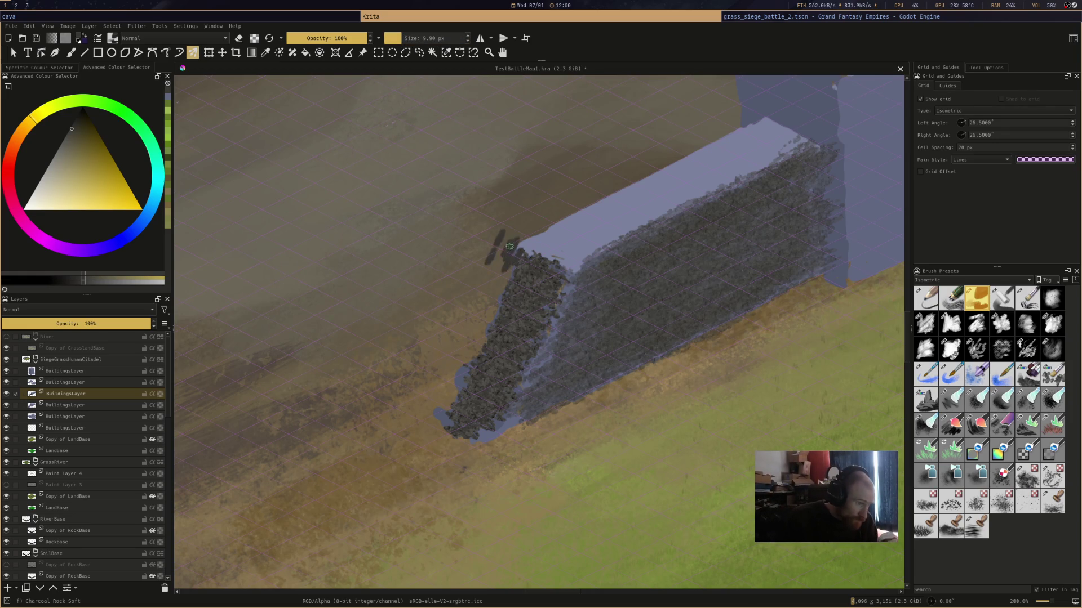
{"action": "key", "text": "b"}
{"action": "key", "text": "e"}
{"action": "left_click_drag", "start_coordinate": [506, 255], "coordinate": [515, 259]}
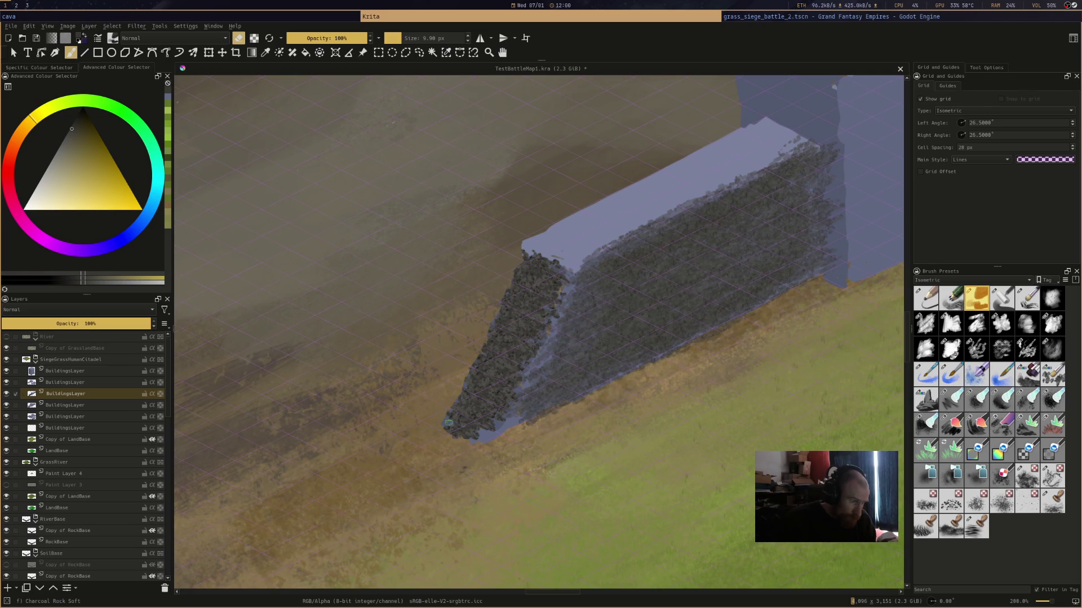
Paint the wall's greyish blue along its bottom corner and inner corner edge
{"action": "key", "text": "e"}
{"action": "left_click", "coordinate": [448, 423], "text": "ctrl"}
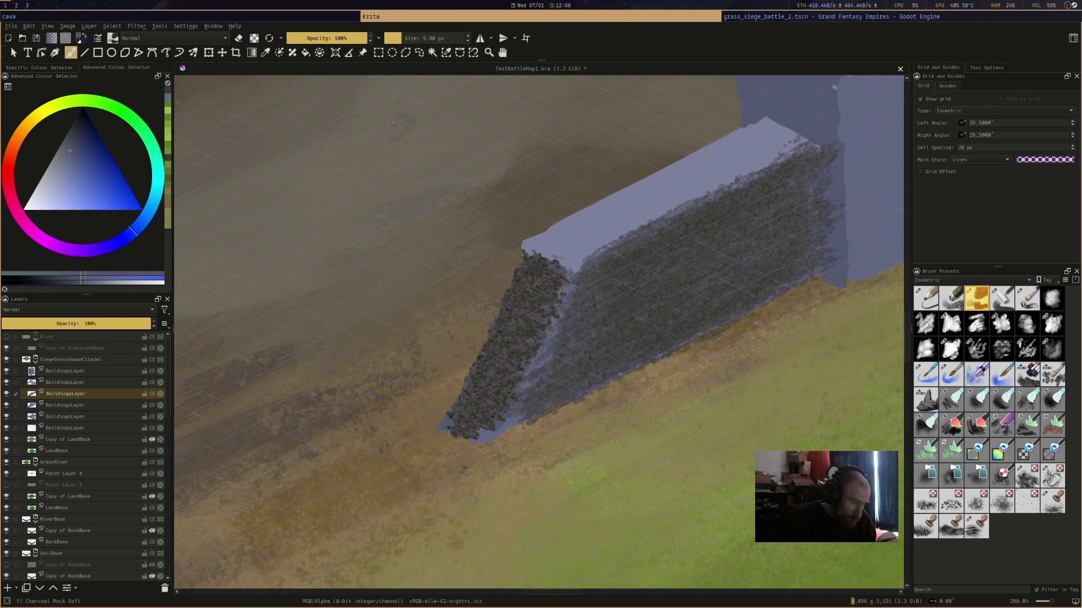
{"action": "left_click_drag", "start_coordinate": [450, 434], "coordinate": [480, 441]}
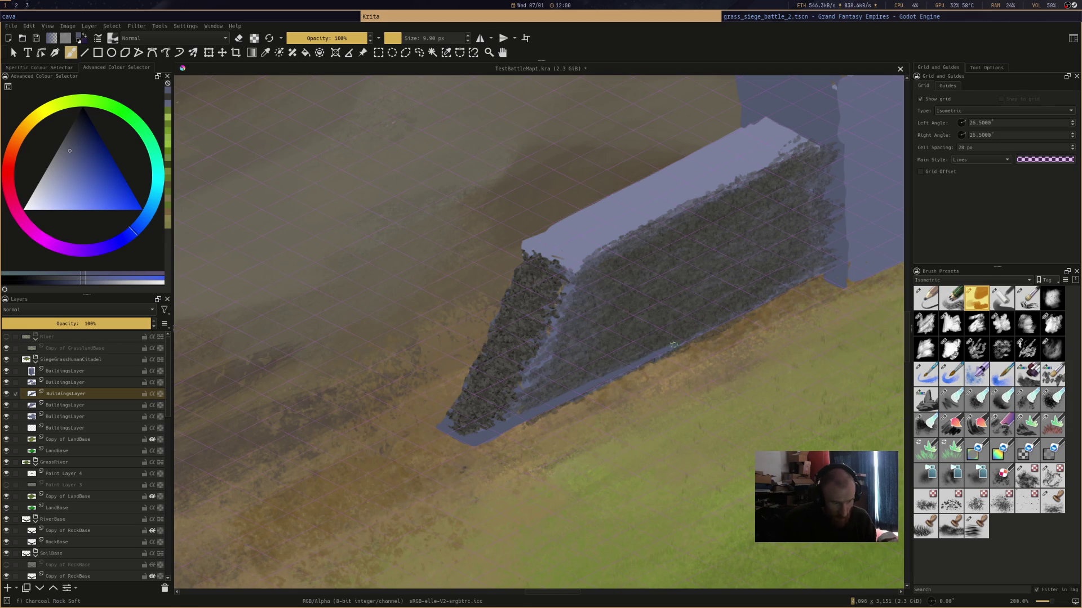
{"action": "key", "text": "e"}
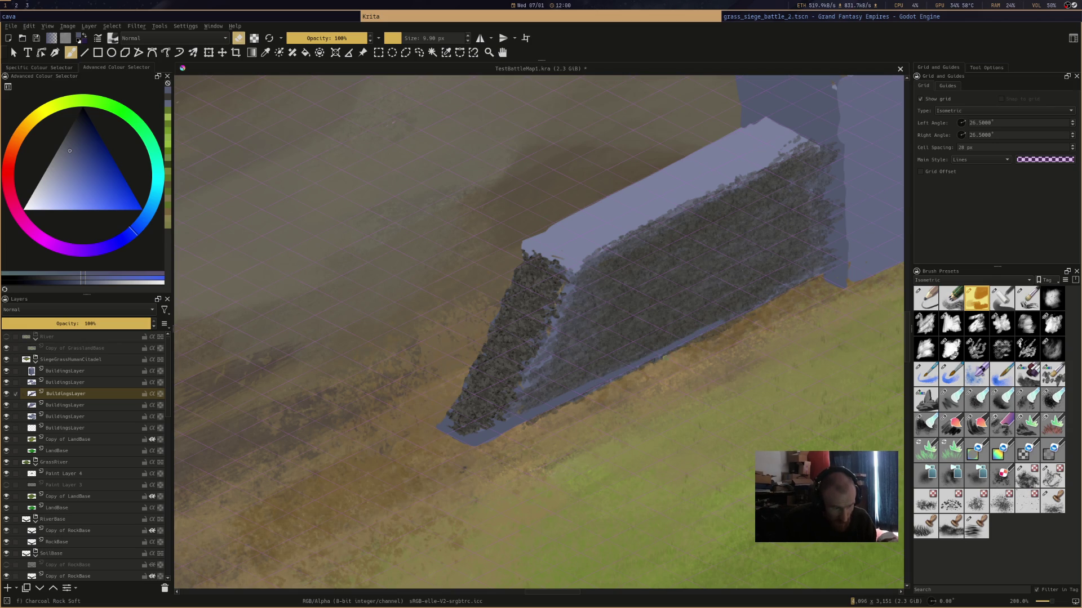
{"action": "key", "text": "e"}
{"action": "mouse_move", "coordinate": [540, 327]}
{"action": "left_mouse_down"}
{"action": "mouse_move", "coordinate": [566, 277]}
{"action": "mouse_move", "coordinate": [555, 258]}
{"action": "mouse_move", "coordinate": [570, 252]}
{"action": "left_mouse_up"}
Test light blue-grey strokes sampled from the wall top, undoing the misplaced one across the face
{"action": "left_click", "coordinate": [745, 129], "text": "ctrl"}
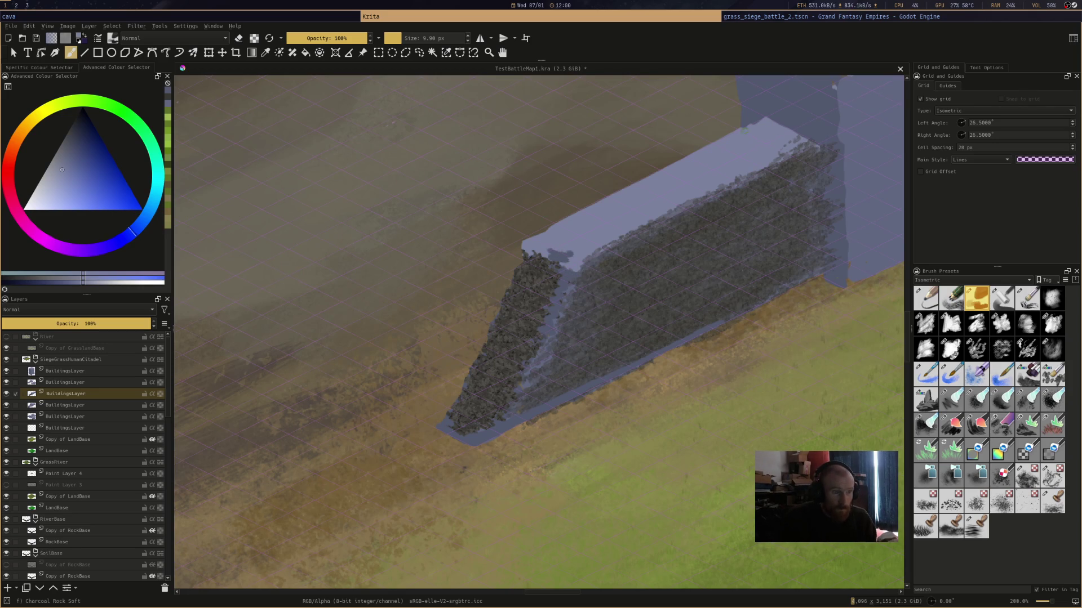
{"action": "left_click_drag", "start_coordinate": [741, 131], "coordinate": [706, 140]}
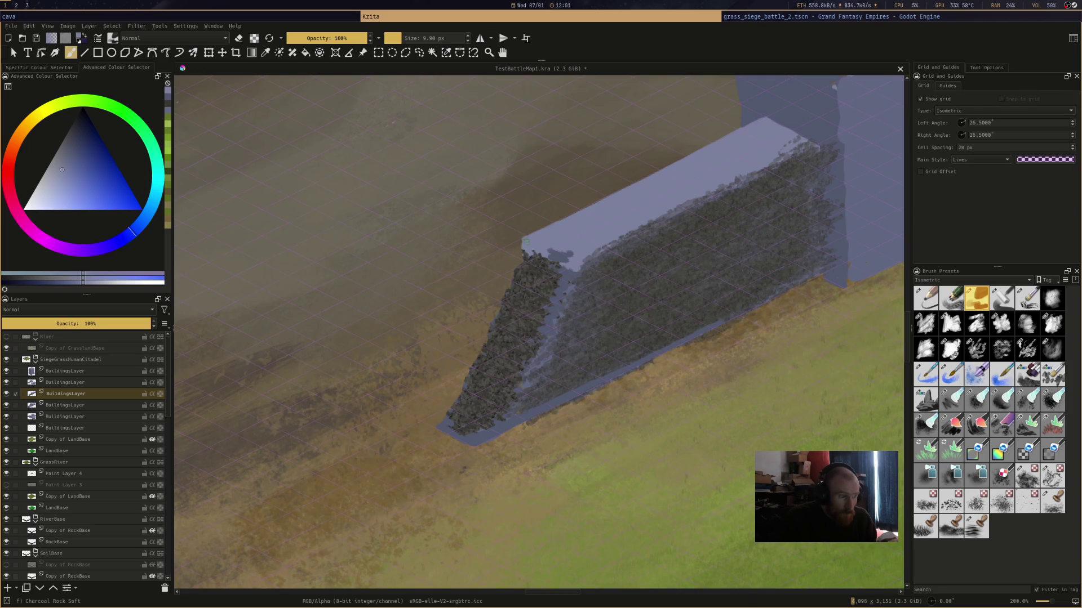
{"action": "key", "text": "e"}
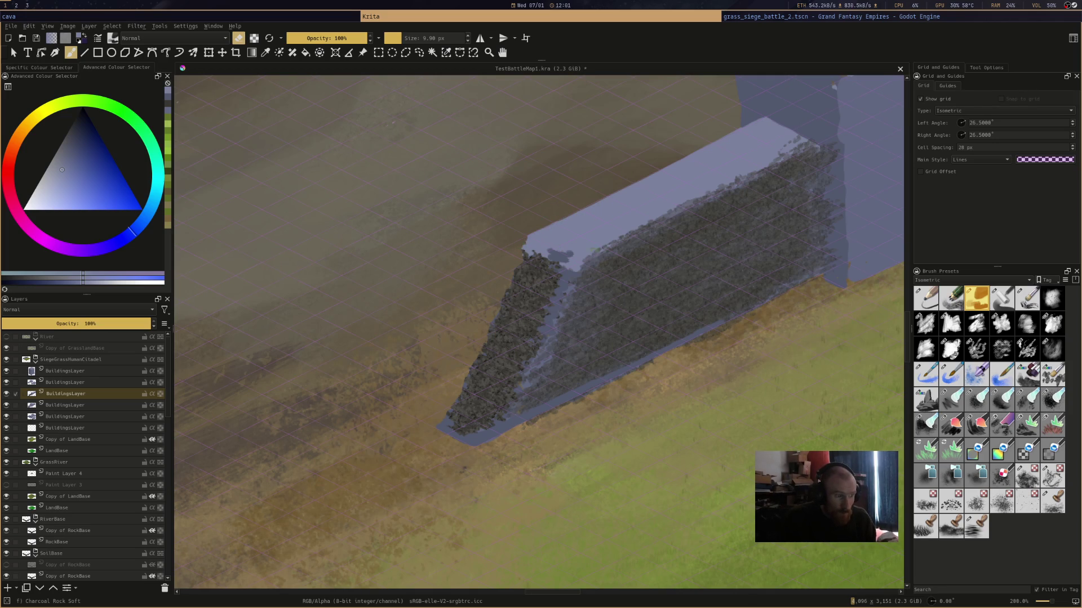
{"action": "key", "text": "e"}
{"action": "mouse_move", "coordinate": [625, 285]}
{"action": "left_mouse_down"}
{"action": "mouse_move", "coordinate": [566, 289]}
{"action": "mouse_move", "coordinate": [555, 309]}
{"action": "mouse_move", "coordinate": [566, 311]}
{"action": "left_mouse_up"}
{"action": "key", "text": "ctrl+z"}
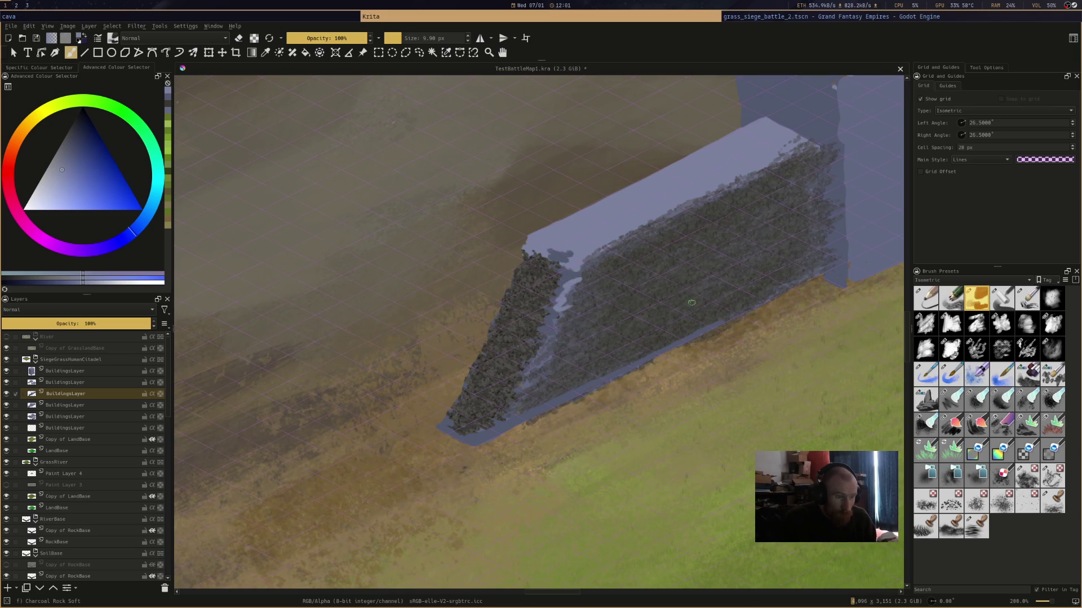
{"action": "key", "text": "e"}
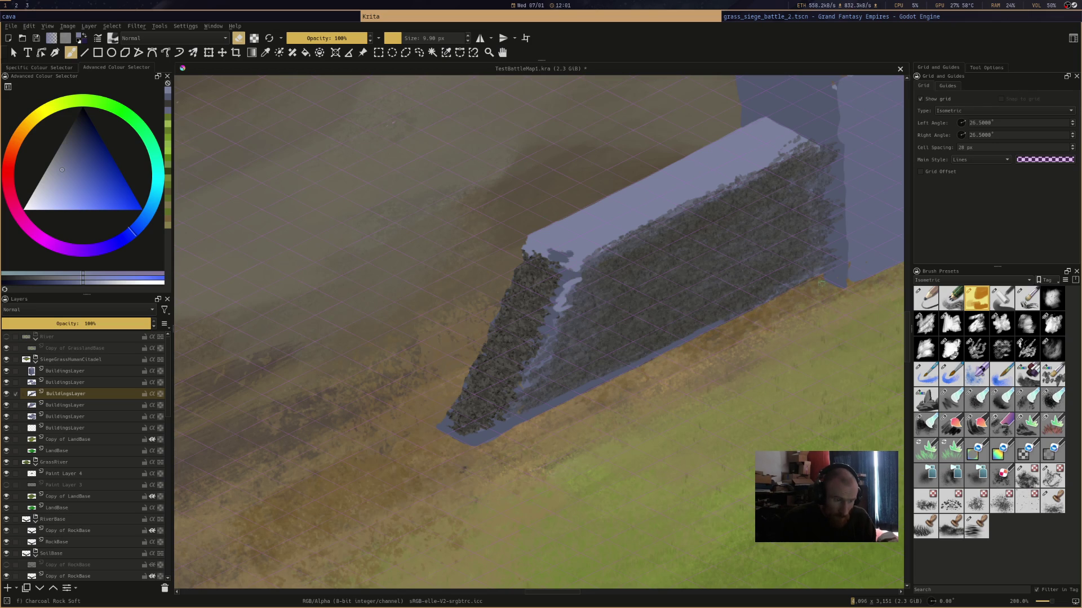
{"action": "left_click", "coordinate": [826, 274], "text": "ctrl"}
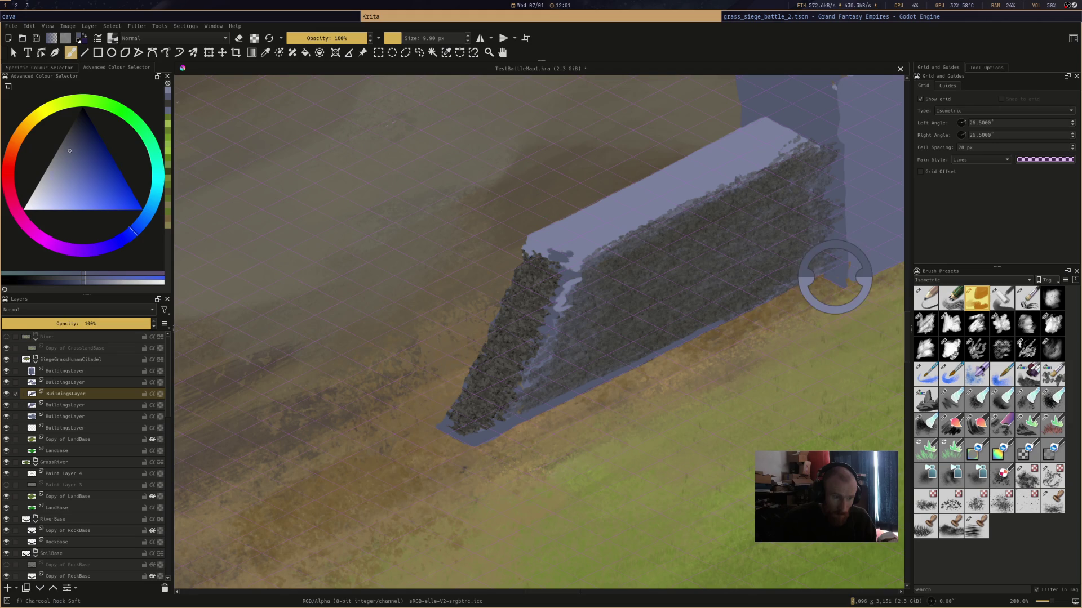
{"action": "key", "text": "e"}
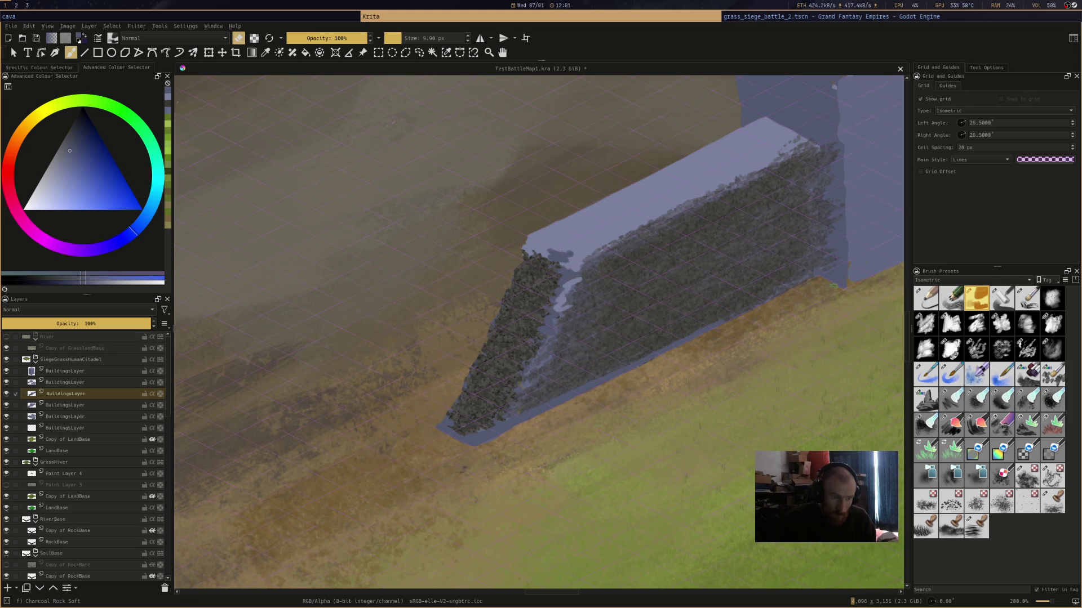
{"action": "mouse_move", "coordinate": [575, 98]}
{"action": "left_mouse_down"}
{"action": "mouse_move", "coordinate": [443, 277]}
{"action": "mouse_move", "coordinate": [474, 262]}
{"action": "left_mouse_up"}
{"action": "scroll", "coordinate": [474, 262], "scroll_direction": "up", "scroll_amount": 1}
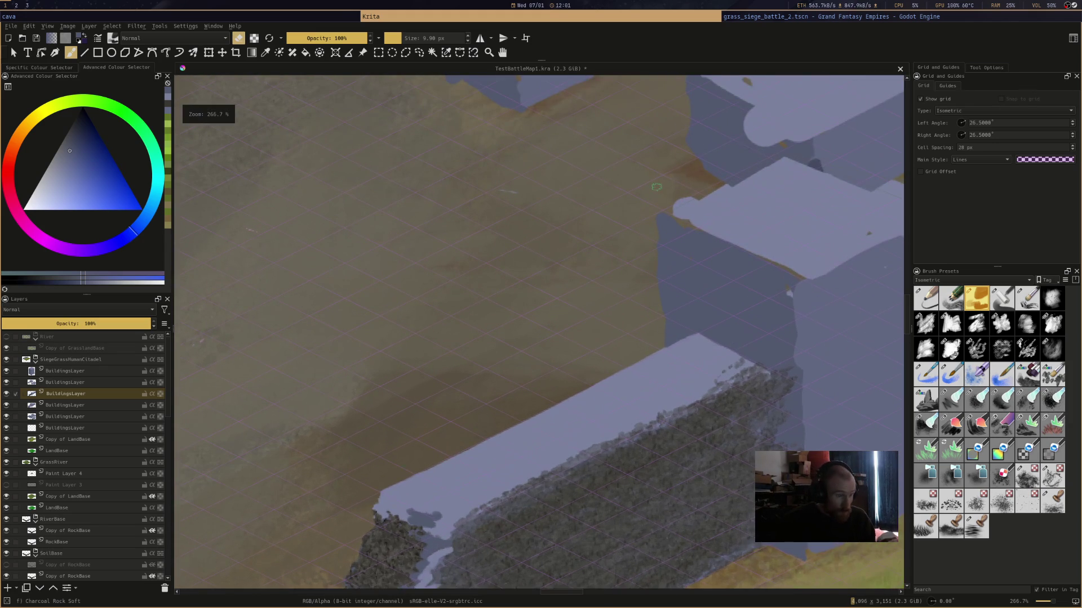
Hide the upper BuildingsLayer and erase straight lines along the tower cube's top and vertical edges
{"action": "key", "text": "e"}
{"action": "key", "text": "e"}
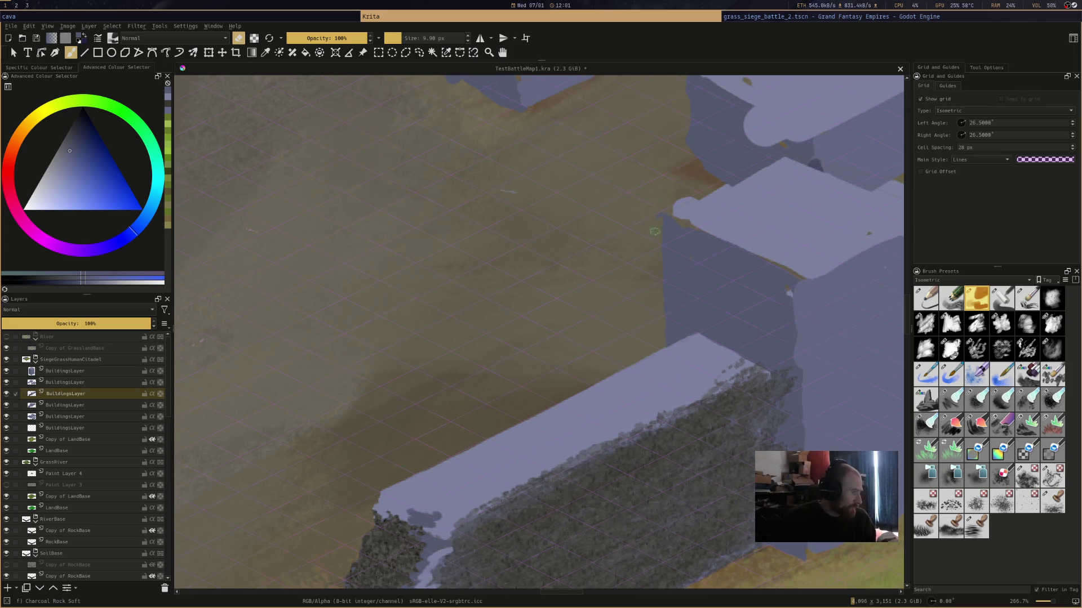
{"action": "left_click", "coordinate": [7, 382]}
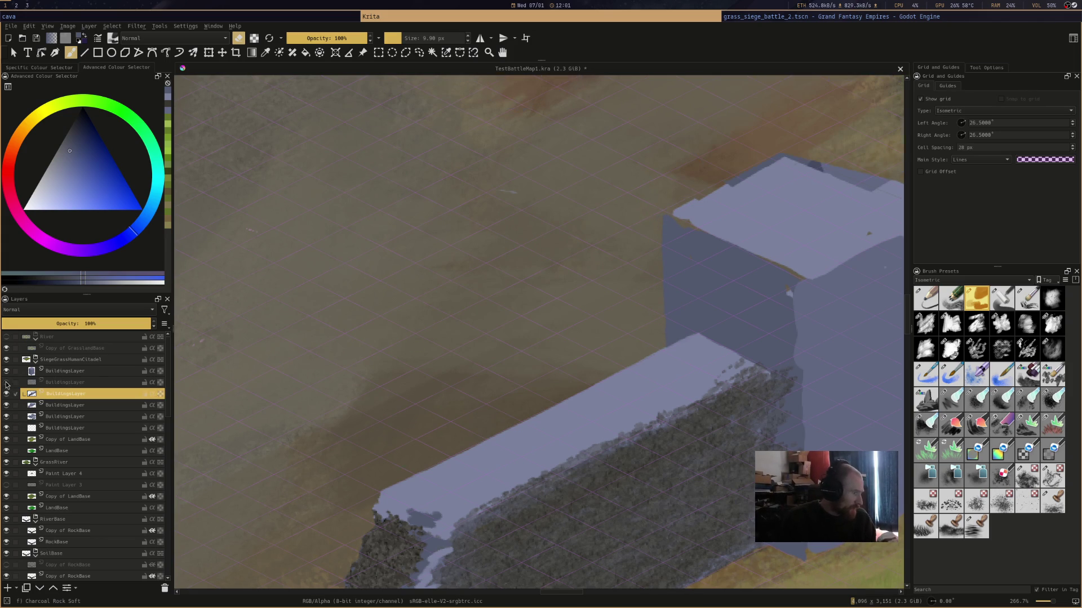
{"action": "key", "text": "e"}
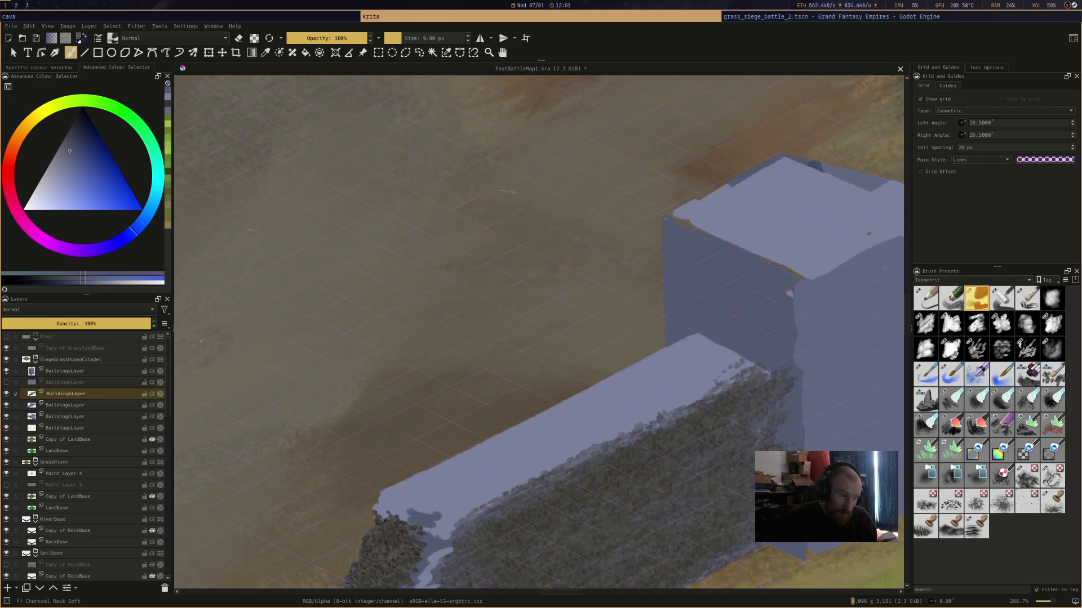
{"action": "key", "text": "e"}
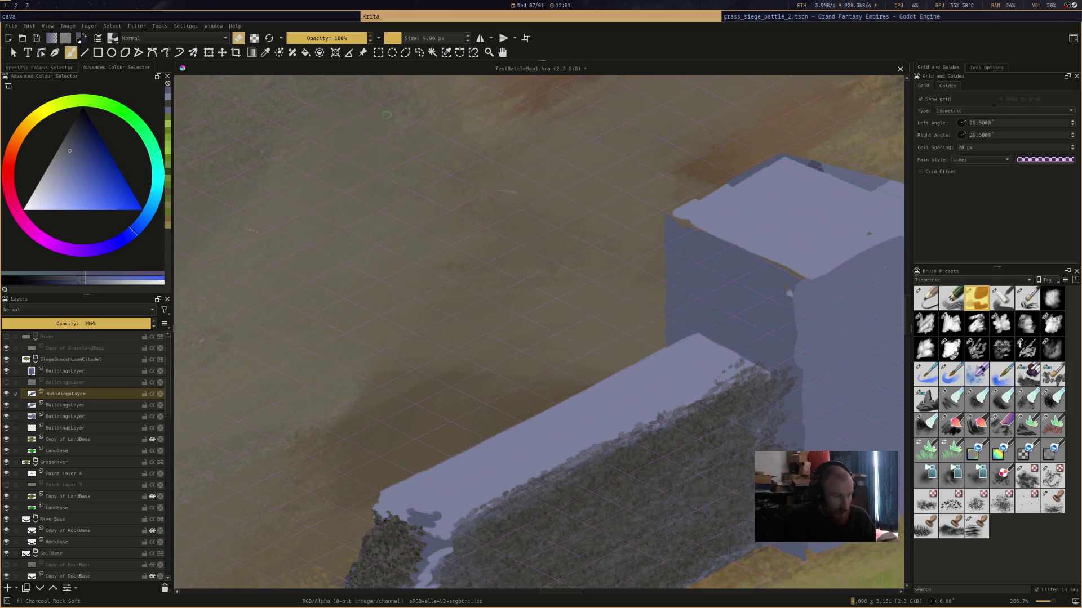
{"action": "key", "text": "v"}
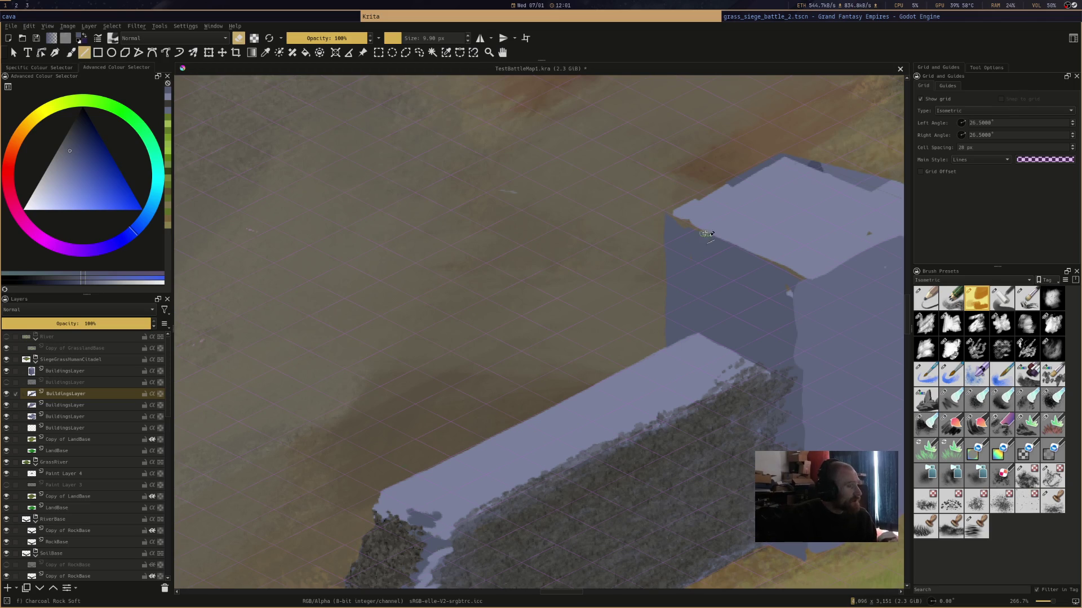
{"action": "left_click_drag", "start_coordinate": [665, 215], "coordinate": [665, 345]}
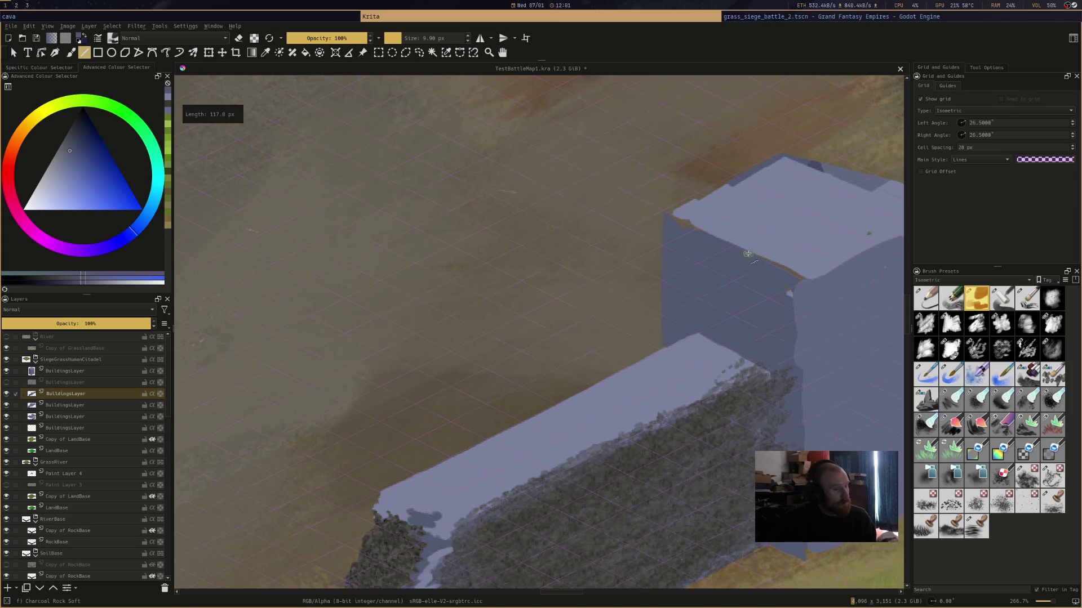
{"action": "left_click_drag", "start_coordinate": [665, 213], "coordinate": [803, 280]}
{"action": "left_click_drag", "start_coordinate": [717, 248], "coordinate": [741, 259]}
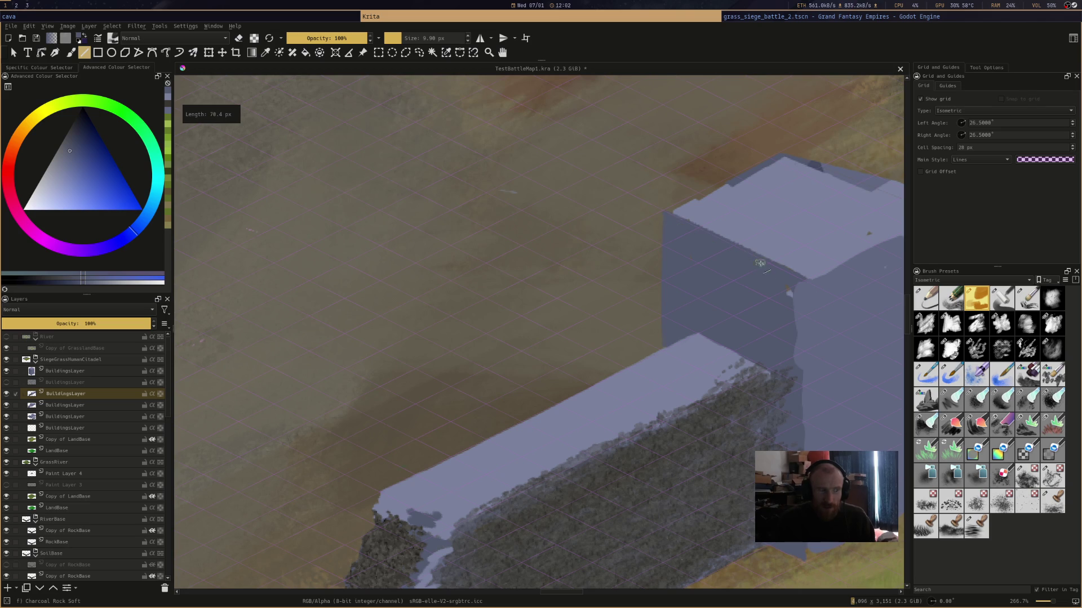
{"action": "left_click_drag", "start_coordinate": [800, 280], "coordinate": [804, 552]}
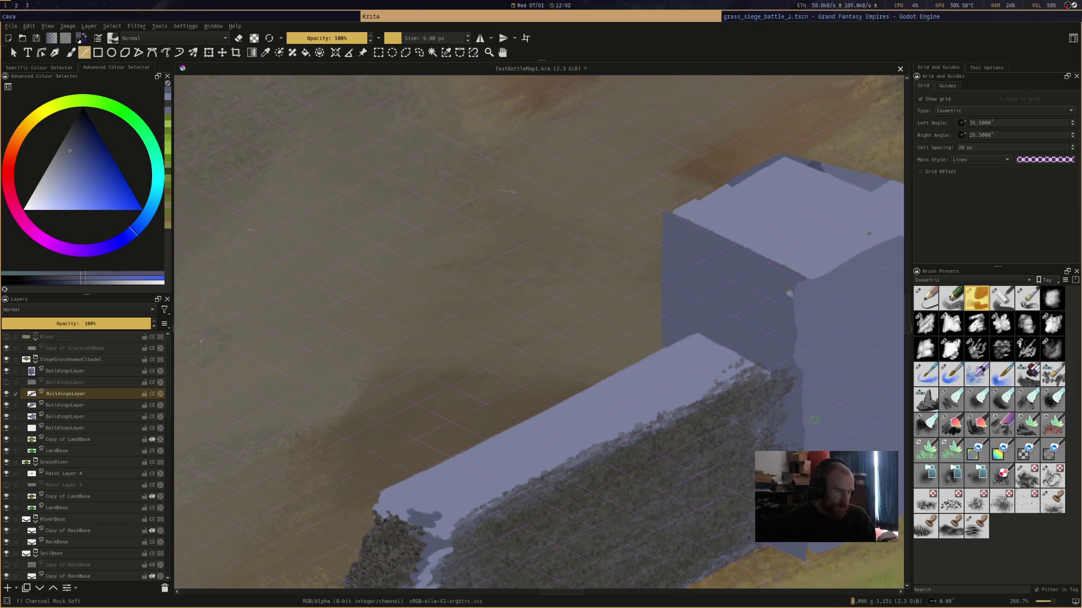
Draw and re-aim a straight eraser line along the tower block's base
{"action": "scroll", "coordinate": [541, 302], "scroll_direction": "down", "scroll_amount": 2}
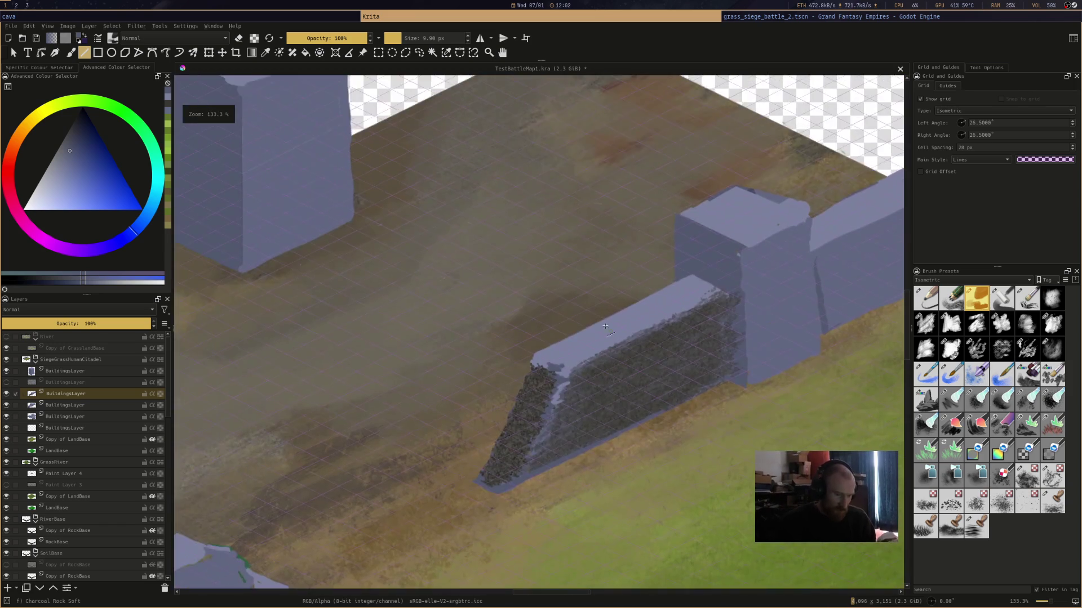
{"action": "scroll", "coordinate": [640, 357], "scroll_direction": "up", "scroll_amount": 3}
{"action": "mouse_move", "coordinate": [483, 274]}
{"action": "left_mouse_down"}
{"action": "mouse_move", "coordinate": [762, 278]}
{"action": "mouse_move", "coordinate": [663, 283]}
{"action": "left_mouse_up"}
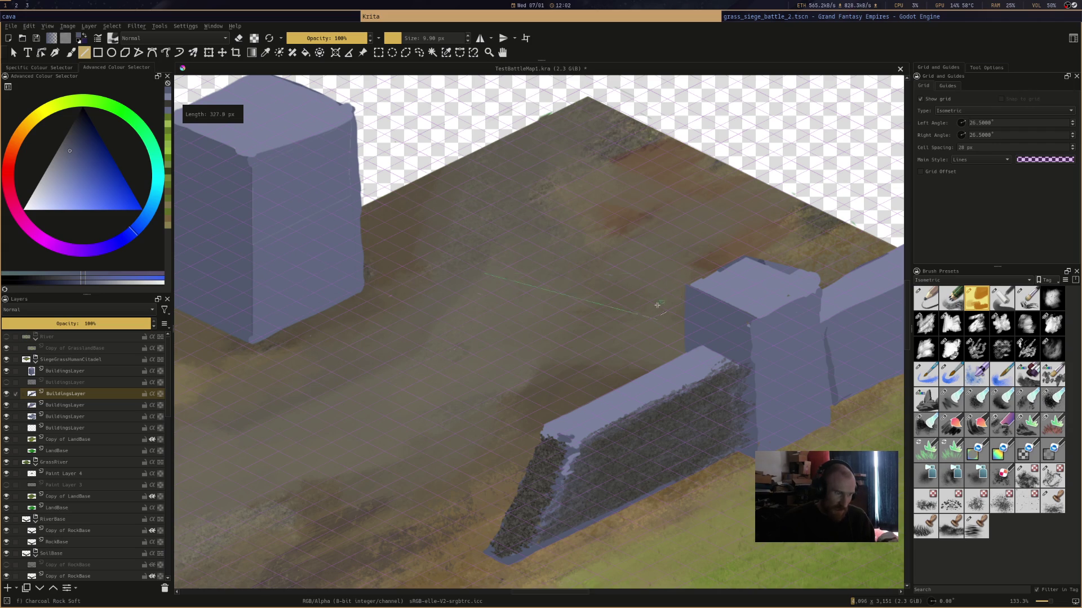
{"action": "left_click_drag", "start_coordinate": [666, 299], "coordinate": [672, 269]}
{"action": "mouse_move", "coordinate": [610, 340]}
{"action": "left_mouse_down"}
{"action": "mouse_move", "coordinate": [545, 376]}
{"action": "mouse_move", "coordinate": [499, 383]}
{"action": "mouse_move", "coordinate": [696, 264]}
{"action": "mouse_move", "coordinate": [549, 385]}
{"action": "mouse_move", "coordinate": [699, 269]}
{"action": "mouse_move", "coordinate": [559, 389]}
{"action": "mouse_move", "coordinate": [623, 306]}
{"action": "mouse_move", "coordinate": [654, 286]}
{"action": "left_mouse_up"}
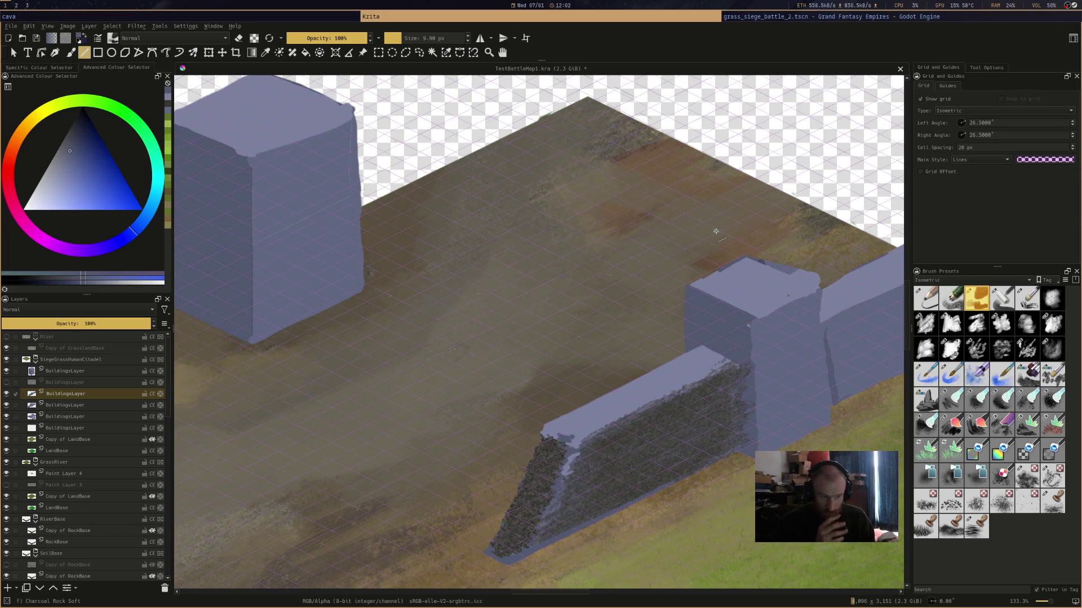
{"action": "scroll", "coordinate": [716, 231], "scroll_direction": "down", "scroll_amount": 3}
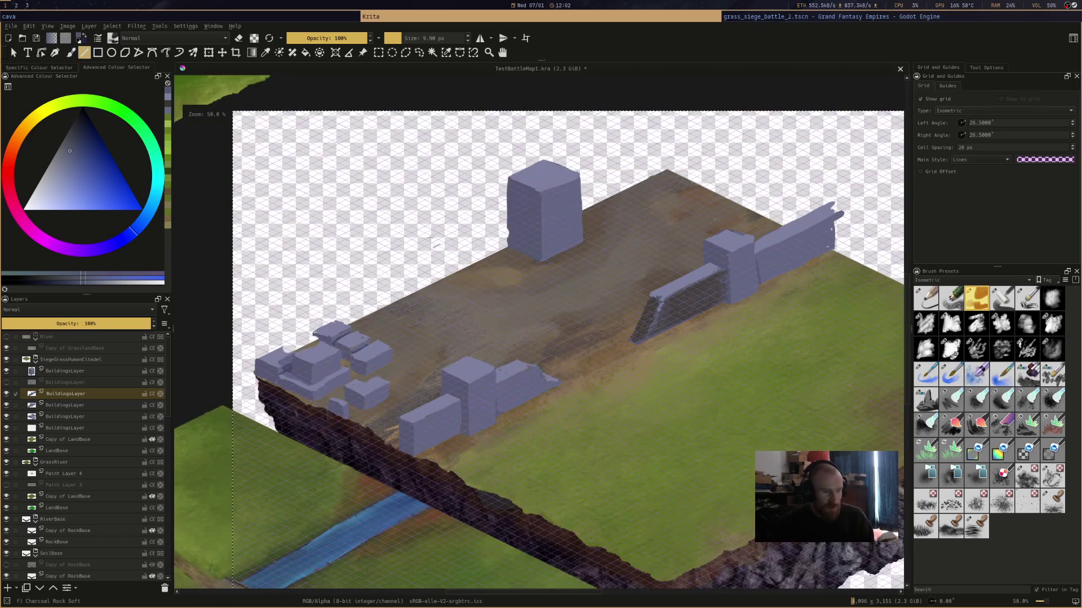
{"action": "scroll", "coordinate": [413, 301], "scroll_direction": "up", "scroll_amount": 1}
{"action": "left_click_drag", "start_coordinate": [412, 301], "coordinate": [625, 274]}
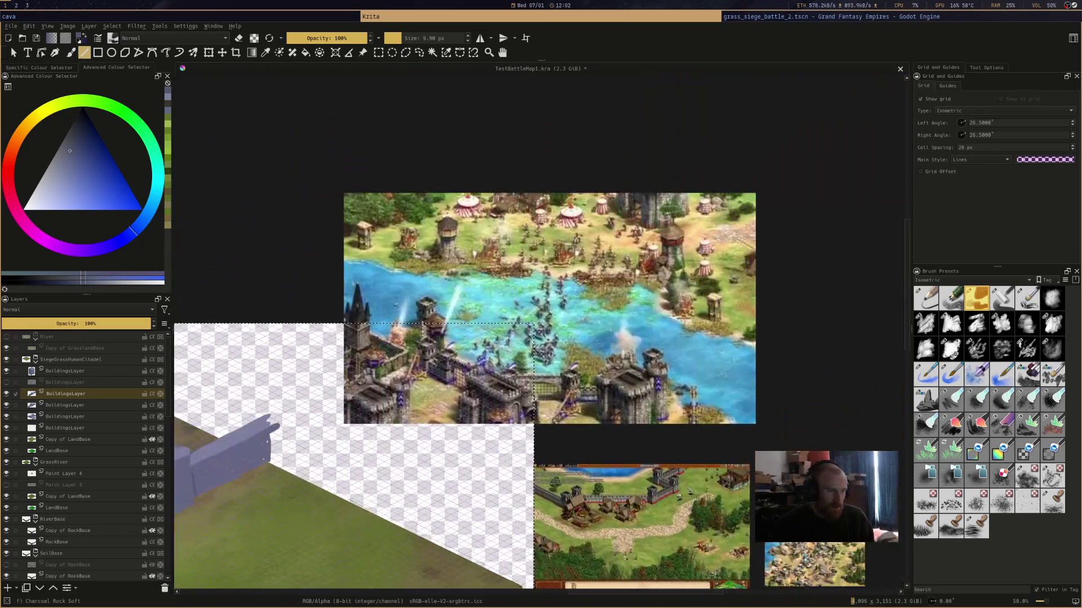
{"action": "scroll", "coordinate": [626, 274], "scroll_direction": "up", "scroll_amount": 1}
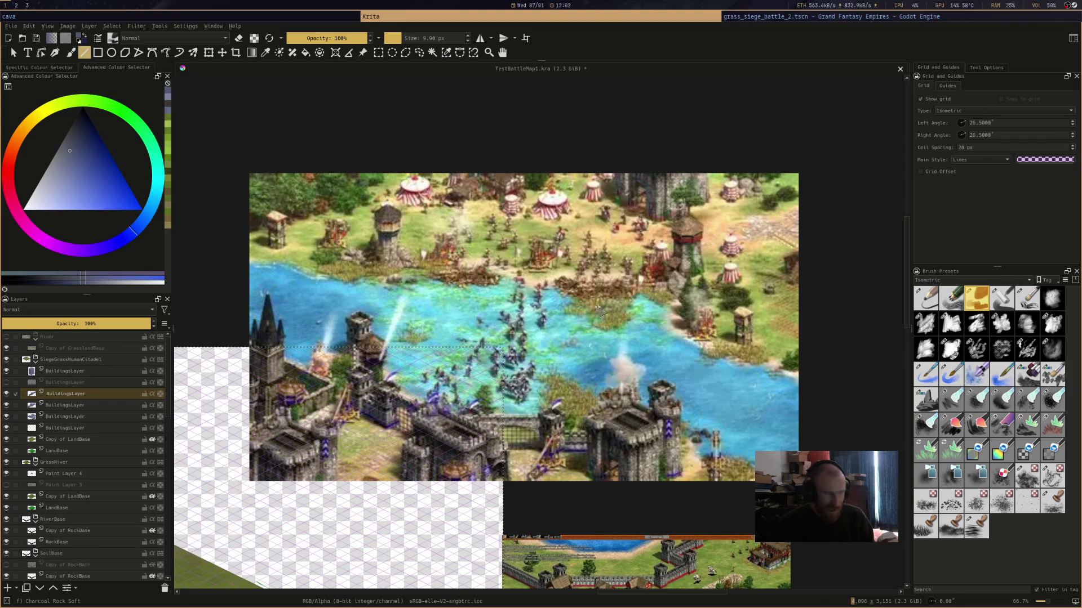
{"action": "key", "text": "1"}
{"action": "scroll", "coordinate": [585, 327], "scroll_direction": "down", "scroll_amount": 3}
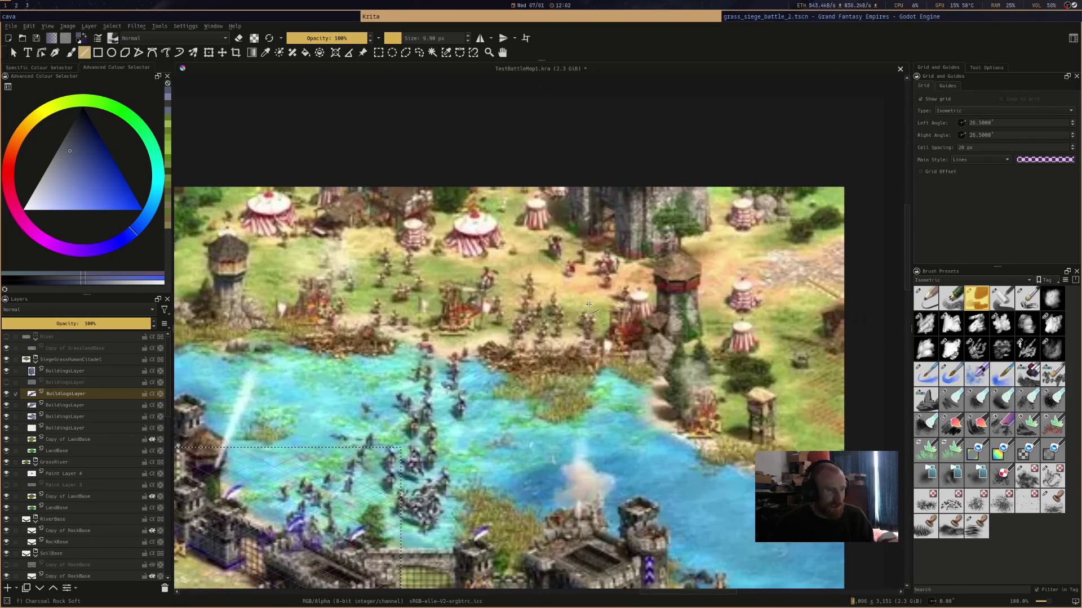
{"action": "scroll", "coordinate": [603, 318], "scroll_direction": "up", "scroll_amount": 3}
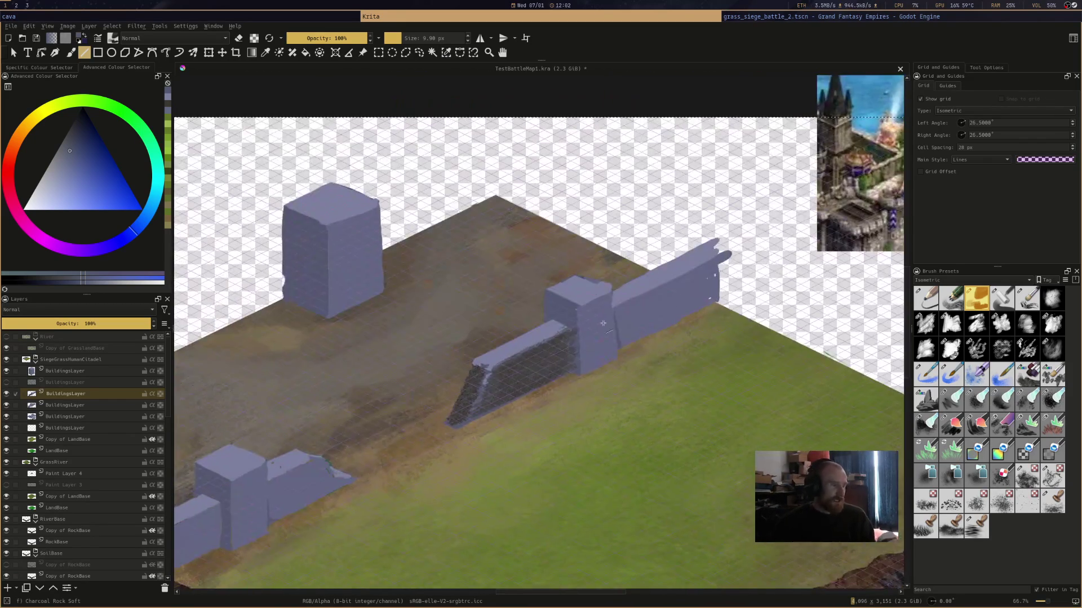
{"action": "scroll", "coordinate": [609, 307], "scroll_direction": "up", "scroll_amount": 2}
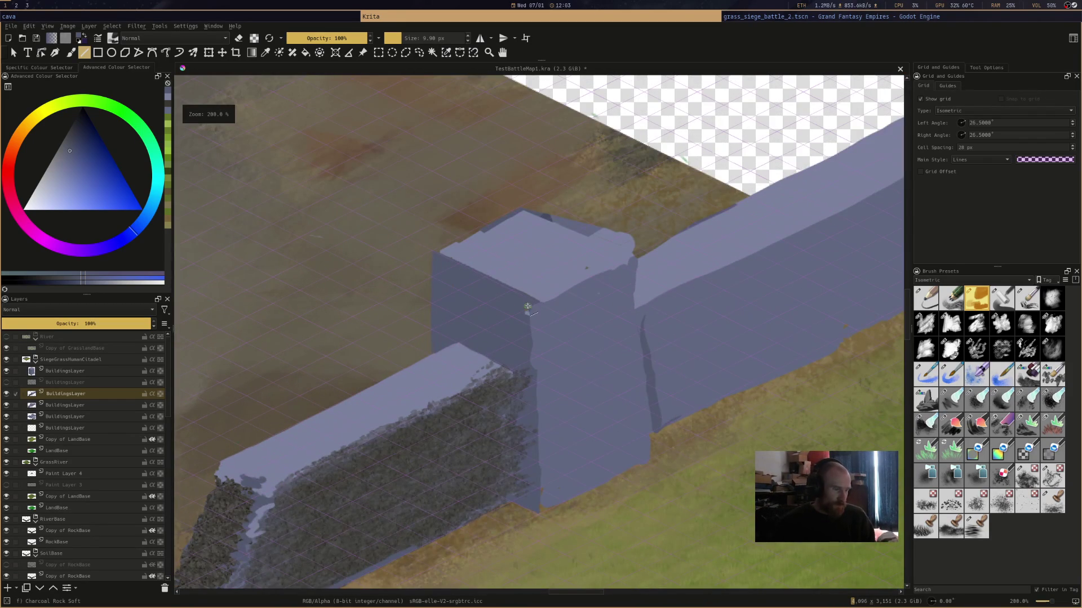
Draw straight dark lines down the tower corner and along its top edge
{"action": "left_click_drag", "start_coordinate": [535, 303], "coordinate": [538, 511]}
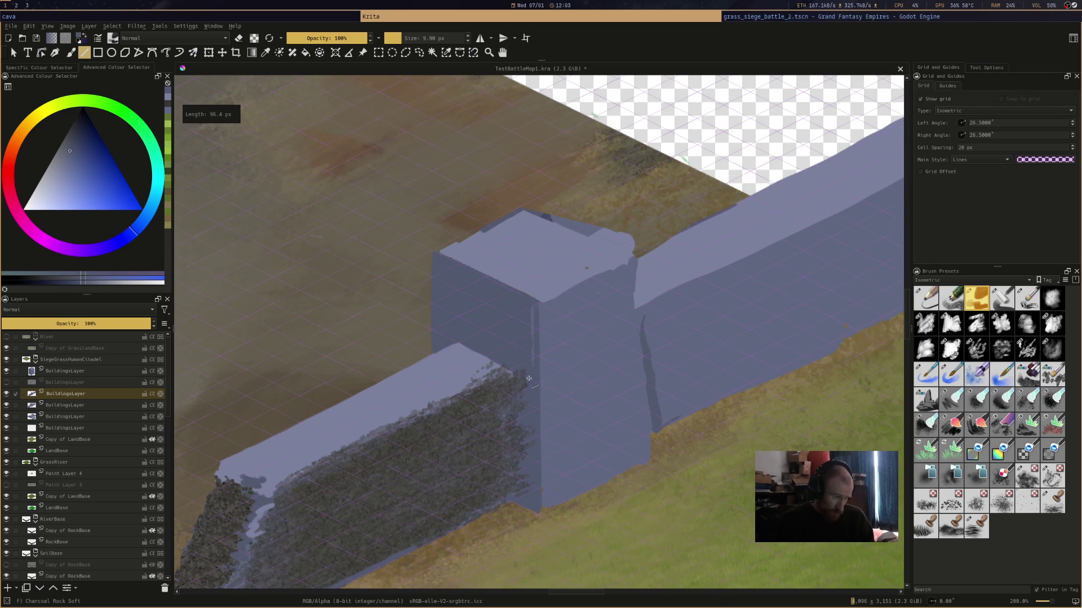
{"action": "left_click", "coordinate": [534, 299], "text": "ctrl"}
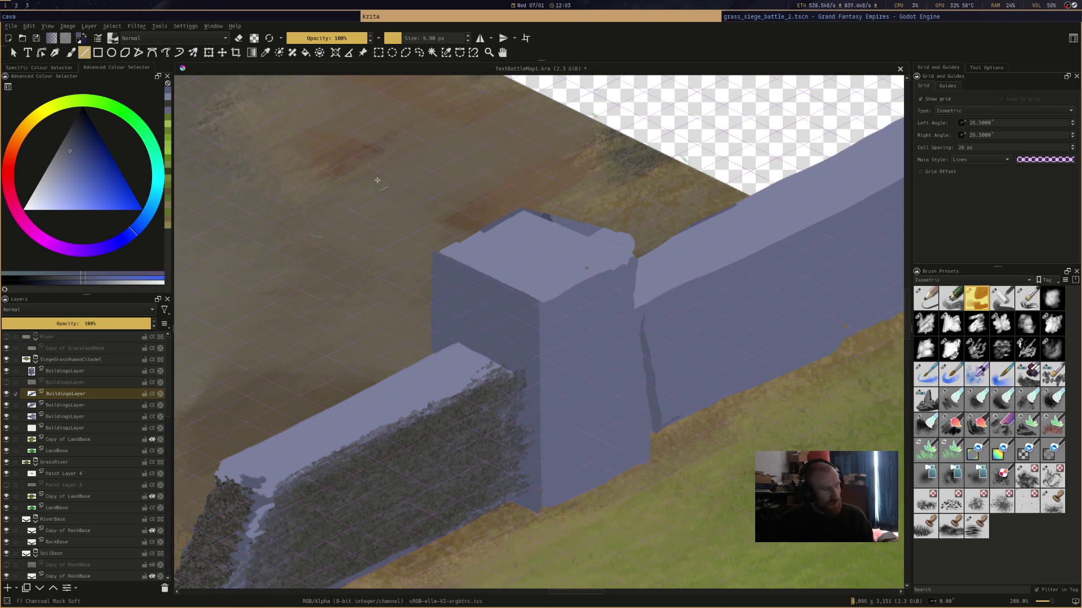
{"action": "mouse_move", "coordinate": [345, 194]}
{"action": "left_mouse_down"}
{"action": "mouse_move", "coordinate": [561, 194]}
{"action": "mouse_move", "coordinate": [478, 328]}
{"action": "mouse_move", "coordinate": [439, 345]}
{"action": "mouse_move", "coordinate": [563, 194]}
{"action": "mouse_move", "coordinate": [520, 280]}
{"action": "mouse_move", "coordinate": [536, 268]}
{"action": "left_mouse_up"}
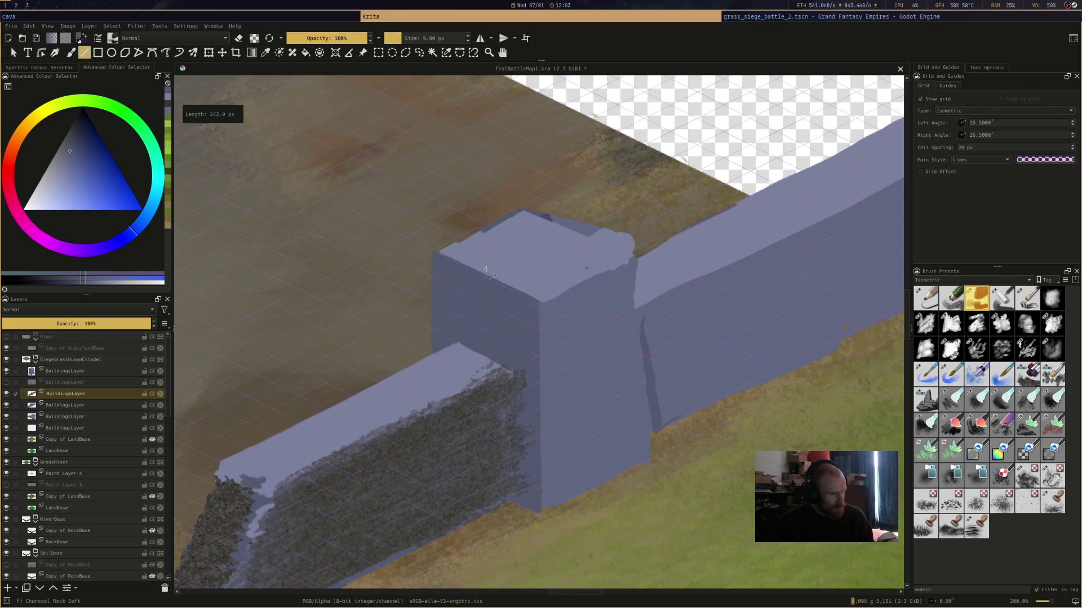
Erase a sliver along the tower edge and repaint the top-left edge in light lavender
{"action": "left_click", "coordinate": [450, 250], "text": "ctrl"}
{"action": "key", "text": "e"}
{"action": "left_click_drag", "start_coordinate": [307, 237], "coordinate": [348, 241]}
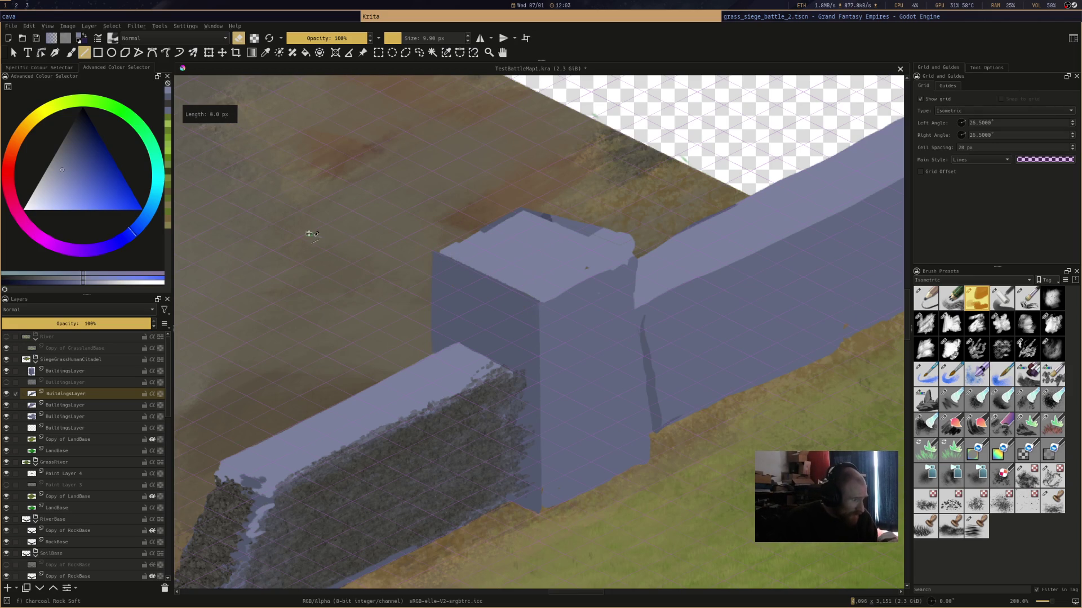
{"action": "key", "text": "e"}
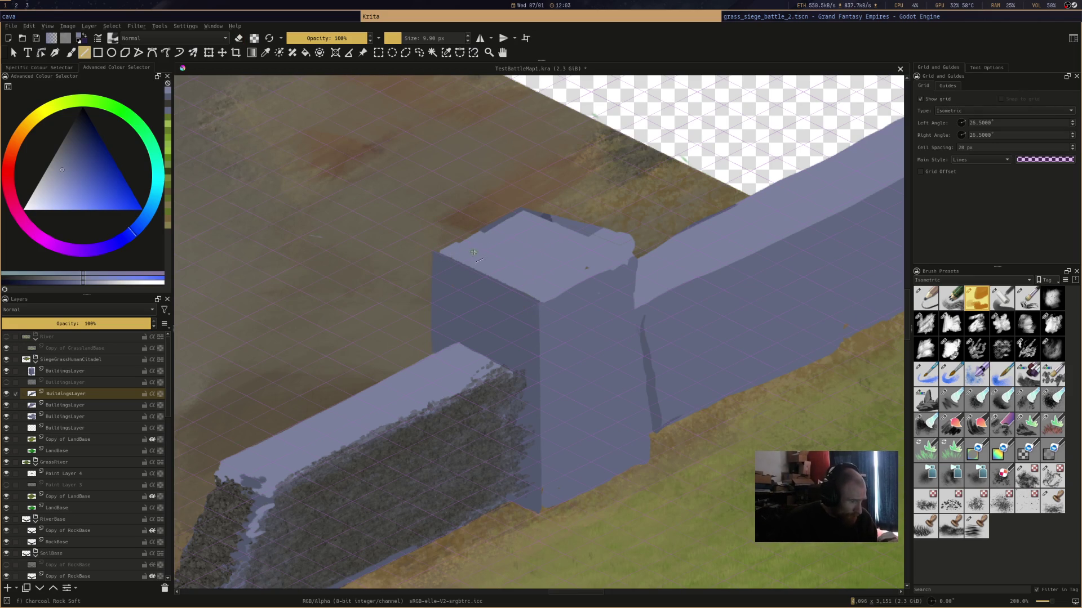
{"action": "mouse_move", "coordinate": [439, 250]}
{"action": "left_mouse_down"}
{"action": "mouse_move", "coordinate": [538, 200]}
{"action": "mouse_move", "coordinate": [641, 251]}
{"action": "mouse_move", "coordinate": [534, 201]}
{"action": "mouse_move", "coordinate": [638, 251]}
{"action": "mouse_move", "coordinate": [557, 288]}
{"action": "mouse_move", "coordinate": [642, 253]}
{"action": "mouse_move", "coordinate": [642, 461]}
{"action": "left_mouse_up"}
Straighten the tower's right vertical edge with a slightly lighter tower colour
{"action": "left_click", "coordinate": [554, 303], "text": "ctrl"}
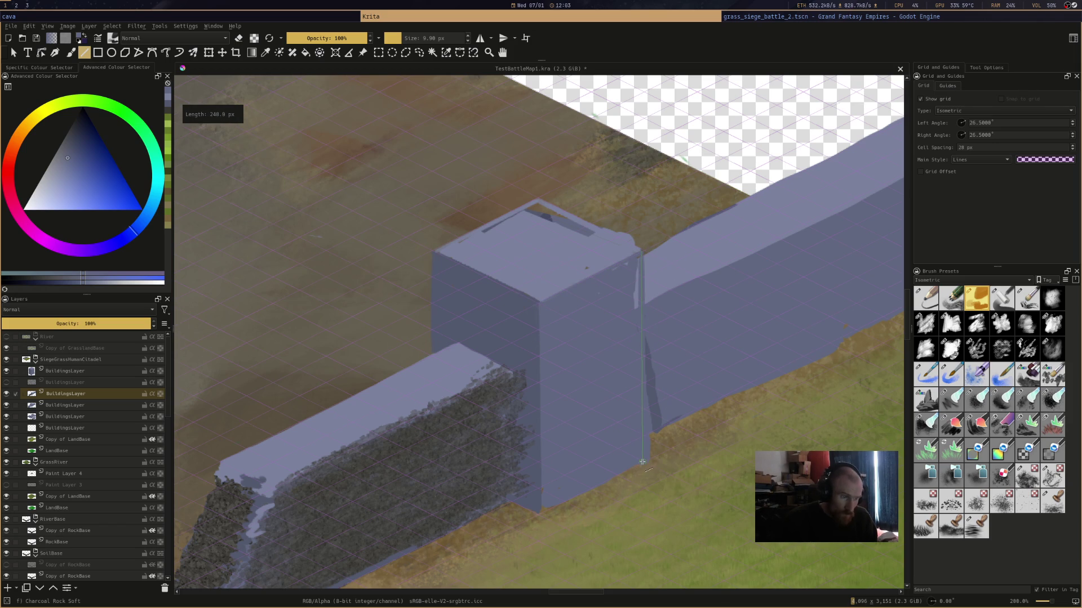
{"action": "left_click", "coordinate": [653, 373], "text": "ctrl"}
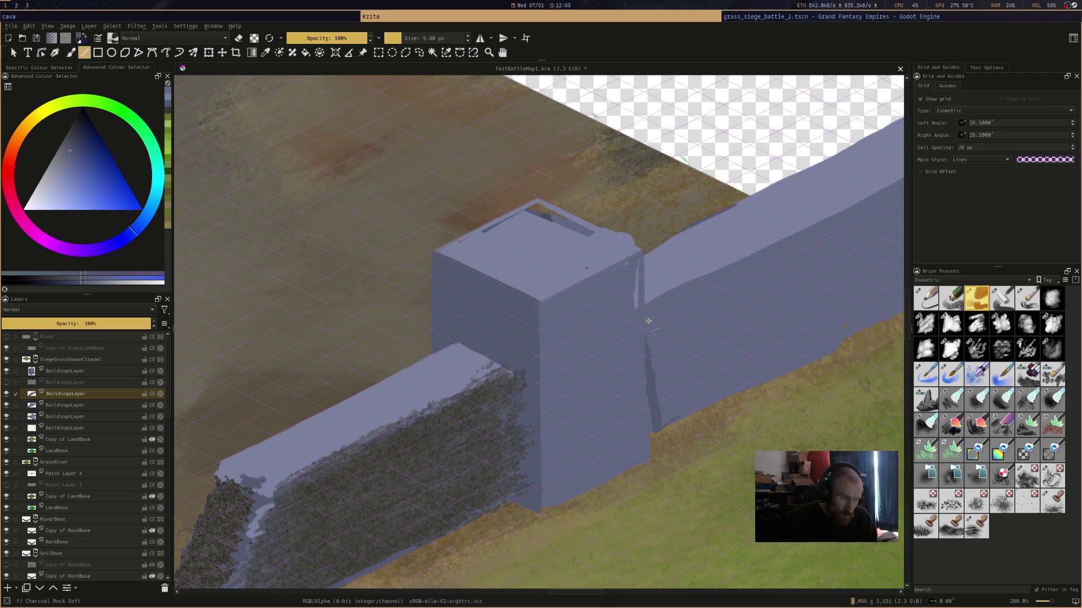
{"action": "mouse_move", "coordinate": [647, 305]}
{"action": "left_mouse_down"}
{"action": "mouse_move", "coordinate": [651, 431]}
{"action": "mouse_move", "coordinate": [660, 428]}
{"action": "left_mouse_up"}
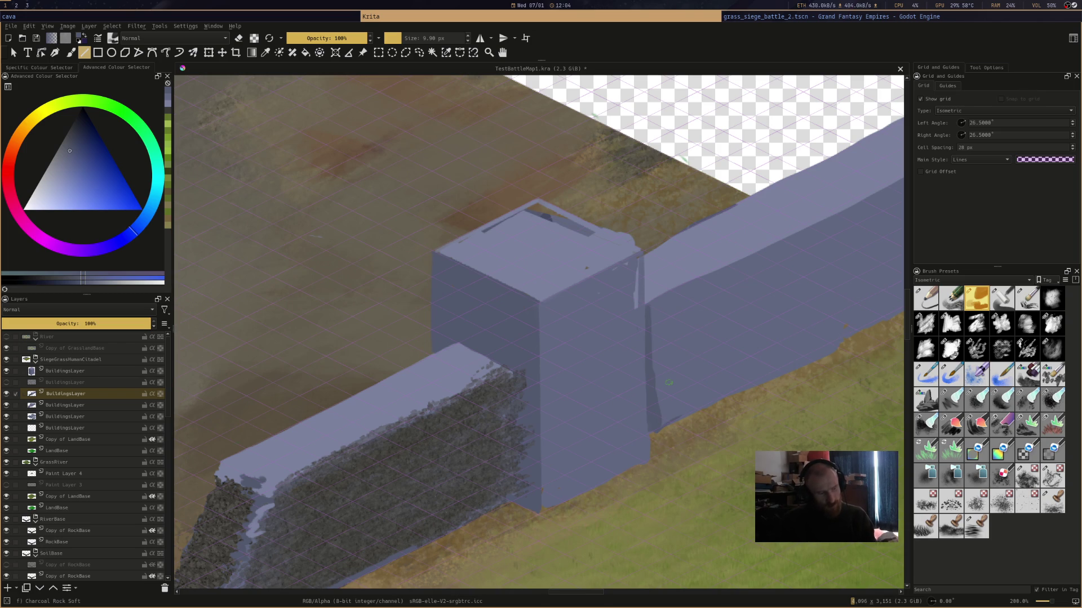
{"action": "scroll", "coordinate": [583, 389], "scroll_direction": "down", "scroll_amount": 1}
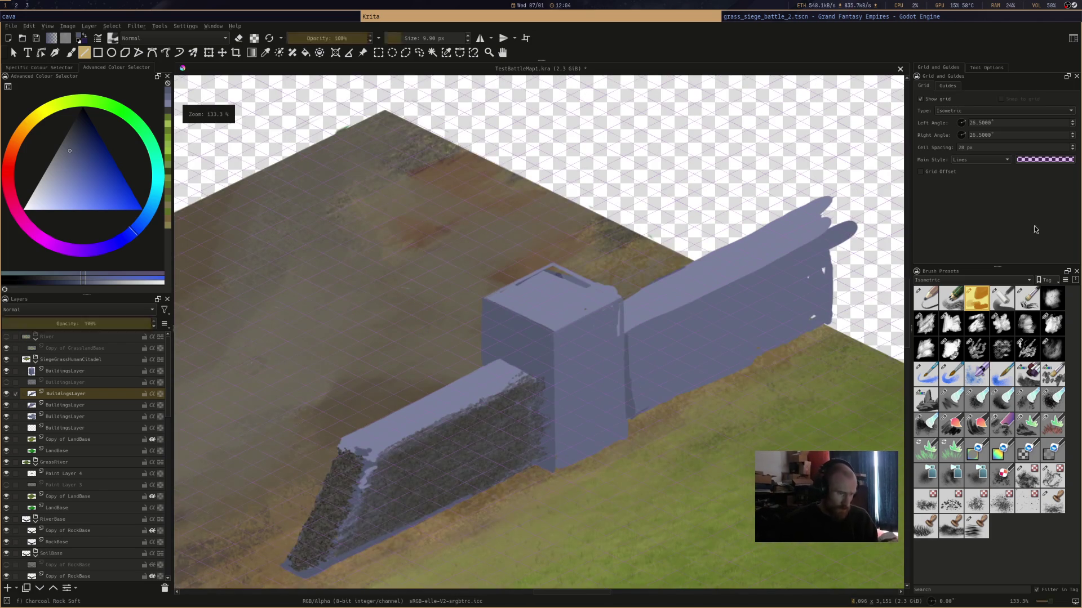
Cover the white streak with a straight wall-coloured stroke and add a short touch-up stroke
{"action": "scroll", "coordinate": [644, 377], "scroll_direction": "up", "scroll_amount": 2}
{"action": "scroll", "coordinate": [606, 350], "scroll_direction": "down", "scroll_amount": 1}
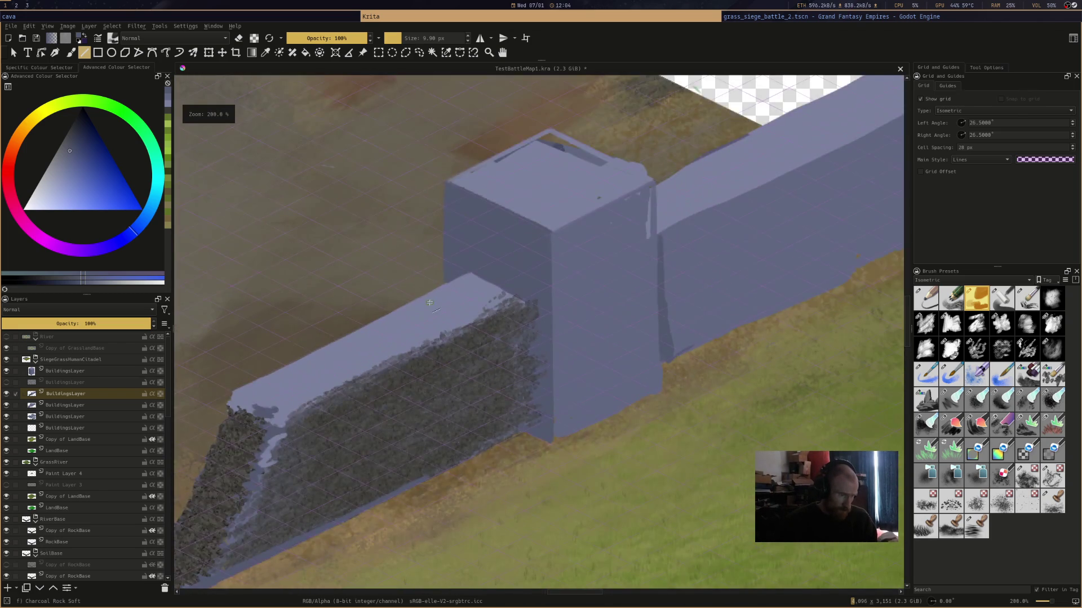
{"action": "scroll", "coordinate": [620, 304], "scroll_direction": "up", "scroll_amount": 1}
{"action": "scroll", "coordinate": [595, 349], "scroll_direction": "up", "scroll_amount": 1}
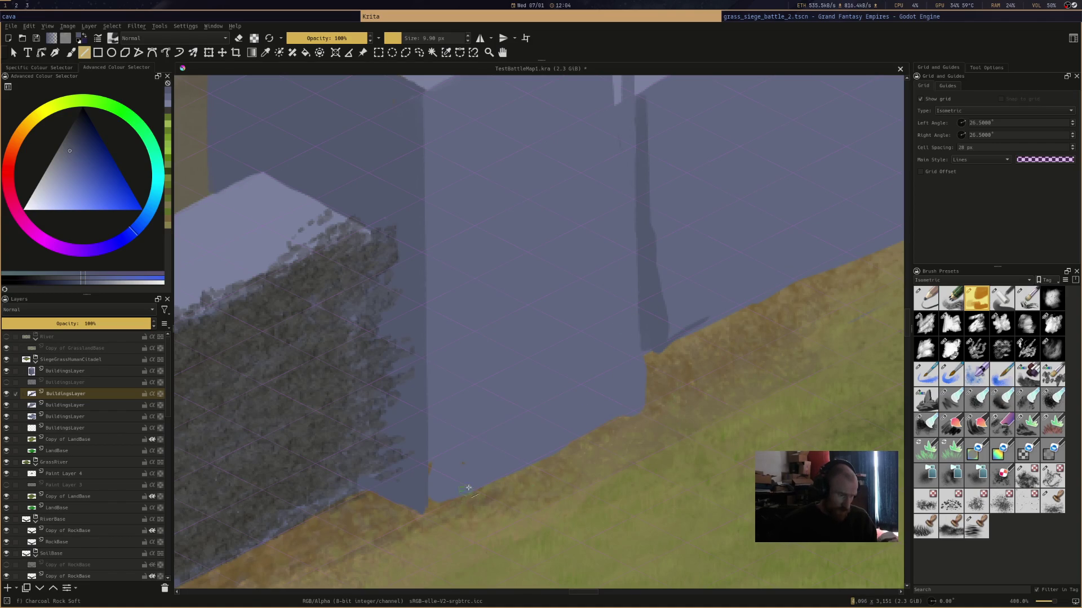
{"action": "scroll", "coordinate": [455, 502], "scroll_direction": "down", "scroll_amount": 3}
{"action": "scroll", "coordinate": [687, 239], "scroll_direction": "up", "scroll_amount": 2}
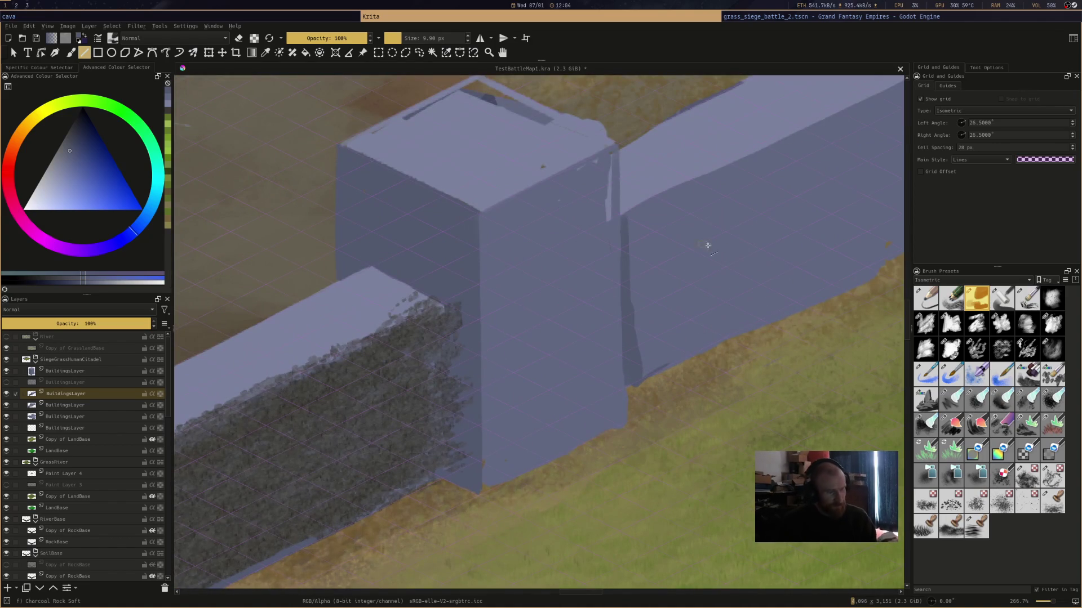
{"action": "left_click", "coordinate": [603, 165], "text": "ctrl"}
{"action": "left_click_drag", "start_coordinate": [607, 153], "coordinate": [605, 256]}
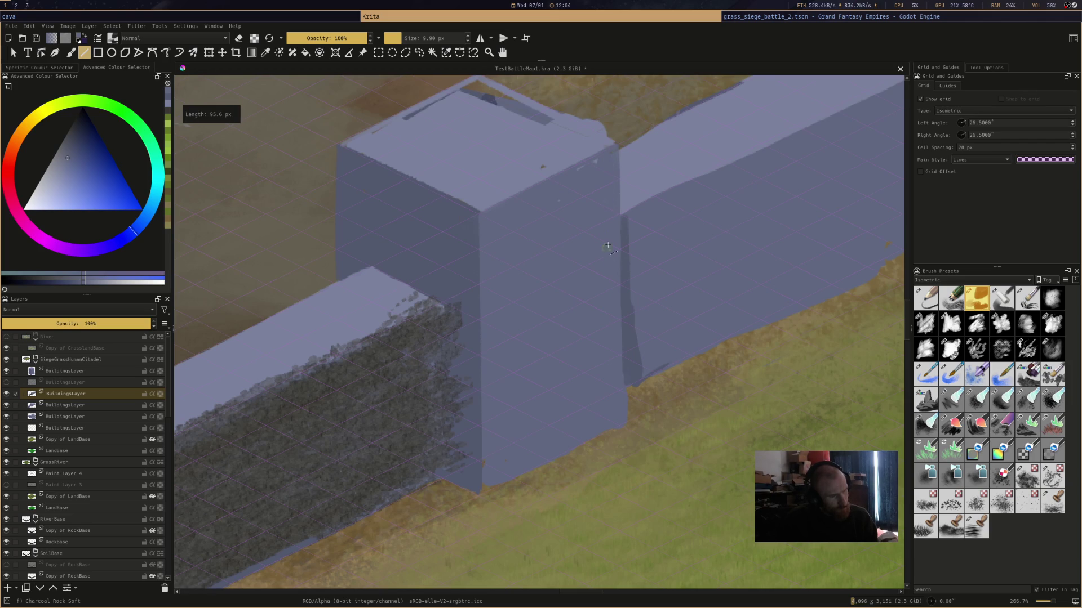
{"action": "left_click", "coordinate": [558, 191], "text": "ctrl"}
{"action": "left_click_drag", "start_coordinate": [536, 174], "coordinate": [556, 156]}
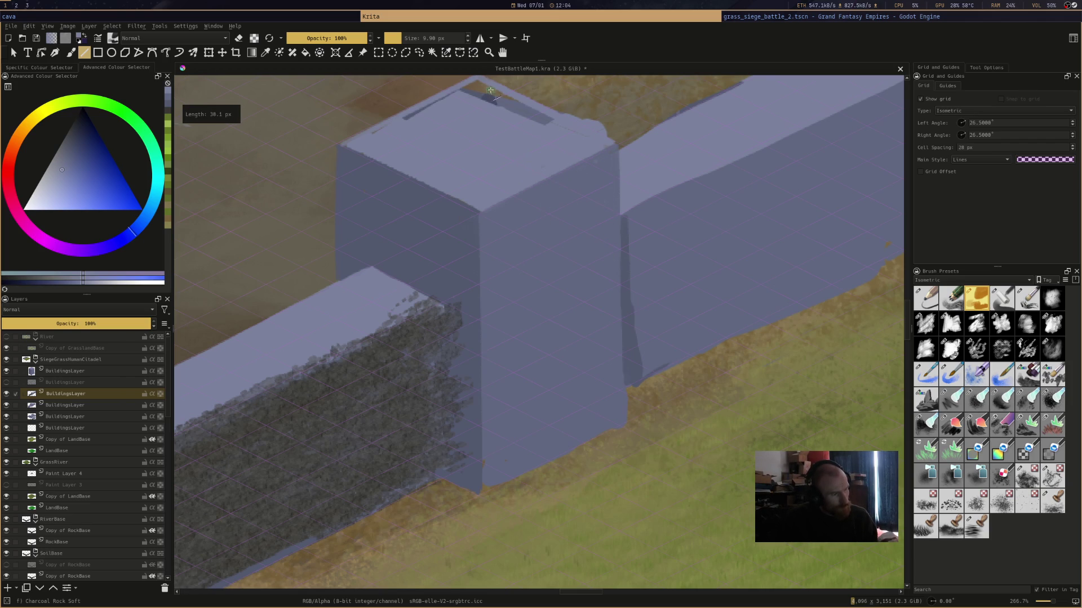
Paint out the dark line and remaining dark mark on the tower roof freehand
{"action": "key", "text": "f"}
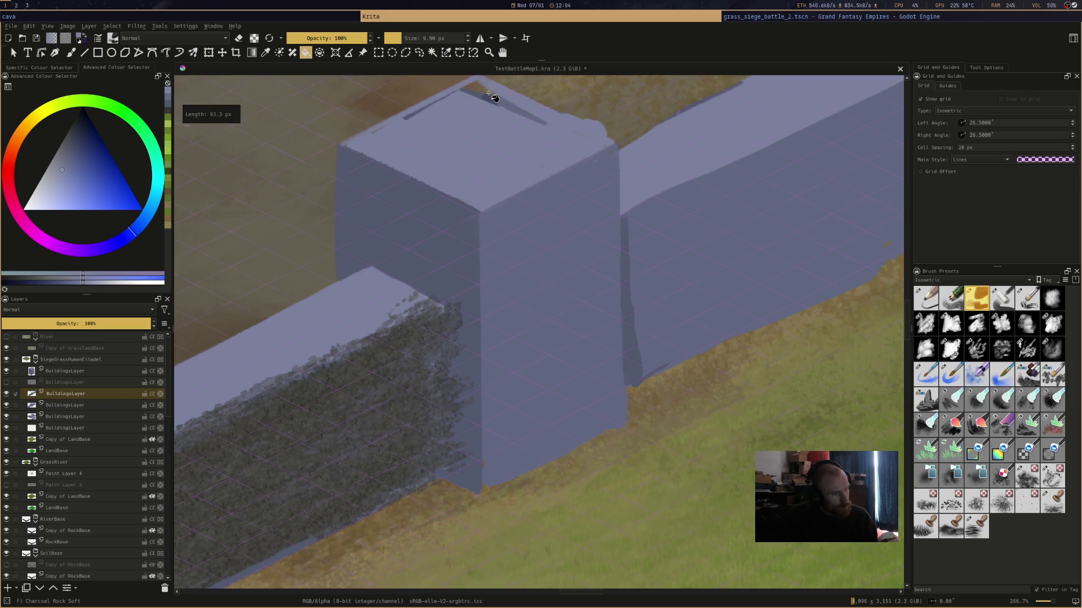
{"action": "key", "text": "b"}
{"action": "left_click_drag", "start_coordinate": [473, 93], "coordinate": [559, 125]}
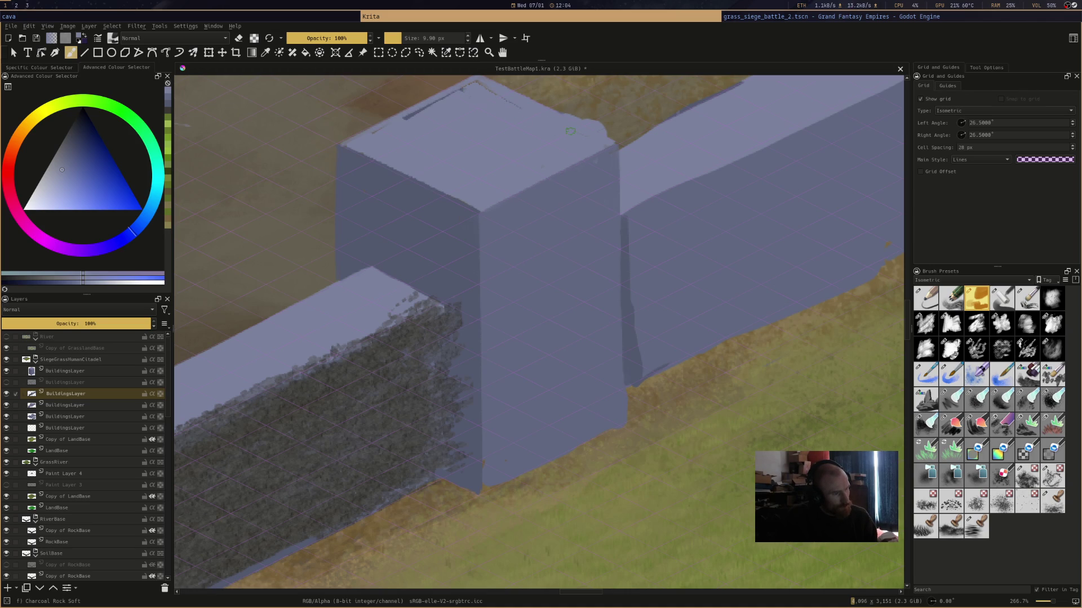
{"action": "left_click_drag", "start_coordinate": [431, 105], "coordinate": [419, 113]}
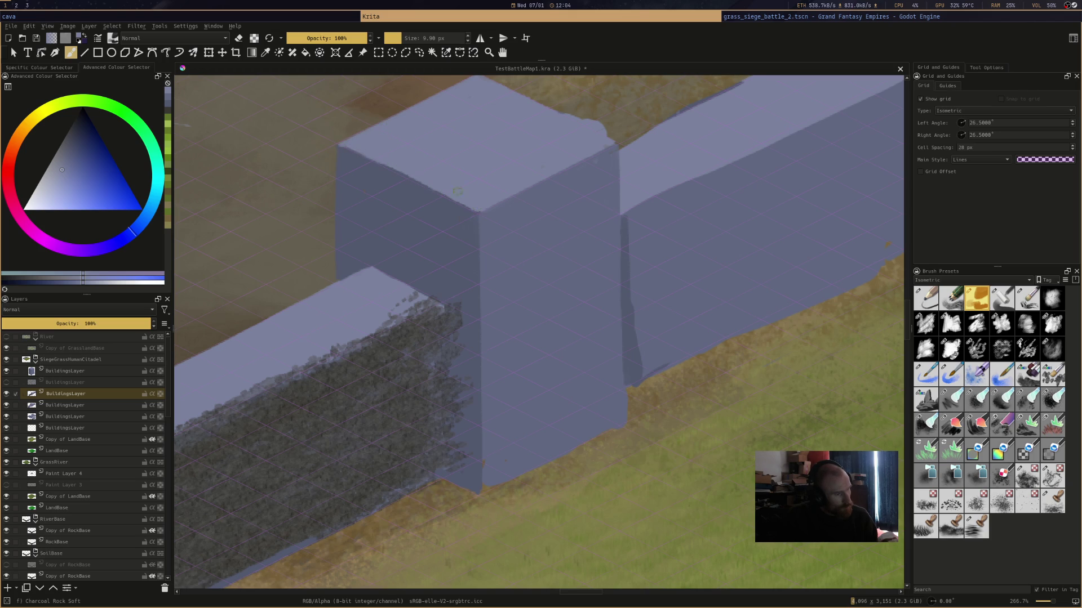
Draw a straight line from the wall's top corner and erase the wall's top edge straight
{"action": "left_click", "coordinate": [84, 53]}
{"action": "left_click_drag", "start_coordinate": [340, 144], "coordinate": [478, 207]}
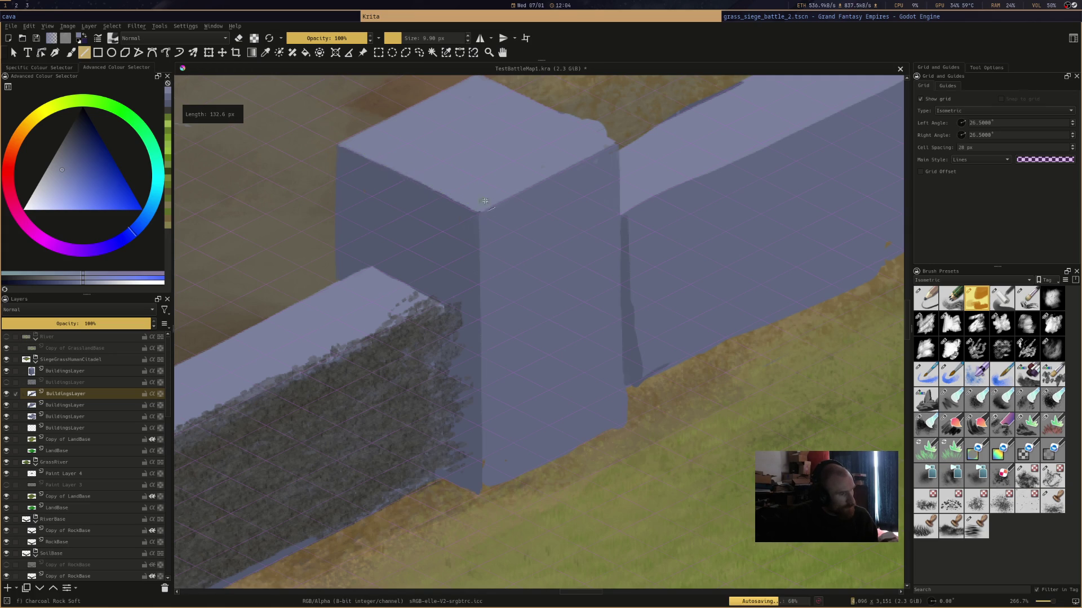
{"action": "key", "text": "e"}
{"action": "left_click_drag", "start_coordinate": [560, 108], "coordinate": [622, 127]}
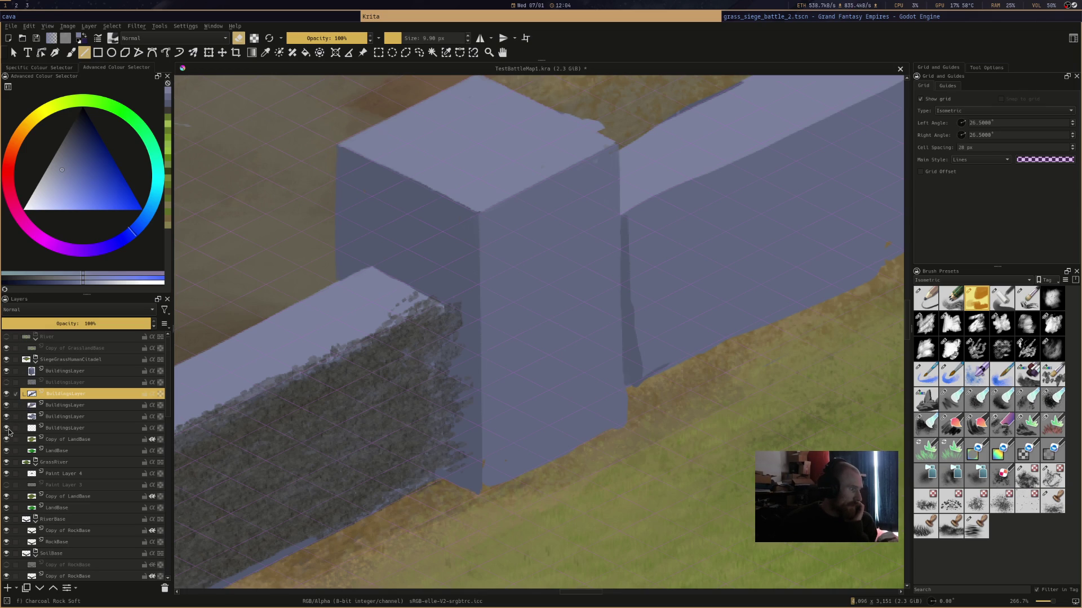
Hide the upper BuildingsLayer and remove the unused BuildingsLayer with Remove Layer
{"action": "left_click", "coordinate": [6, 371]}
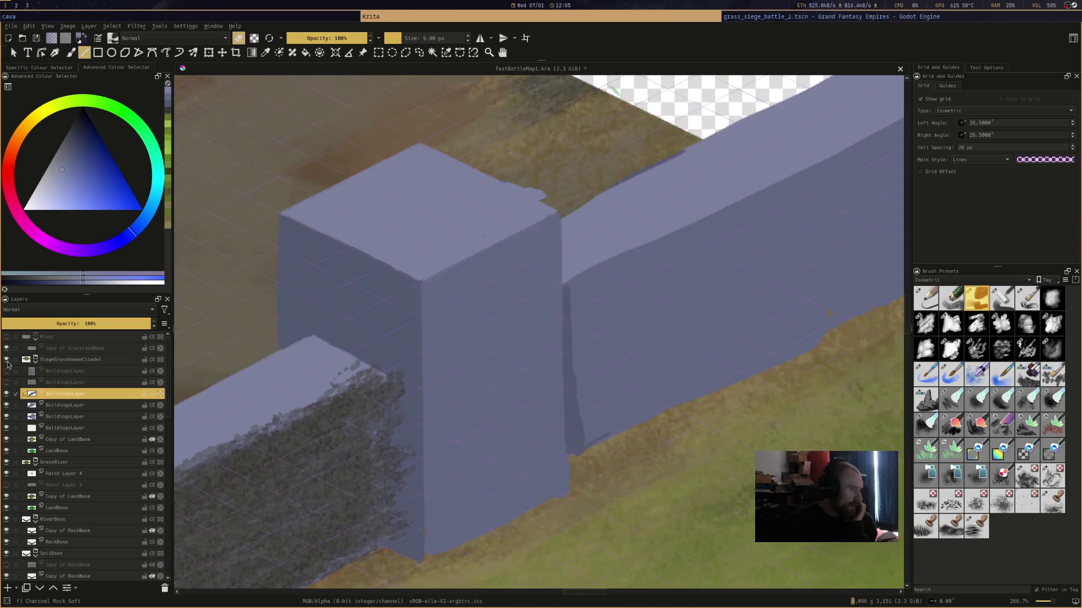
{"action": "left_click", "coordinate": [70, 439]}
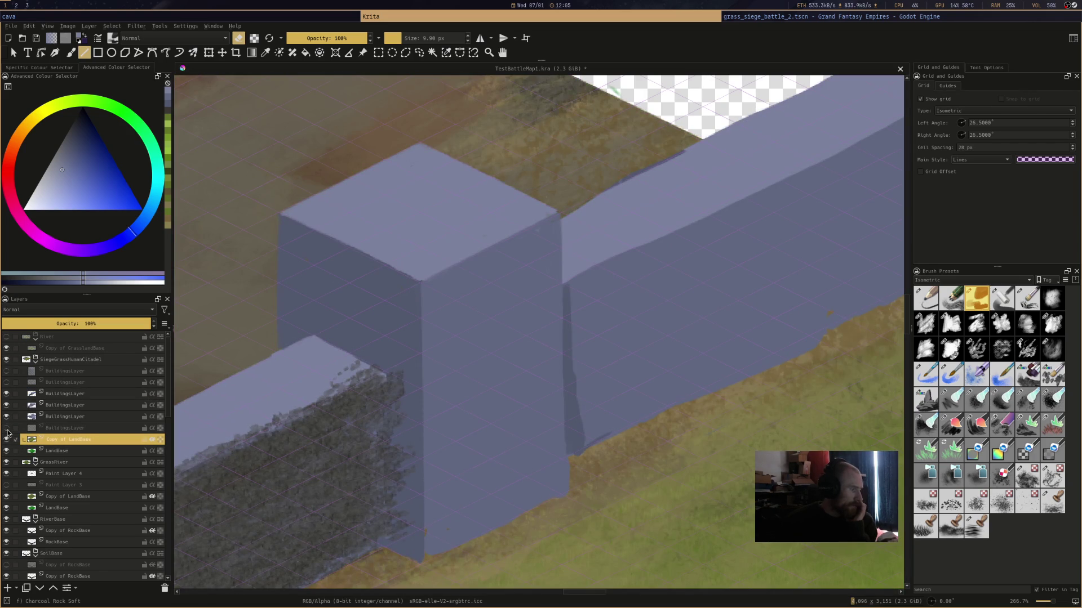
{"action": "left_click", "coordinate": [80, 428]}
{"action": "right_click", "coordinate": [79, 428]}
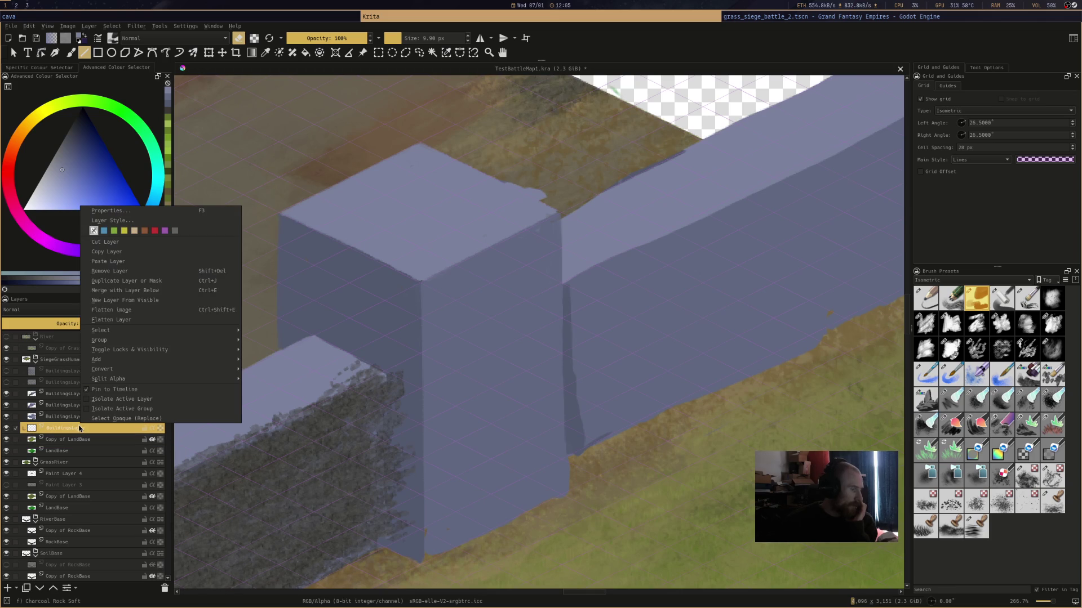
{"action": "left_click", "coordinate": [110, 271]}
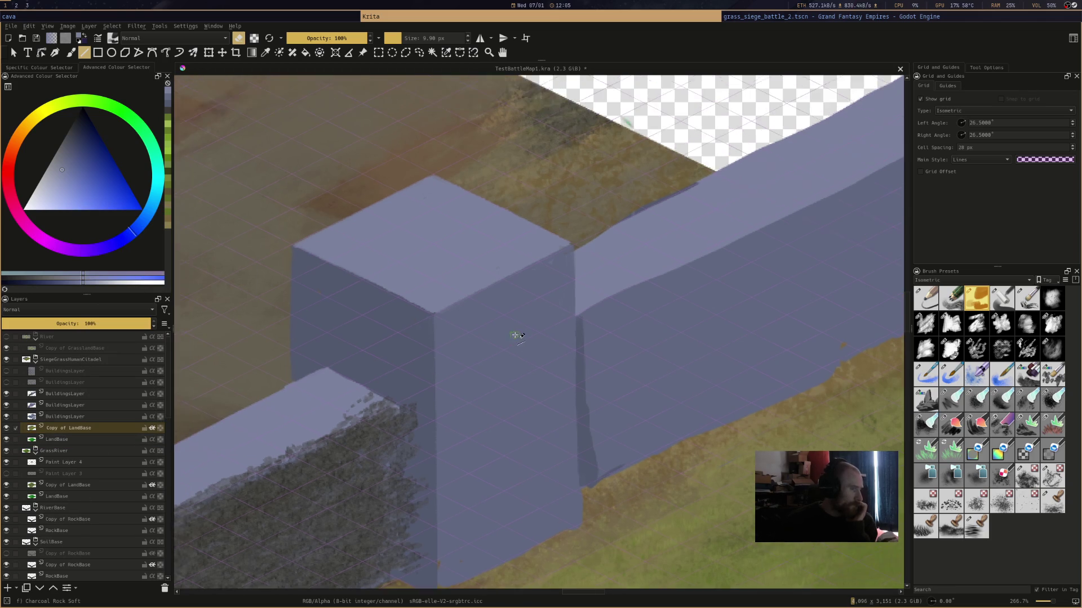
{"action": "scroll", "coordinate": [522, 338], "scroll_direction": "down", "scroll_amount": 1}
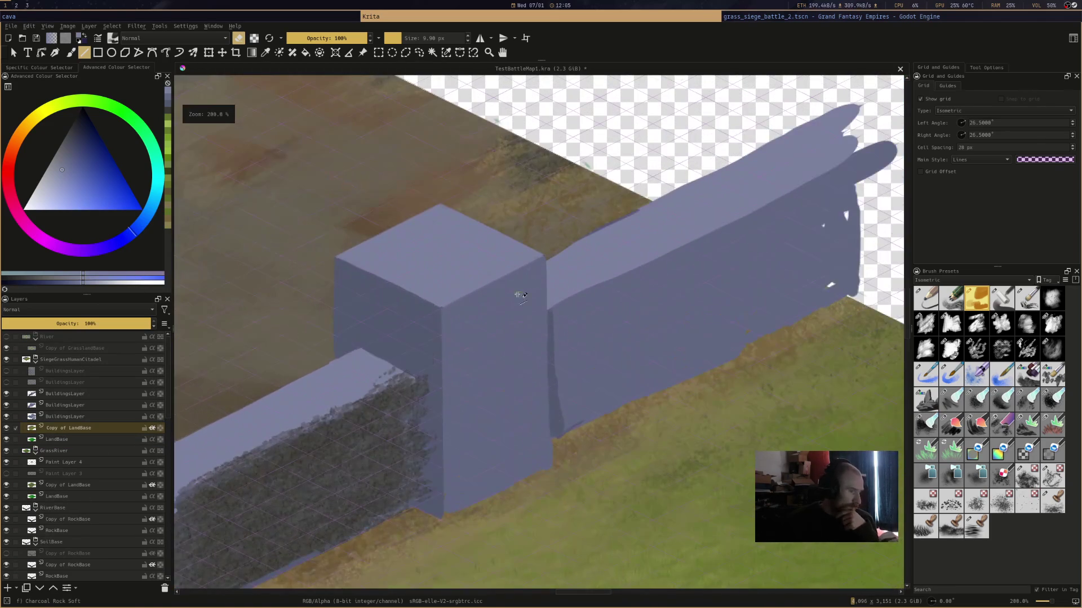
{"action": "left_click_drag", "start_coordinate": [533, 372], "coordinate": [546, 347]}
{"action": "scroll", "coordinate": [546, 347], "scroll_direction": "up", "scroll_amount": 1}
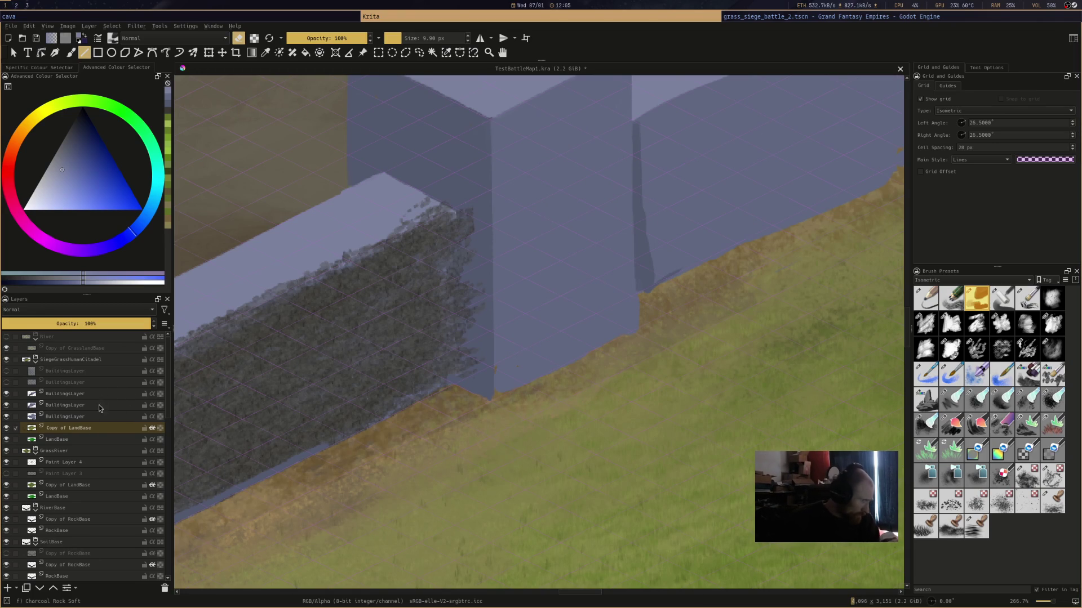
{"action": "scroll", "coordinate": [539, 333], "scroll_direction": "down", "scroll_amount": 4}
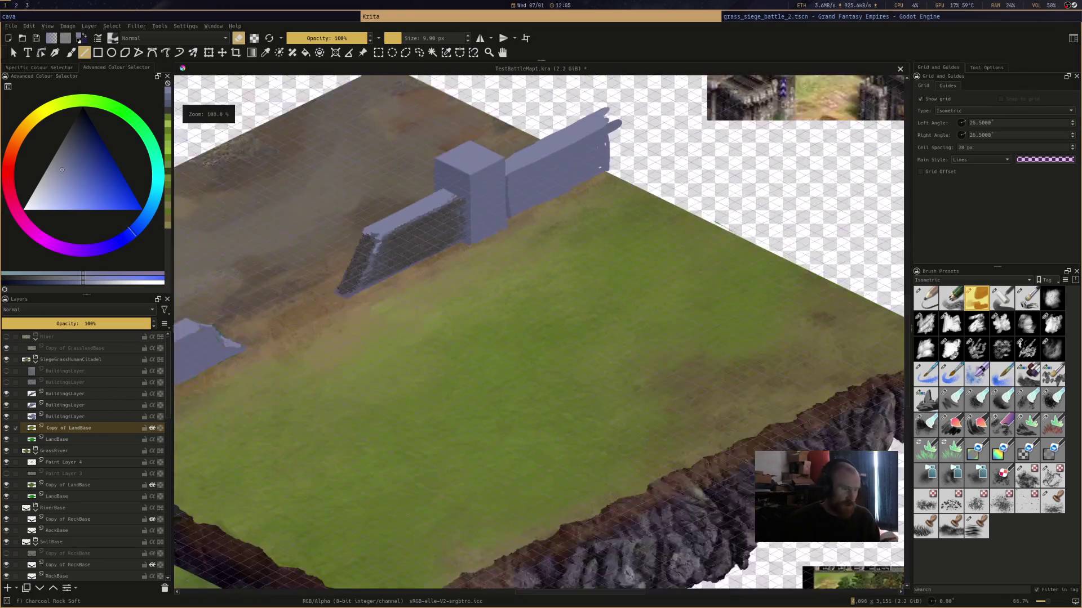
{"action": "scroll", "coordinate": [539, 332], "scroll_direction": "up", "scroll_amount": 3}
{"action": "scroll", "coordinate": [540, 332], "scroll_direction": "down", "scroll_amount": 3}
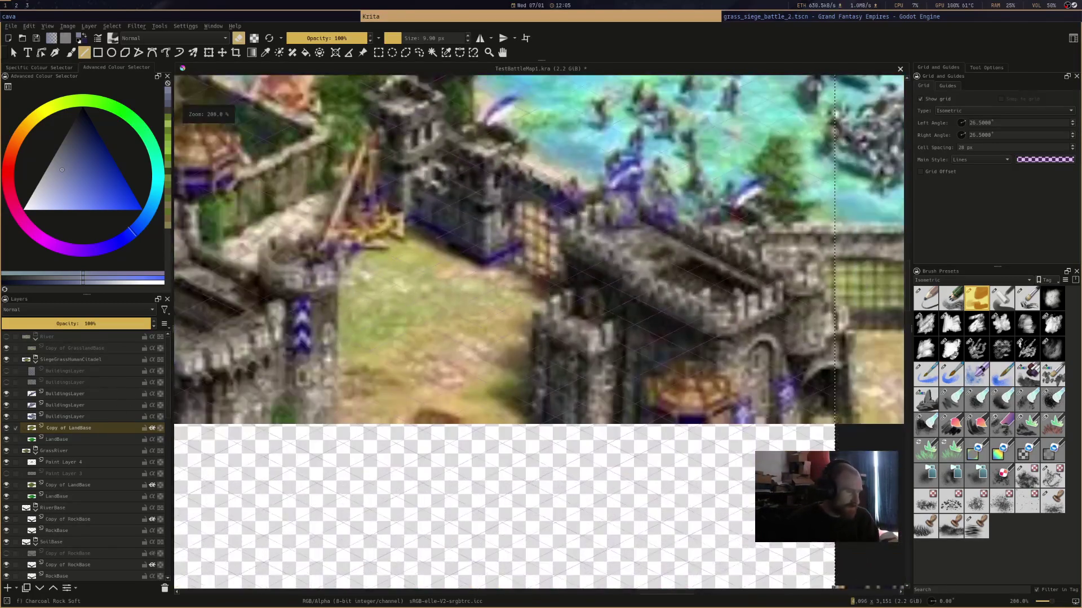
{"action": "scroll", "coordinate": [664, 240], "scroll_direction": "right", "scroll_amount": 1}
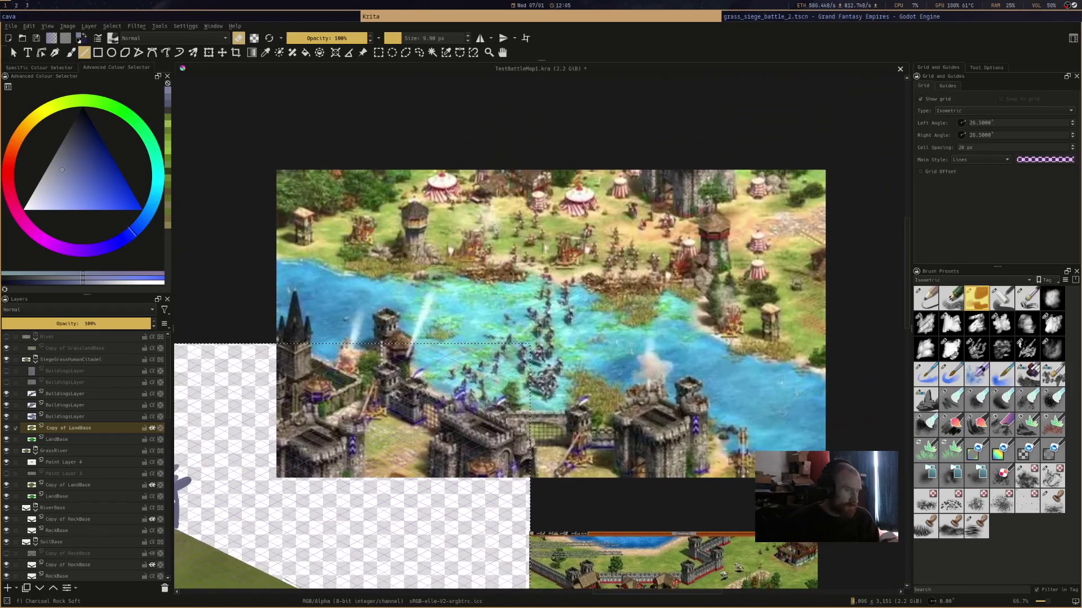
{"action": "scroll", "coordinate": [663, 240], "scroll_direction": "up", "scroll_amount": 1}
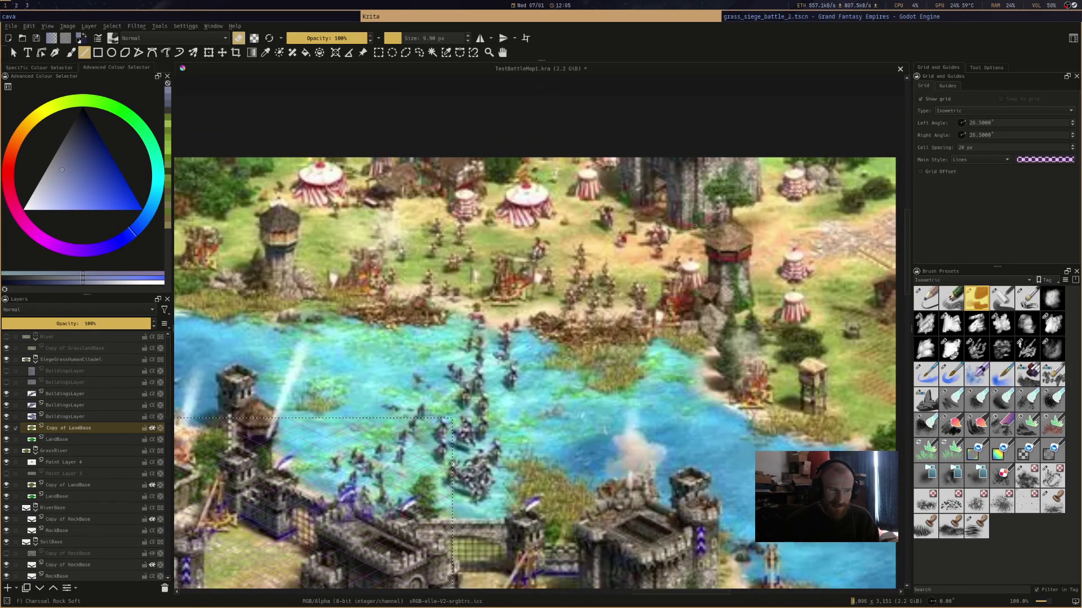
{"action": "scroll", "coordinate": [681, 311], "scroll_direction": "down", "scroll_amount": 5}
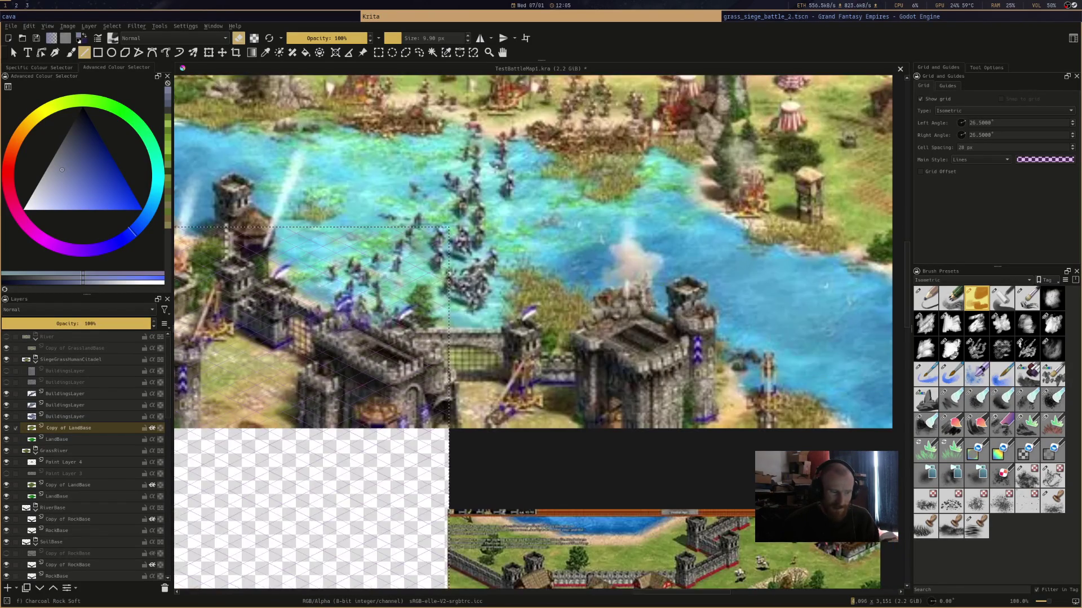
{"action": "scroll", "coordinate": [642, 318], "scroll_direction": "down", "scroll_amount": 5}
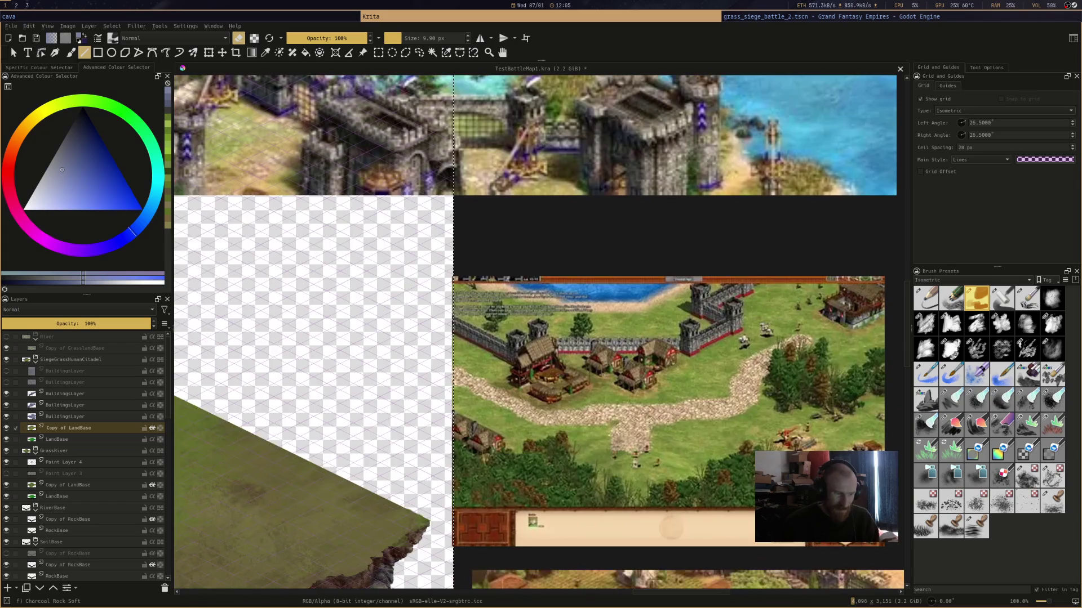
{"action": "scroll", "coordinate": [642, 319], "scroll_direction": "up", "scroll_amount": 2}
{"action": "scroll", "coordinate": [642, 318], "scroll_direction": "down", "scroll_amount": 2}
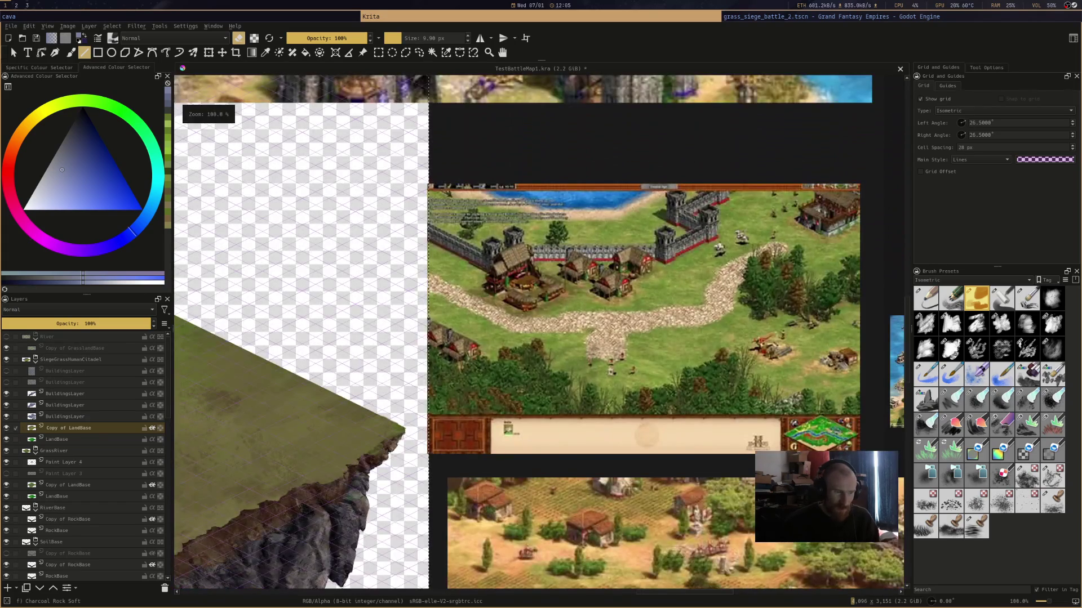
{"action": "scroll", "coordinate": [627, 435], "scroll_direction": "down", "scroll_amount": 1}
{"action": "scroll", "coordinate": [628, 436], "scroll_direction": "down", "scroll_amount": 5}
{"action": "scroll", "coordinate": [495, 459], "scroll_direction": "down", "scroll_amount": 3}
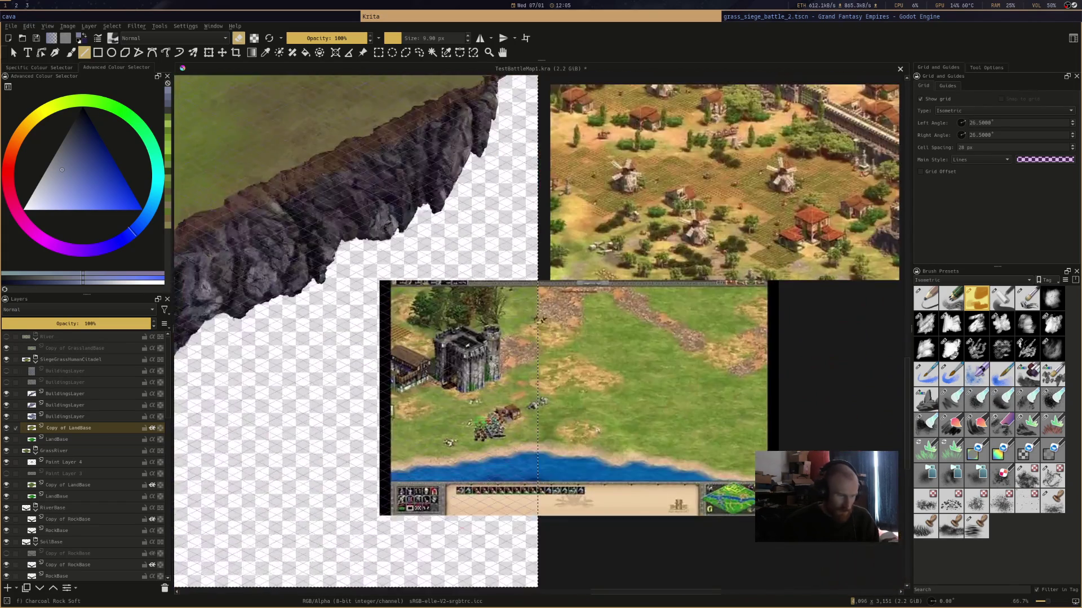
{"action": "scroll", "coordinate": [496, 458], "scroll_direction": "up", "scroll_amount": 3}
{"action": "scroll", "coordinate": [718, 168], "scroll_direction": "down", "scroll_amount": 1}
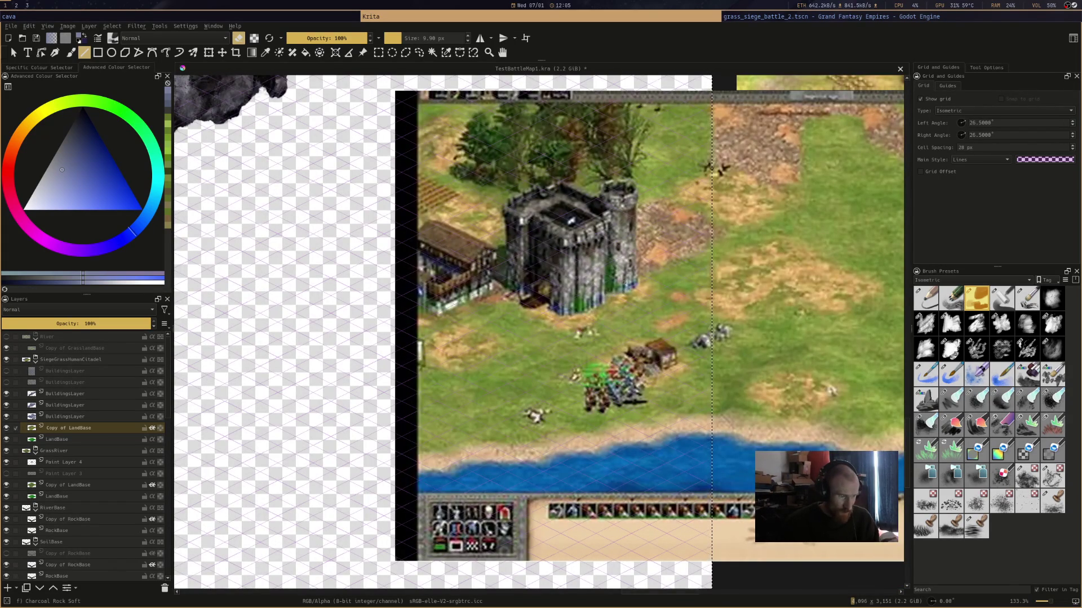
{"action": "scroll", "coordinate": [889, 439], "scroll_direction": "down", "scroll_amount": 3}
{"action": "scroll", "coordinate": [889, 440], "scroll_direction": "up", "scroll_amount": 3}
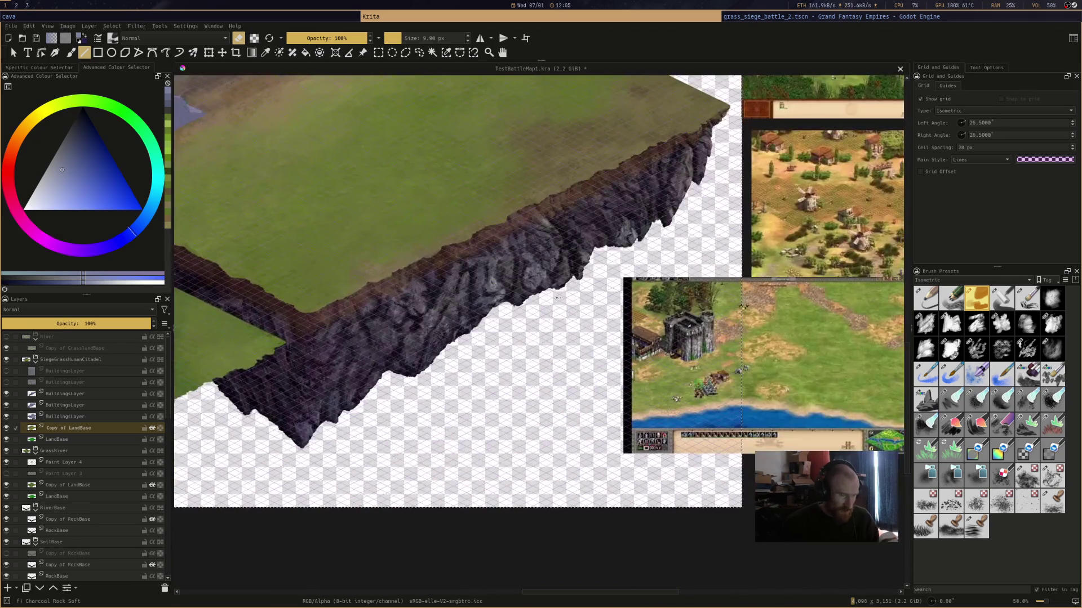
Sample the wall's blue-grey, switch to the freehand brush, and select BuildingsLayer for painting
{"action": "scroll", "coordinate": [746, 307], "scroll_direction": "up", "scroll_amount": 3}
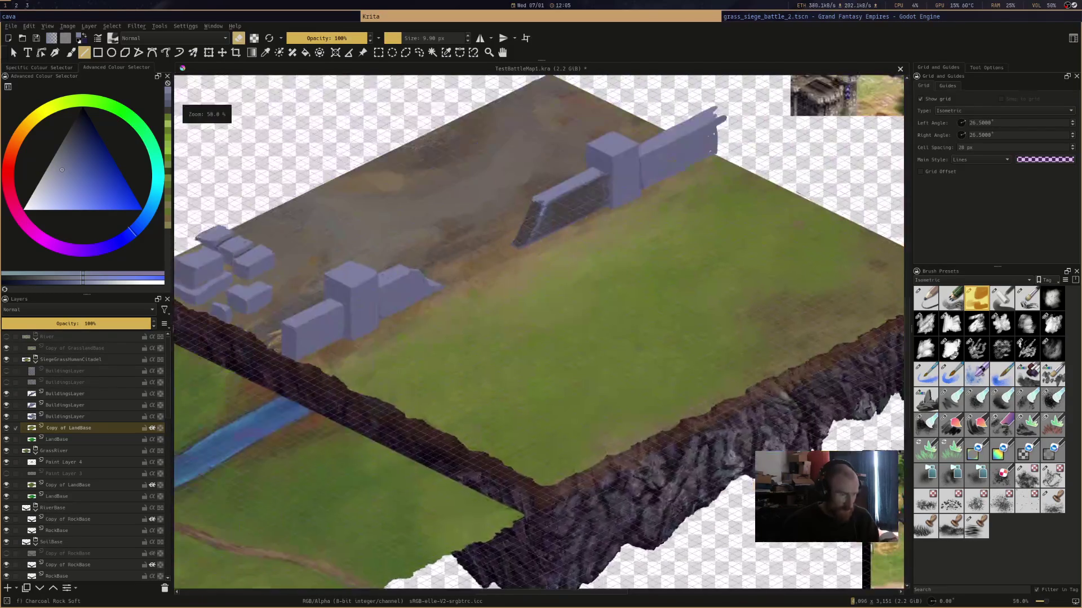
{"action": "scroll", "coordinate": [691, 244], "scroll_direction": "up", "scroll_amount": 1}
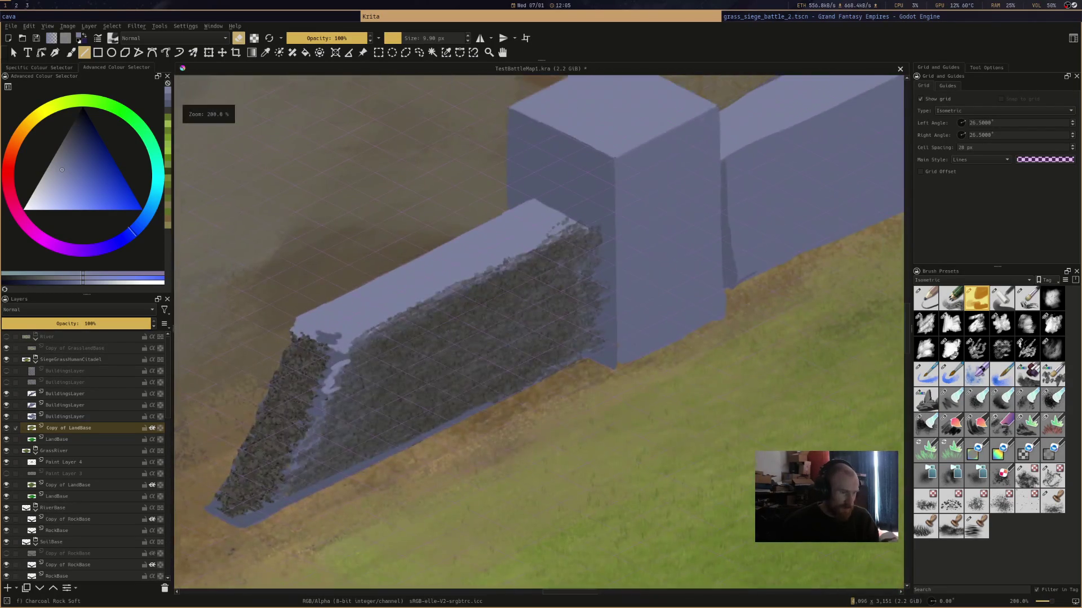
{"action": "left_click", "coordinate": [625, 353], "text": "ctrl"}
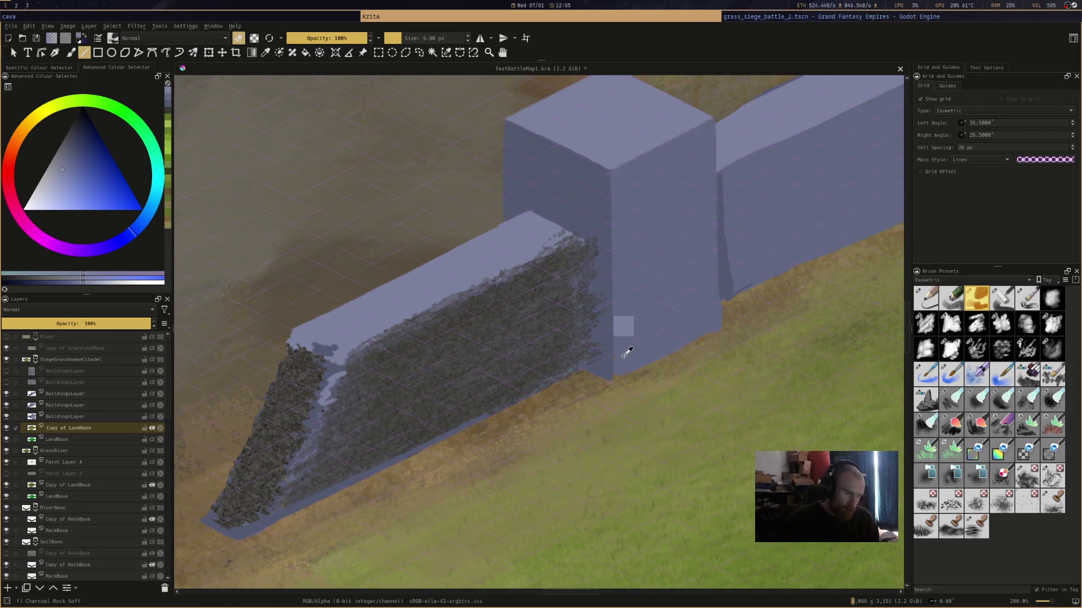
{"action": "key", "text": "b"}
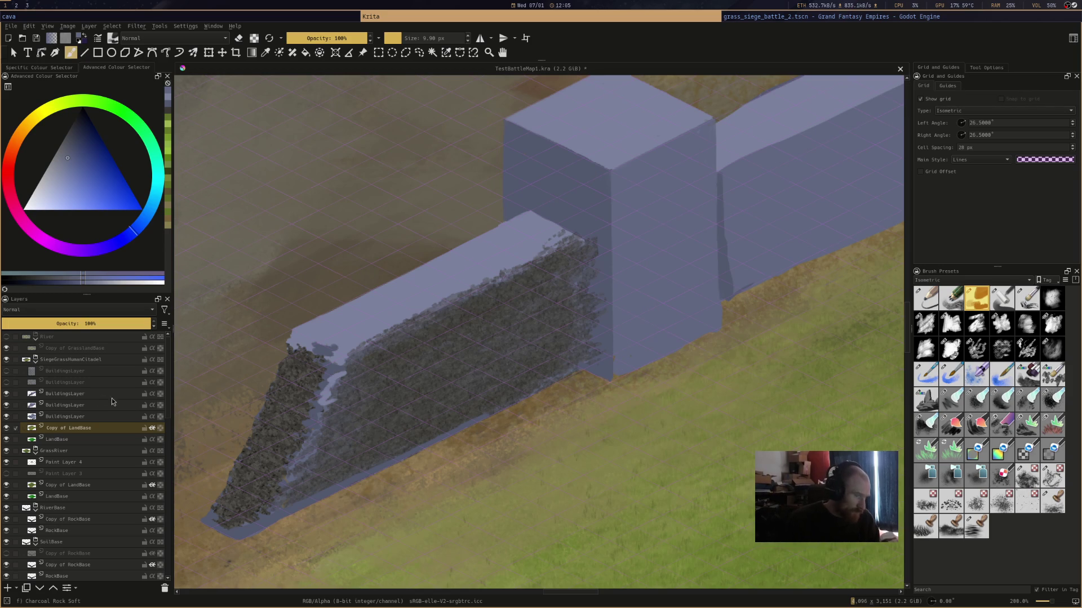
{"action": "left_click", "coordinate": [79, 395]}
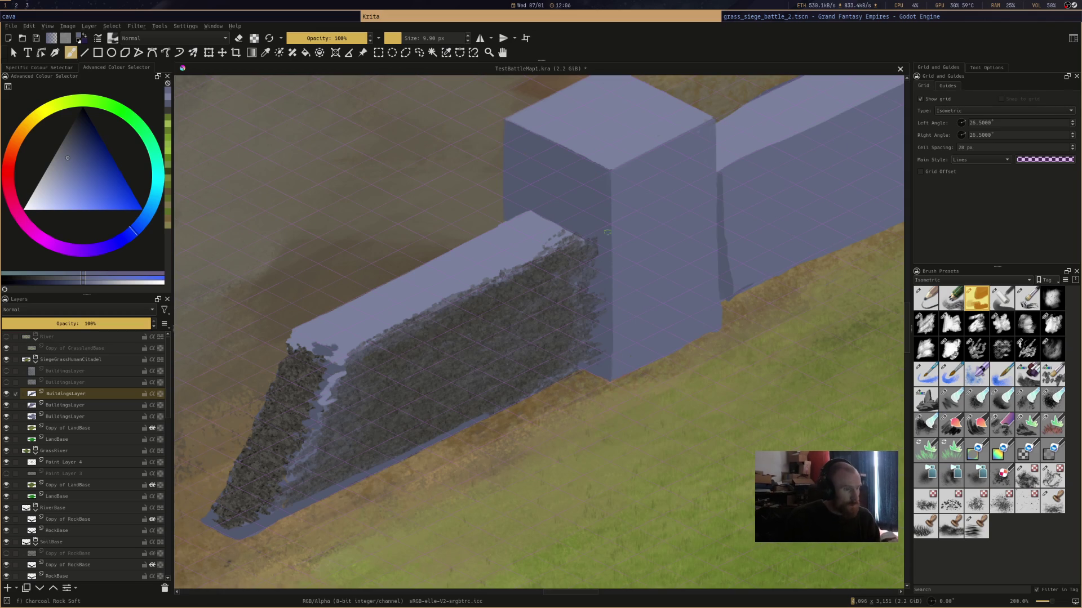
Draw a straight vertical edge up the tower's front corner and save TestBattleMap1.kra
{"action": "key", "text": "v"}
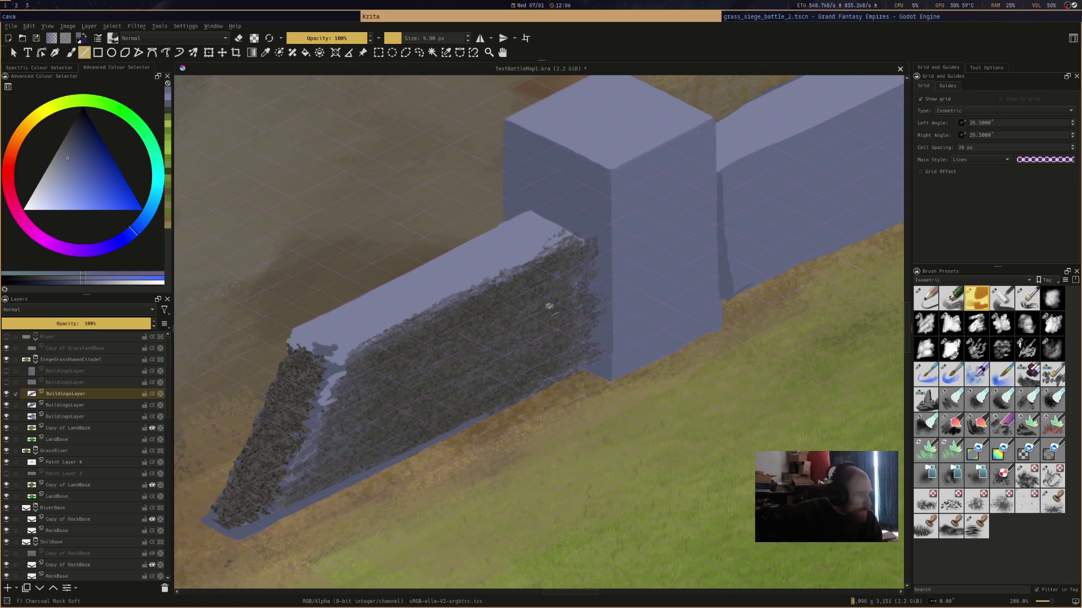
{"action": "mouse_move", "coordinate": [614, 376]}
{"action": "left_mouse_down"}
{"action": "mouse_move", "coordinate": [623, 172]}
{"action": "mouse_move", "coordinate": [612, 174]}
{"action": "left_mouse_up"}
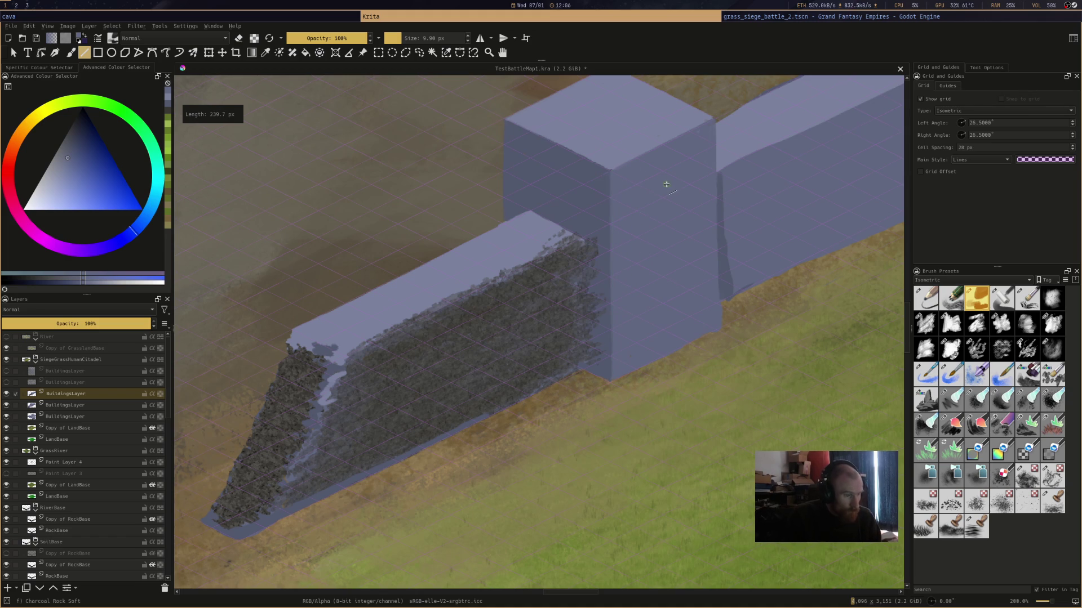
{"action": "key", "text": "ctrl+s"}
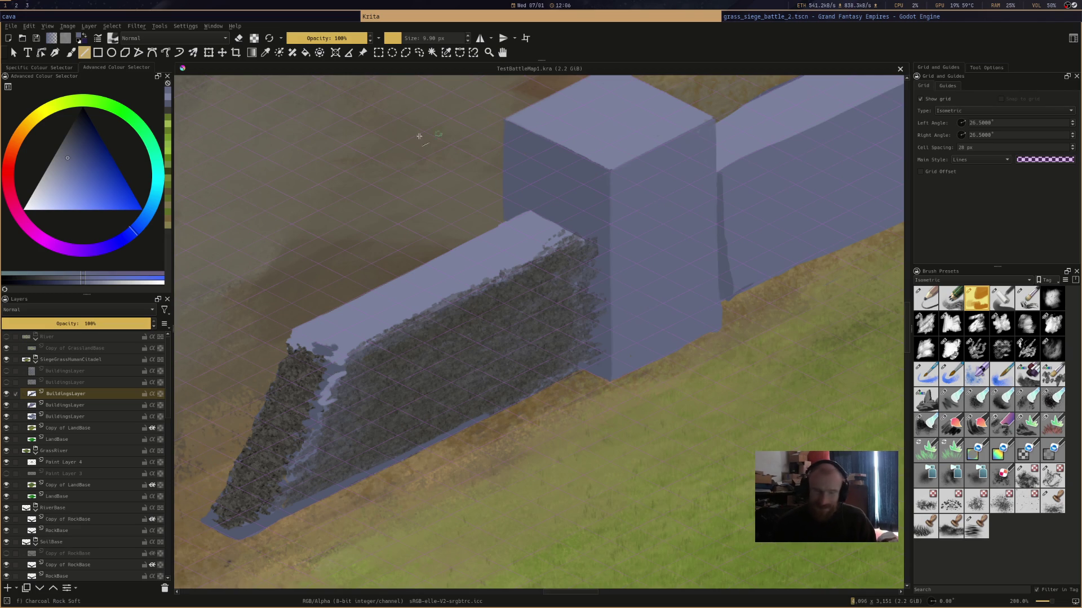
{"action": "left_click_drag", "start_coordinate": [777, 152], "coordinate": [686, 245]}
Draw straight lighter grey-blue edges at the tower's top and right corners, then save
{"action": "scroll", "coordinate": [687, 245], "scroll_direction": "down", "scroll_amount": 3}
{"action": "scroll", "coordinate": [686, 246], "scroll_direction": "up", "scroll_amount": 3}
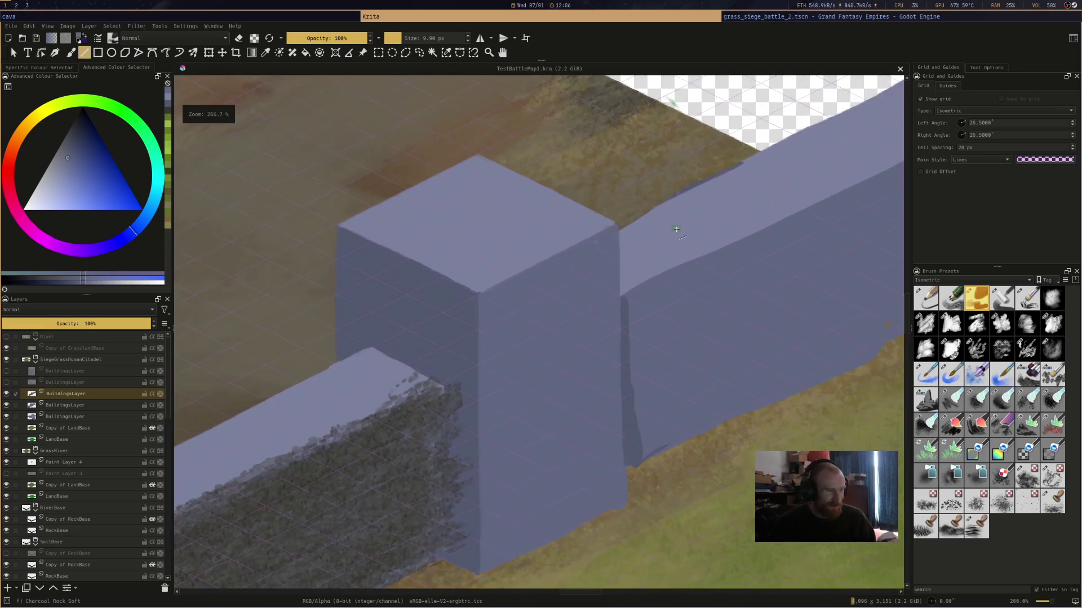
{"action": "scroll", "coordinate": [657, 220], "scroll_direction": "up", "scroll_amount": 1}
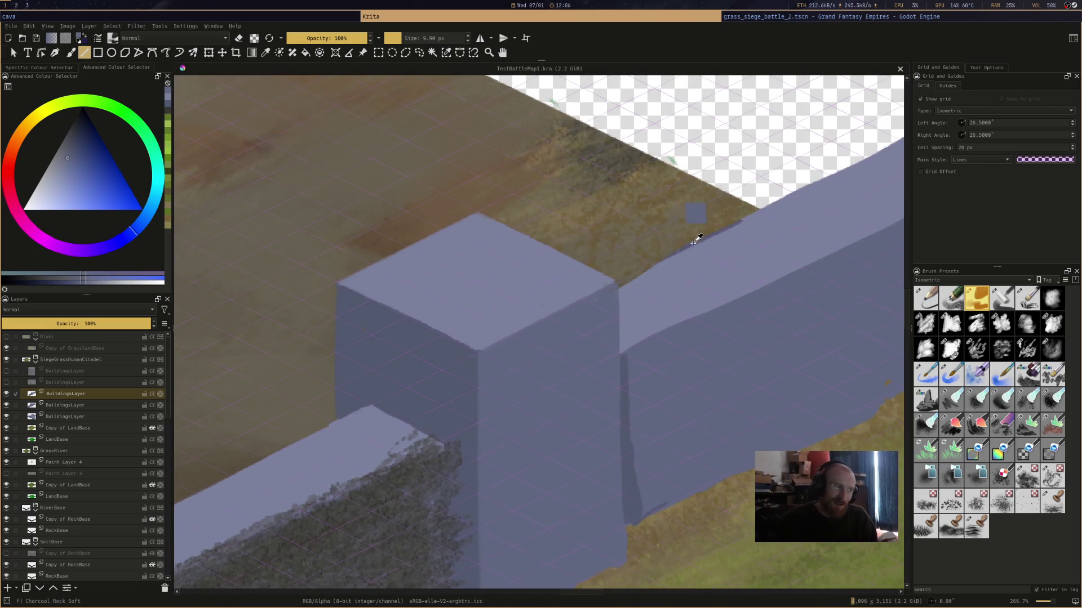
{"action": "left_click", "coordinate": [556, 258], "text": "ctrl"}
{"action": "mouse_move", "coordinate": [478, 222]}
{"action": "left_mouse_down"}
{"action": "mouse_move", "coordinate": [611, 283]}
{"action": "mouse_move", "coordinate": [489, 230]}
{"action": "left_mouse_up"}
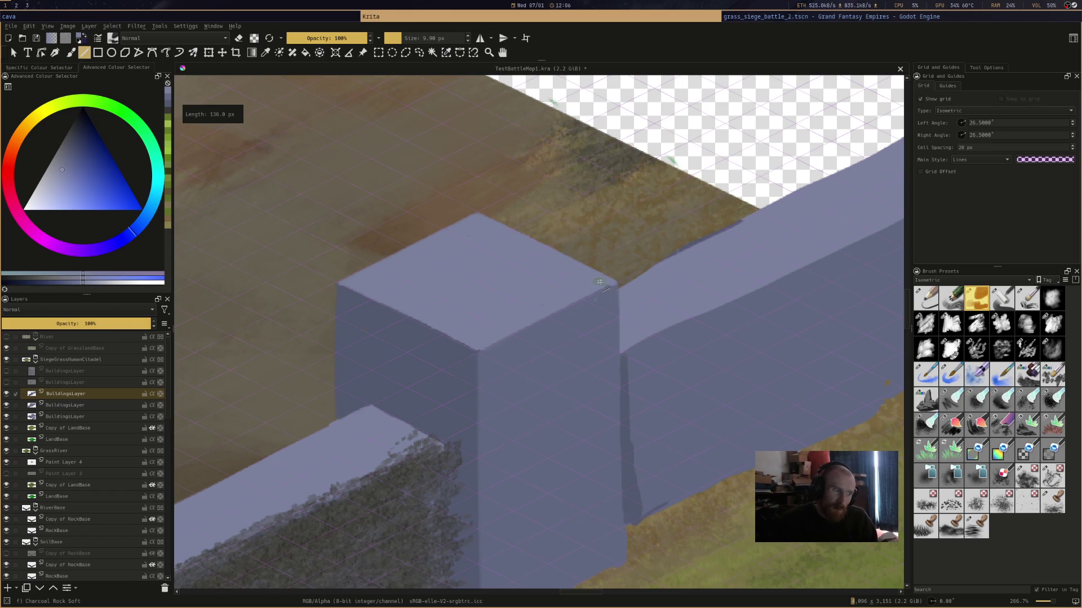
{"action": "left_click_drag", "start_coordinate": [481, 348], "coordinate": [349, 282]}
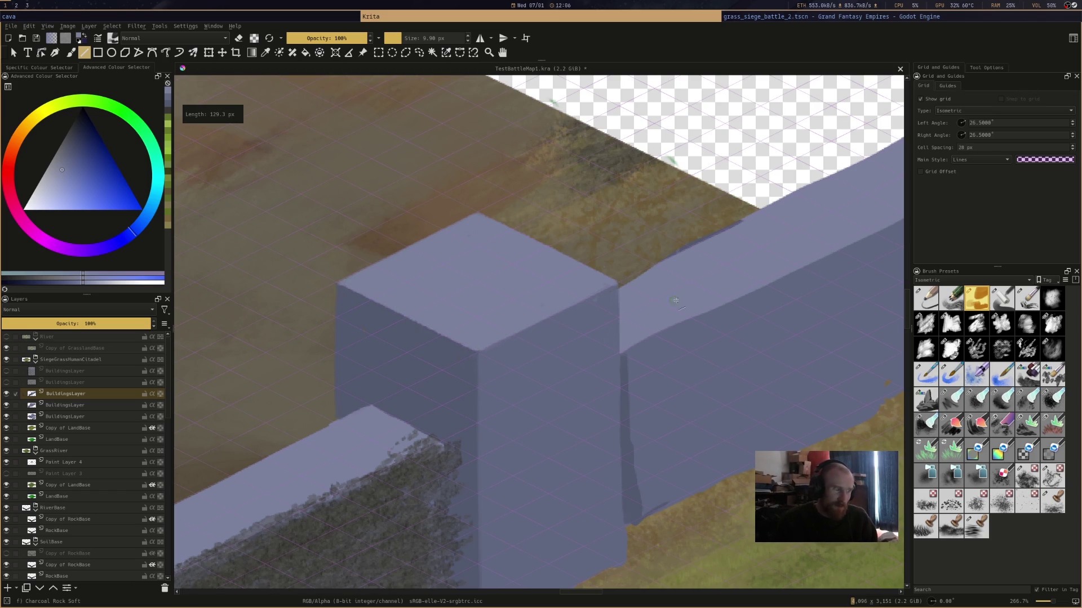
{"action": "key", "text": "ctrl+s"}
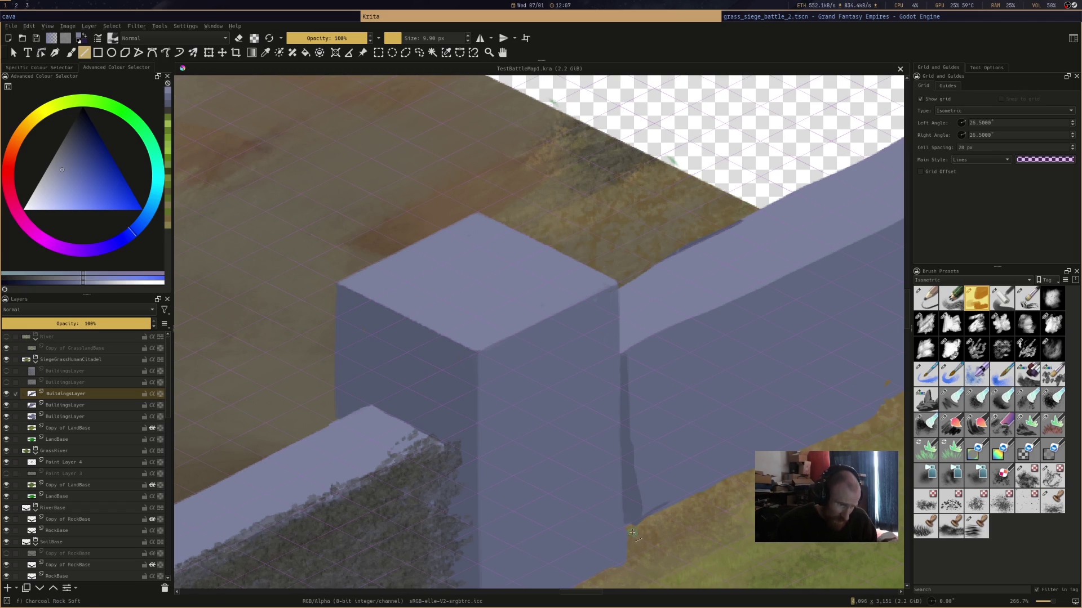
Erase straight lines to trim the wall's ragged bottom edge along the isometric angle
{"action": "key", "text": "e"}
{"action": "left_click_drag", "start_coordinate": [629, 527], "coordinate": [629, 581]}
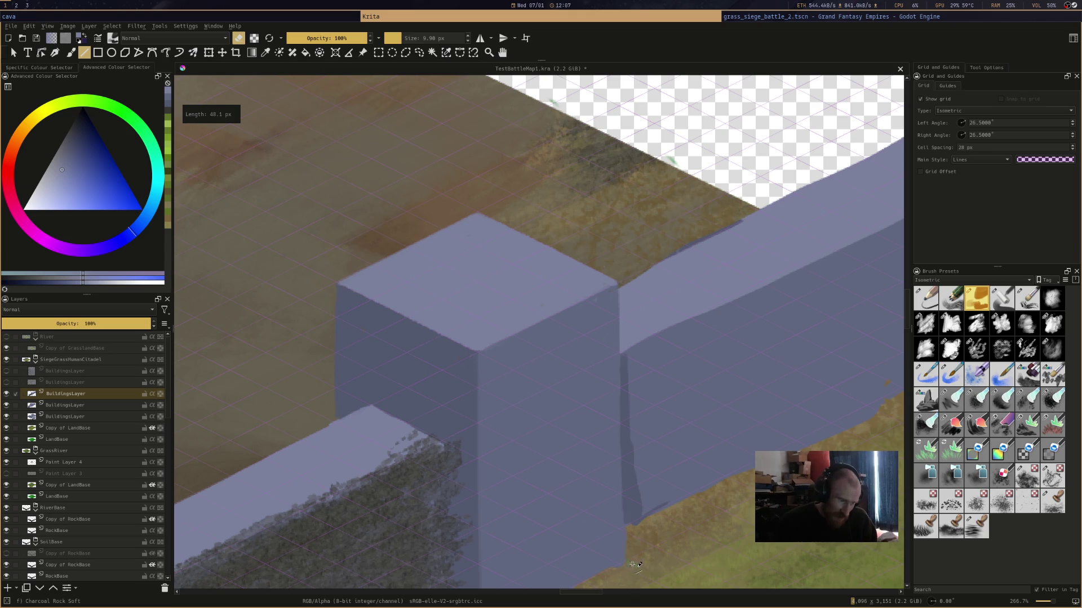
{"action": "key", "text": "ctrl+s"}
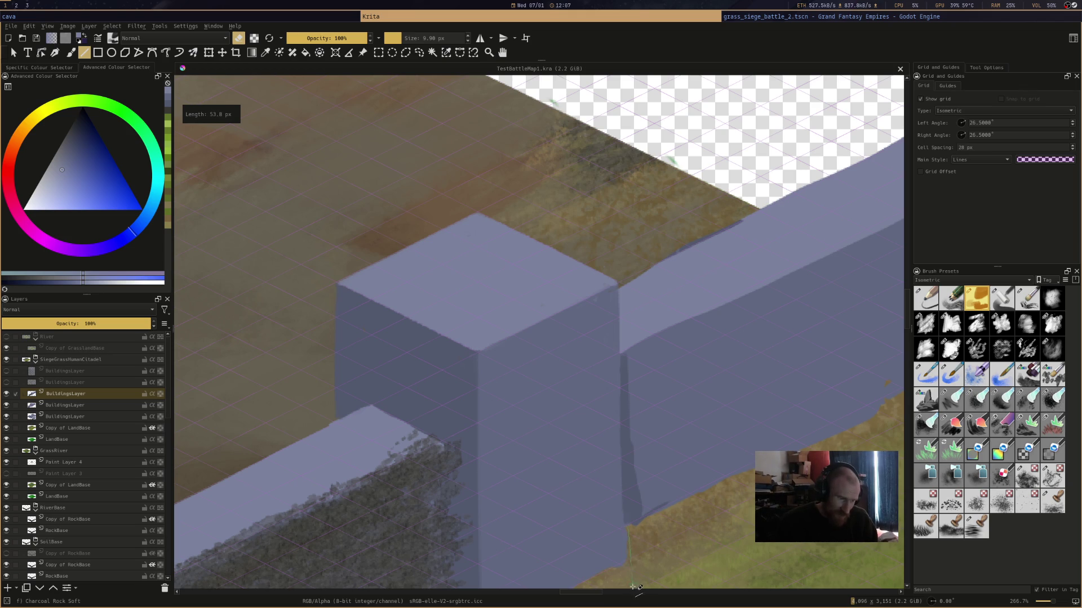
{"action": "left_click_drag", "start_coordinate": [631, 583], "coordinate": [644, 561]}
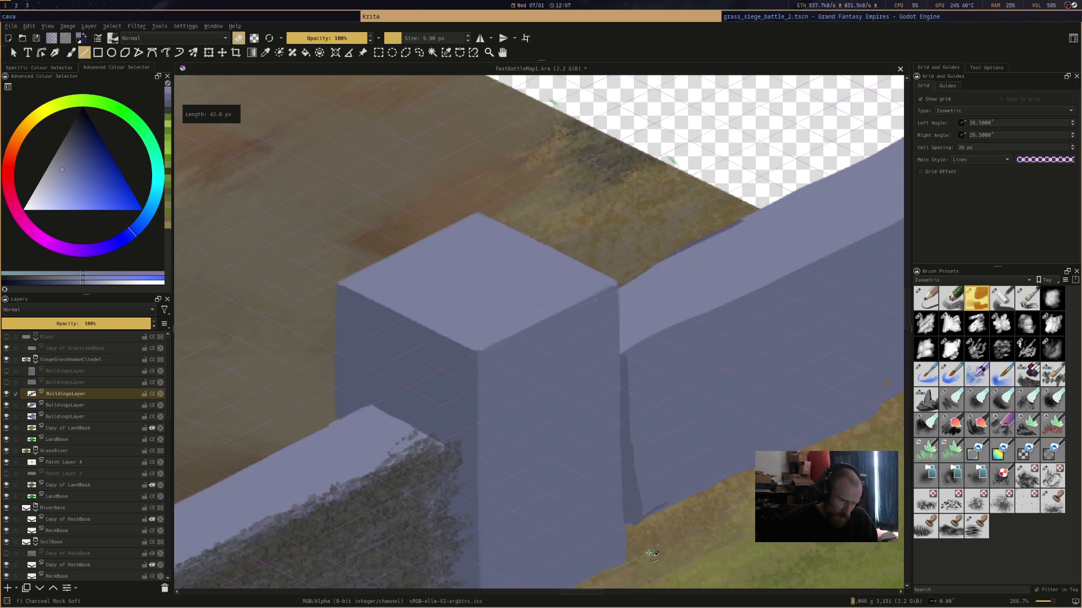
{"action": "left_click_drag", "start_coordinate": [632, 529], "coordinate": [834, 507]}
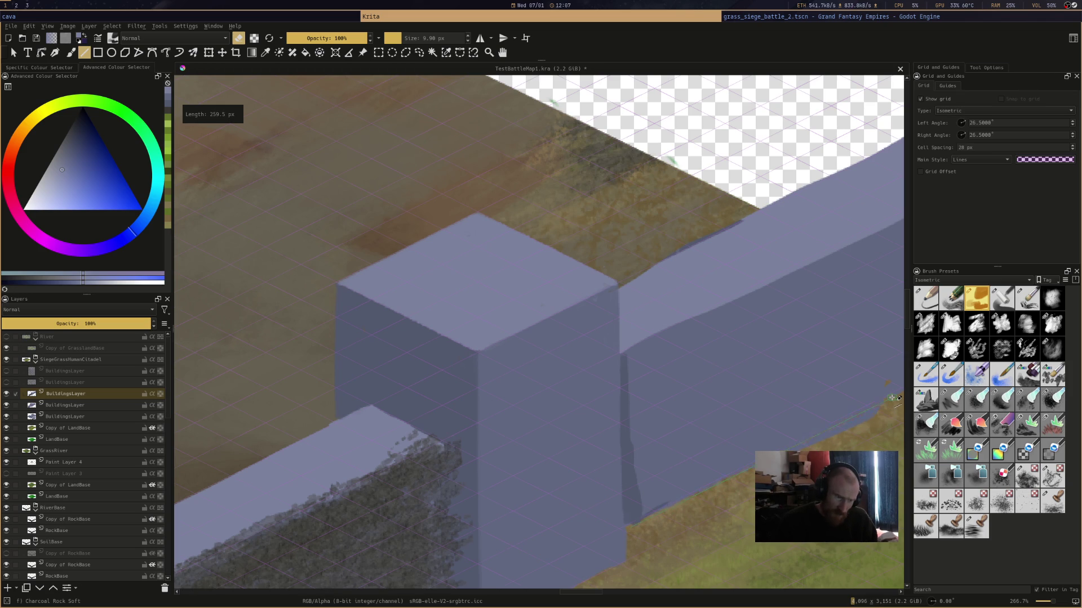
{"action": "left_click_drag", "start_coordinate": [891, 397], "coordinate": [841, 421]}
{"action": "left_click_drag", "start_coordinate": [653, 516], "coordinate": [890, 401]}
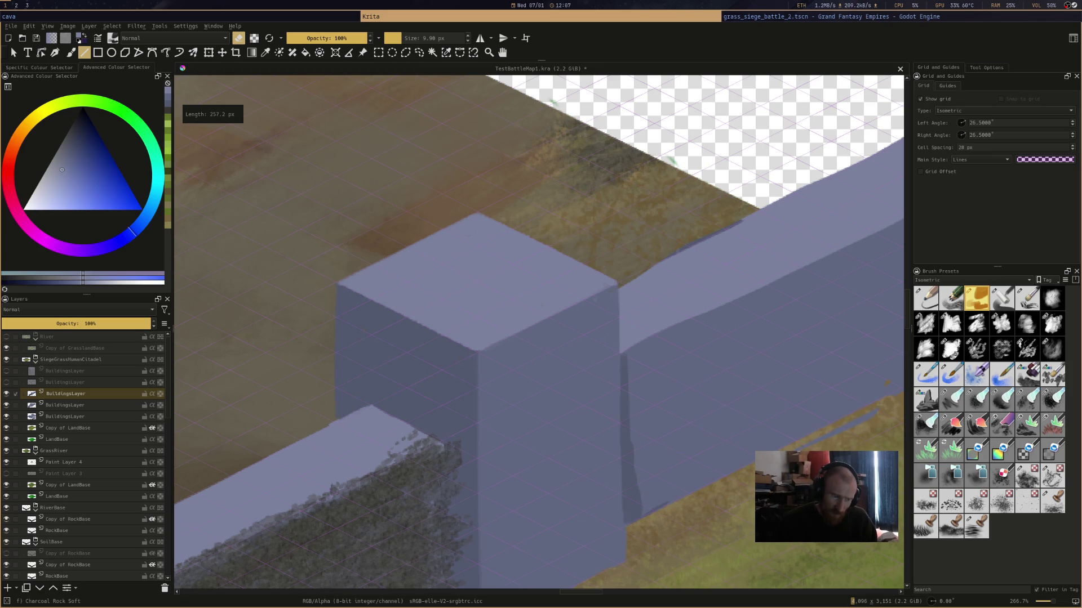
{"action": "mouse_move", "coordinate": [830, 439]}
{"action": "left_mouse_down"}
{"action": "mouse_move", "coordinate": [891, 406]}
{"action": "mouse_move", "coordinate": [871, 424]}
{"action": "left_mouse_up"}
{"action": "mouse_move", "coordinate": [735, 342]}
{"action": "left_mouse_down"}
{"action": "mouse_move", "coordinate": [662, 453]}
{"action": "mouse_move", "coordinate": [622, 471]}
{"action": "mouse_move", "coordinate": [789, 384]}
{"action": "mouse_move", "coordinate": [814, 383]}
{"action": "mouse_move", "coordinate": [778, 399]}
{"action": "left_mouse_up"}
{"action": "left_click", "coordinate": [614, 454], "text": "ctrl"}
Try a straight vertical stroke at the wall's end with the Line tool, then undo it
{"action": "key", "text": "e"}
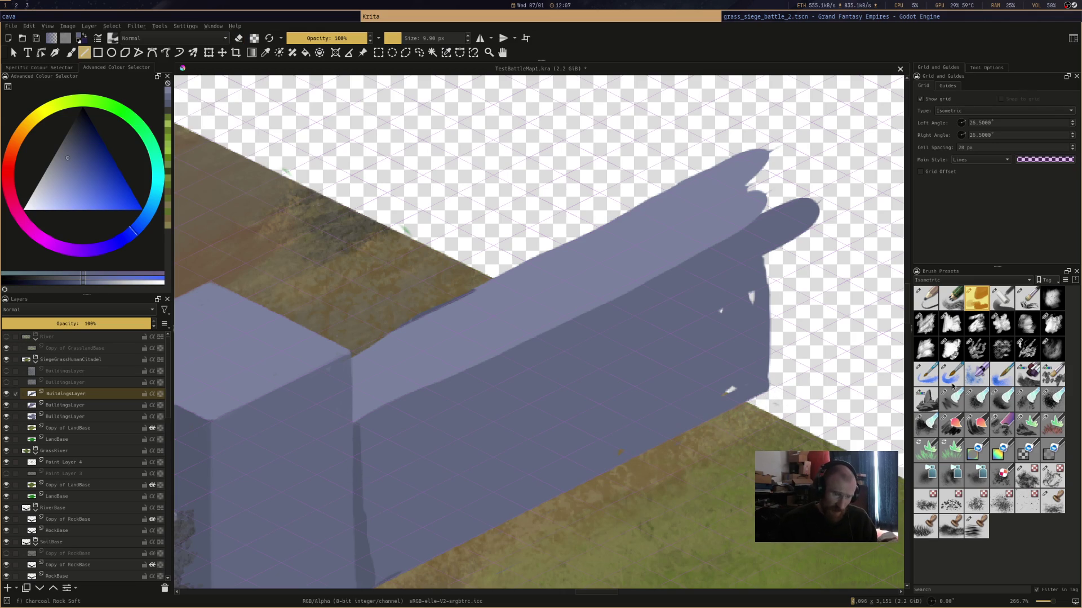
{"action": "key", "text": "b"}
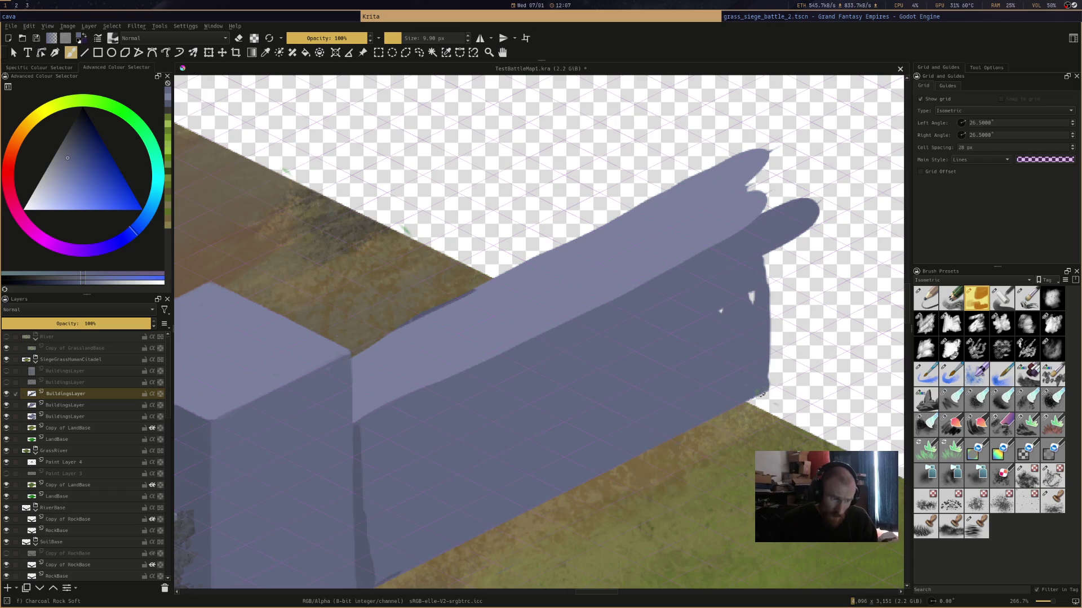
{"action": "key", "text": "e"}
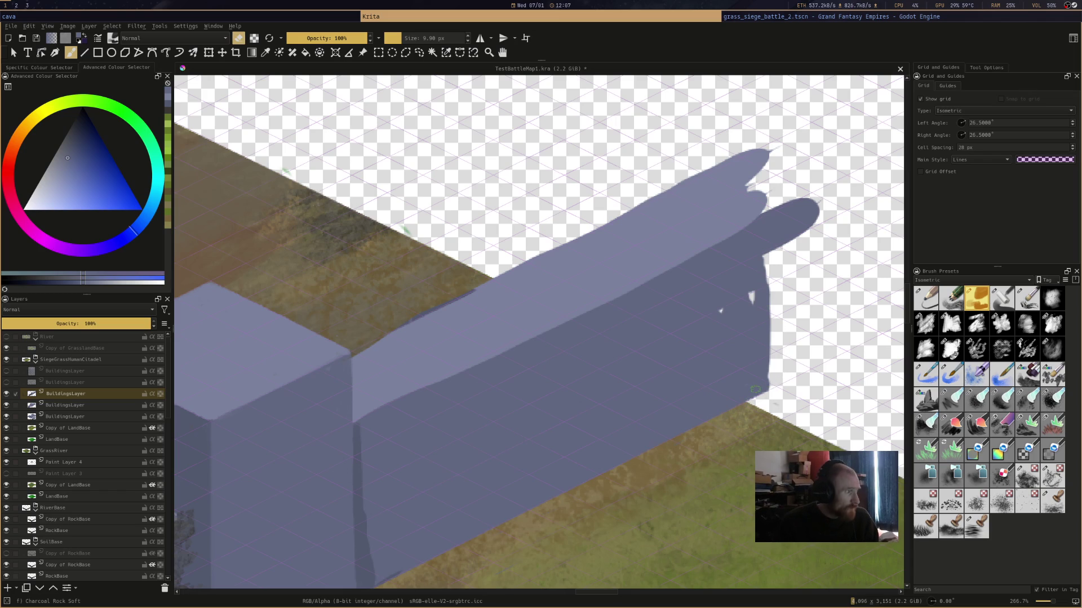
{"action": "key", "text": "x"}
{"action": "key", "text": "e"}
{"action": "key", "text": "v"}
{"action": "left_click_drag", "start_coordinate": [747, 401], "coordinate": [763, 273]}
{"action": "left_click_drag", "start_coordinate": [744, 202], "coordinate": [745, 202]}
{"action": "key", "text": "ctrl+z"}
Erase straight strips to square off the wall's end and cut across its top
{"action": "key", "text": "e"}
{"action": "mouse_move", "coordinate": [748, 406]}
{"action": "left_mouse_down"}
{"action": "mouse_move", "coordinate": [755, 200]}
{"action": "mouse_move", "coordinate": [743, 101]}
{"action": "mouse_move", "coordinate": [761, 104]}
{"action": "mouse_move", "coordinate": [764, 409]}
{"action": "left_mouse_up"}
{"action": "mouse_move", "coordinate": [764, 141]}
{"action": "left_mouse_down"}
{"action": "mouse_move", "coordinate": [772, 398]}
{"action": "mouse_move", "coordinate": [778, 242]}
{"action": "mouse_move", "coordinate": [871, 197]}
{"action": "mouse_move", "coordinate": [767, 256]}
{"action": "mouse_move", "coordinate": [834, 203]}
{"action": "mouse_move", "coordinate": [772, 230]}
{"action": "mouse_move", "coordinate": [840, 193]}
{"action": "mouse_move", "coordinate": [762, 232]}
{"action": "mouse_move", "coordinate": [845, 197]}
{"action": "mouse_move", "coordinate": [766, 228]}
{"action": "mouse_move", "coordinate": [832, 191]}
{"action": "mouse_move", "coordinate": [769, 212]}
{"action": "mouse_move", "coordinate": [779, 207]}
{"action": "left_mouse_up"}
{"action": "left_click_drag", "start_coordinate": [779, 312], "coordinate": [781, 349]}
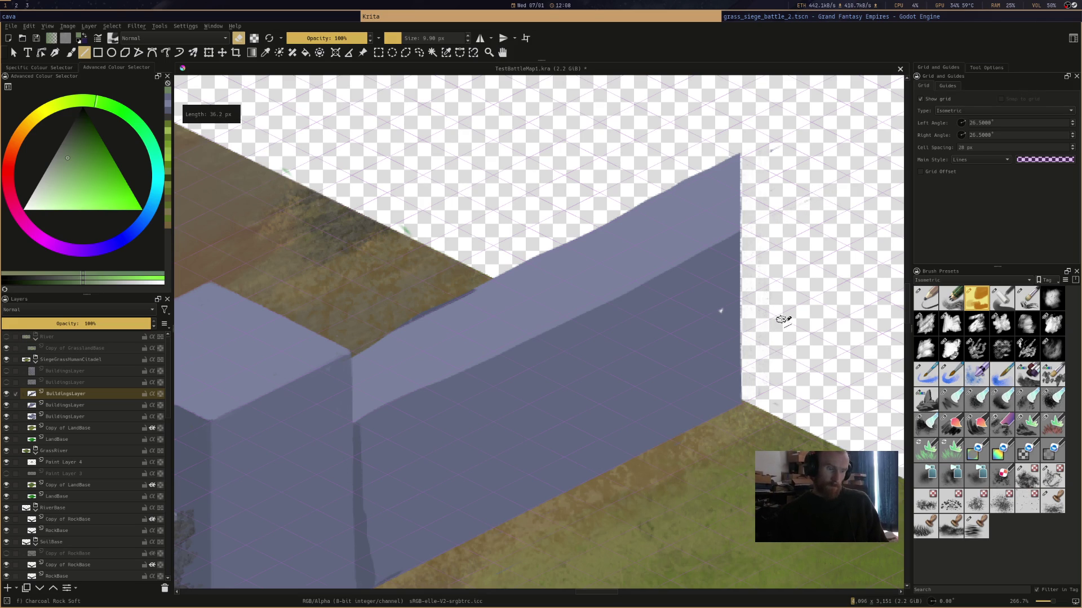
{"action": "mouse_move", "coordinate": [664, 185]}
{"action": "left_mouse_down"}
{"action": "mouse_move", "coordinate": [773, 225]}
{"action": "mouse_move", "coordinate": [761, 234]}
{"action": "mouse_move", "coordinate": [768, 215]}
{"action": "left_mouse_up"}
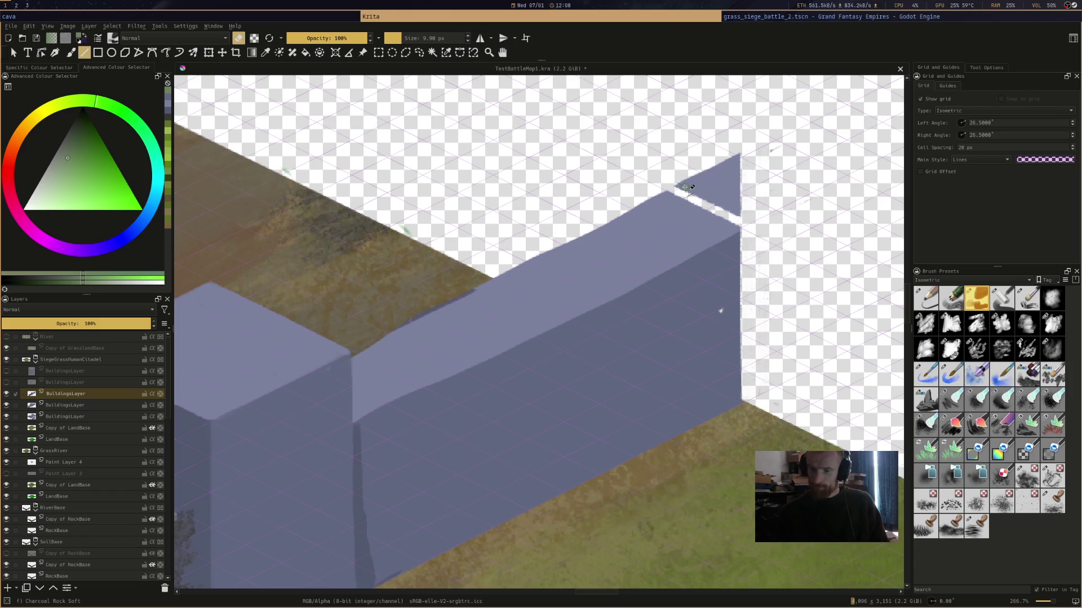
Touch up the left tip of the erased strip freehand, then switch to Firefox
{"action": "key", "text": "b"}
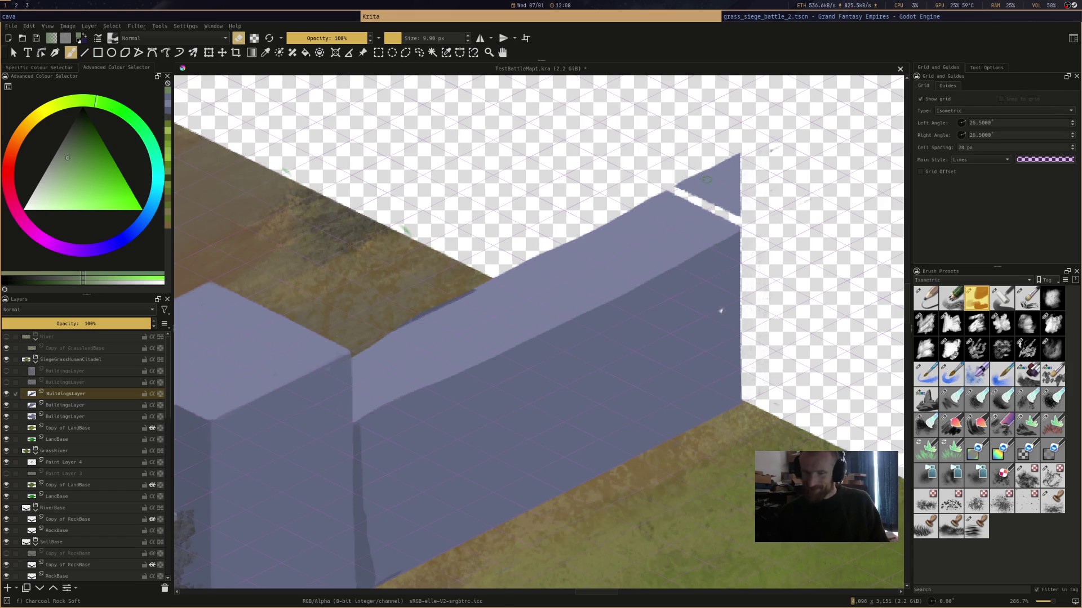
{"action": "left_click_drag", "start_coordinate": [685, 181], "coordinate": [678, 187]}
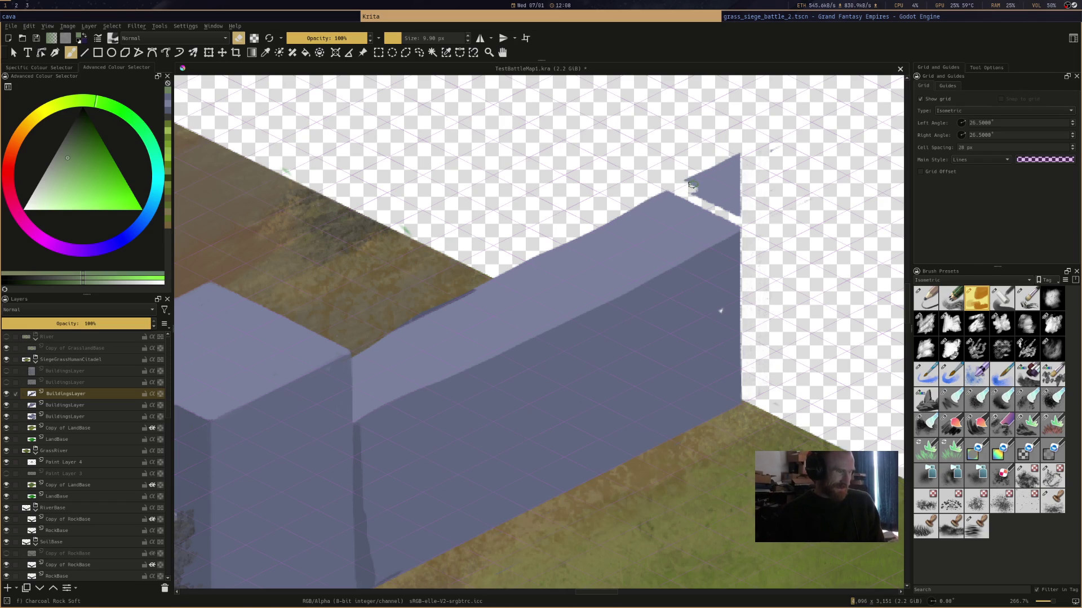
{"action": "key", "text": "alt+Tab"}
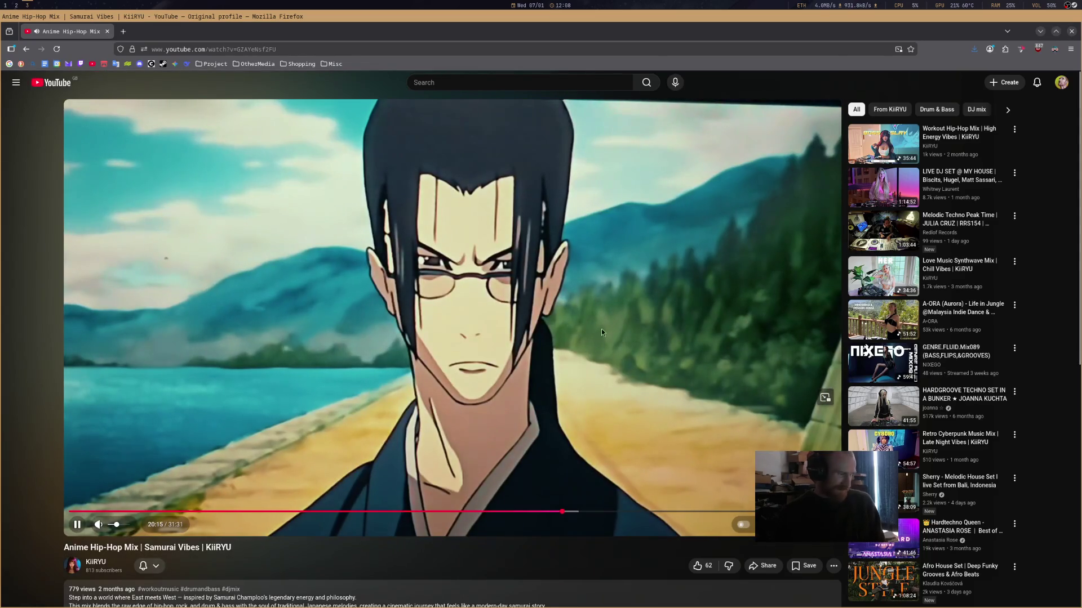
Expand the YouTube video's description, scroll through its Music list, and return to Krita
{"action": "scroll", "coordinate": [86, 507], "scroll_direction": "down", "scroll_amount": 2}
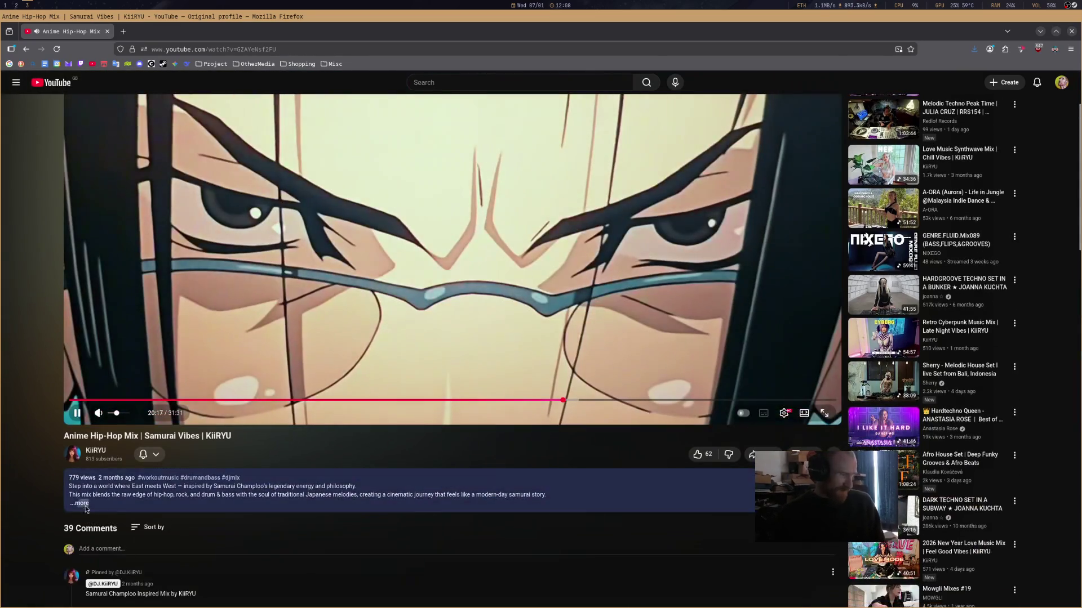
{"action": "left_click", "coordinate": [86, 505]}
{"action": "scroll", "coordinate": [86, 507], "scroll_direction": "down", "scroll_amount": 1}
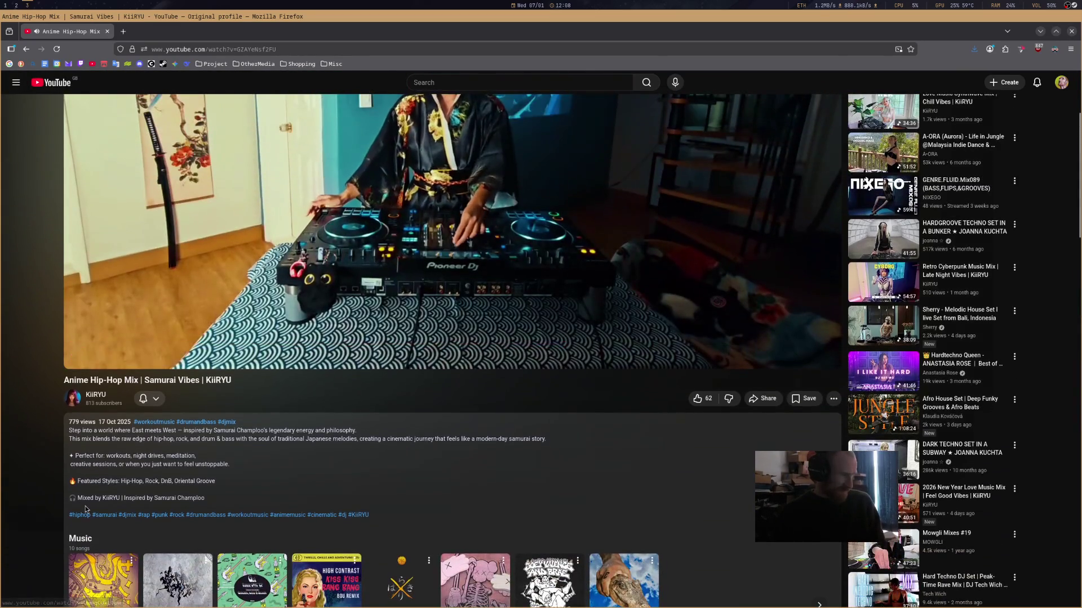
{"action": "scroll", "coordinate": [85, 508], "scroll_direction": "down", "scroll_amount": 2}
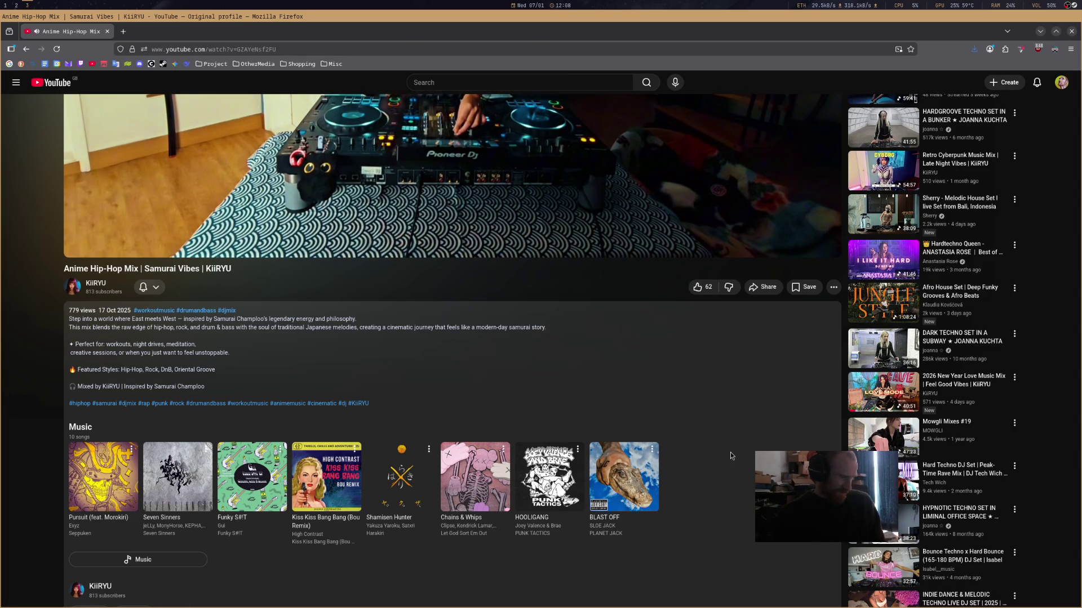
{"action": "key", "text": "super+2"}
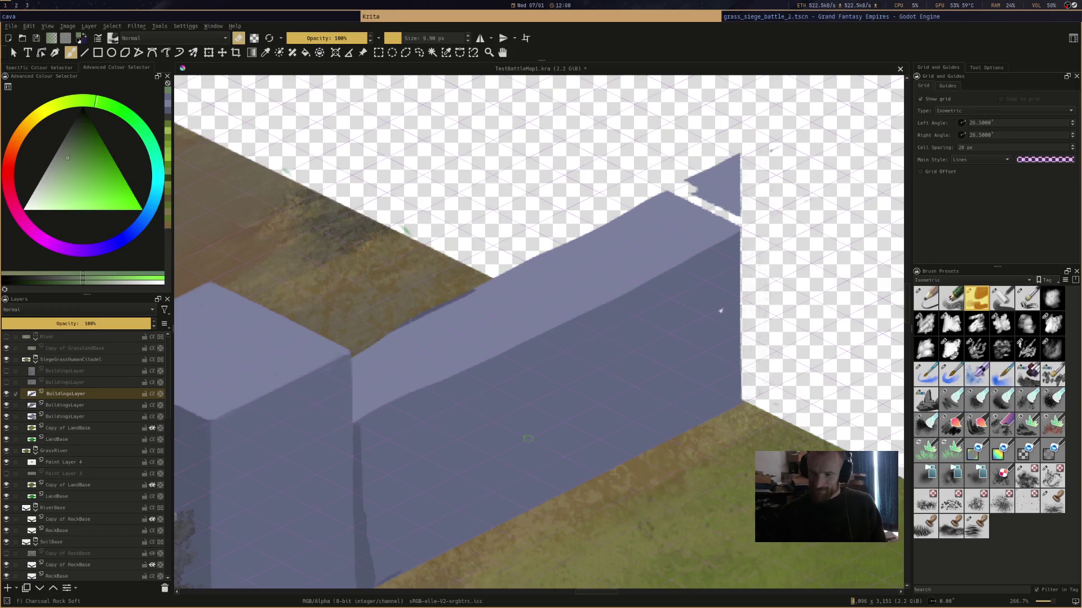
Erase the wall's stray top-right fragment, draw a straight top-edge line, and open the grid colour picker
{"action": "mouse_move", "coordinate": [679, 183]}
{"action": "left_mouse_down"}
{"action": "mouse_move", "coordinate": [725, 208]}
{"action": "mouse_move", "coordinate": [735, 159]}
{"action": "mouse_move", "coordinate": [733, 188]}
{"action": "mouse_move", "coordinate": [712, 176]}
{"action": "mouse_move", "coordinate": [710, 187]}
{"action": "mouse_move", "coordinate": [691, 187]}
{"action": "mouse_move", "coordinate": [710, 167]}
{"action": "left_mouse_up"}
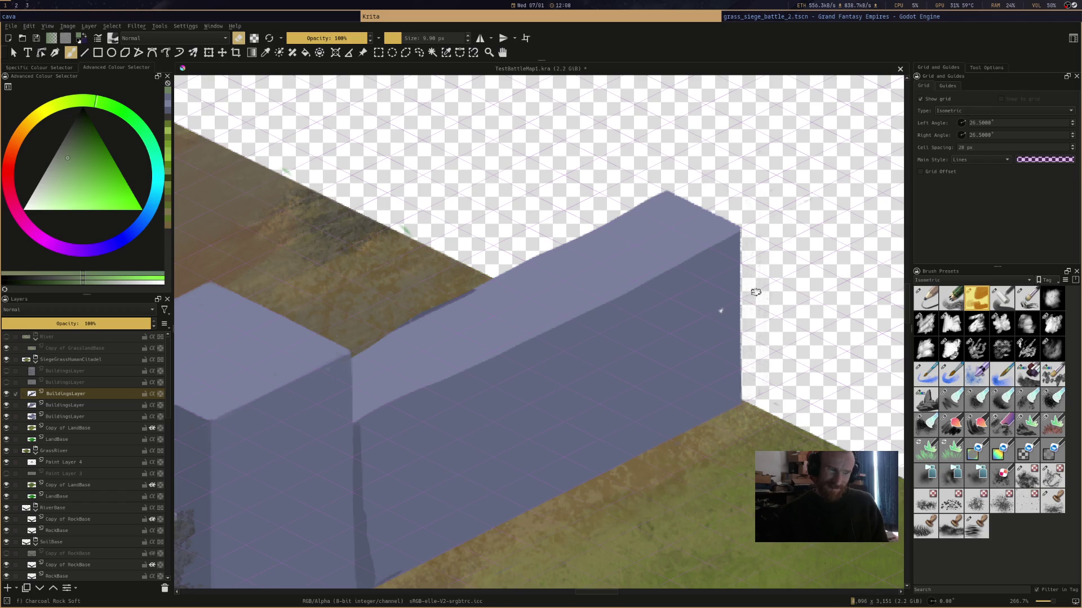
{"action": "left_click", "coordinate": [714, 313], "text": "ctrl"}
{"action": "key", "text": "e"}
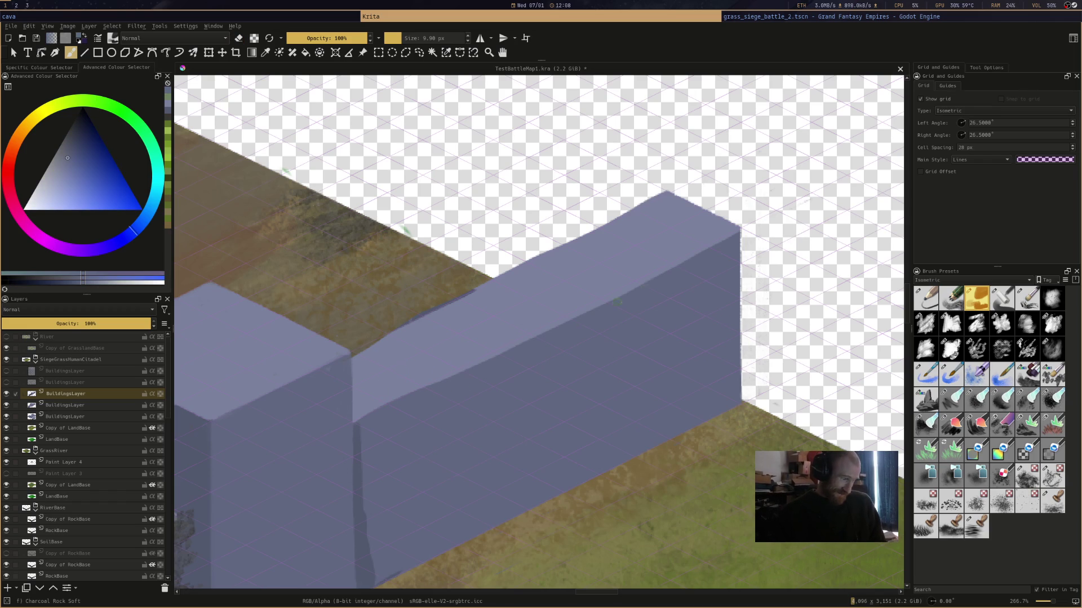
{"action": "left_click", "coordinate": [84, 52]}
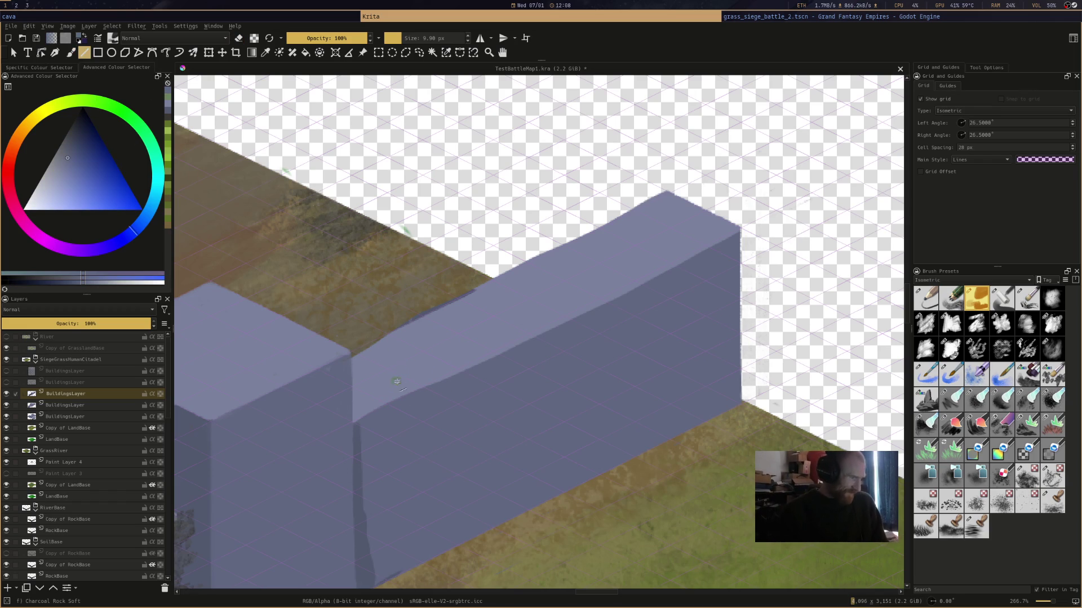
{"action": "mouse_move", "coordinate": [355, 423]}
{"action": "left_mouse_down"}
{"action": "mouse_move", "coordinate": [729, 257]}
{"action": "mouse_move", "coordinate": [751, 226]}
{"action": "mouse_move", "coordinate": [745, 241]}
{"action": "mouse_move", "coordinate": [358, 417]}
{"action": "left_mouse_up"}
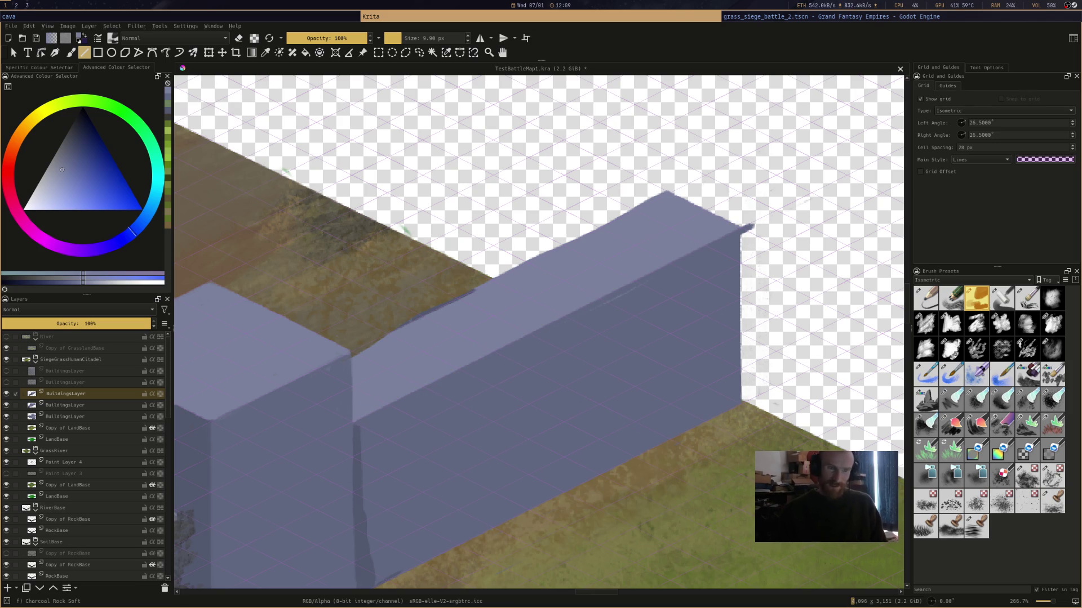
{"action": "left_click", "coordinate": [1045, 159]}
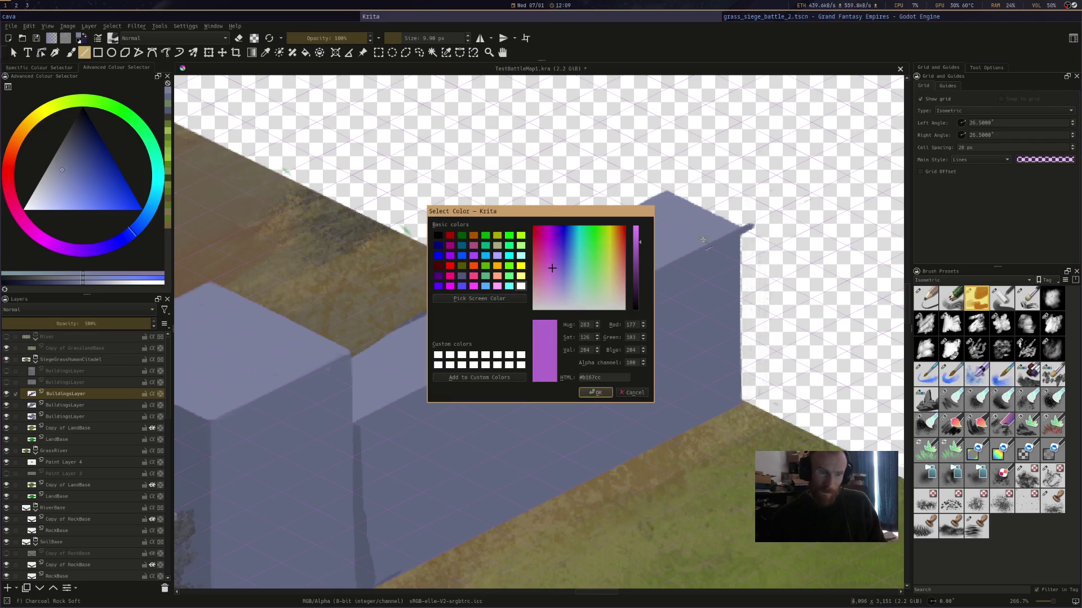
Brighten the isometric grid colour to full value (Val 255) and save TestBattleMap1.kra
{"action": "left_click_drag", "start_coordinate": [636, 242], "coordinate": [636, 226]}
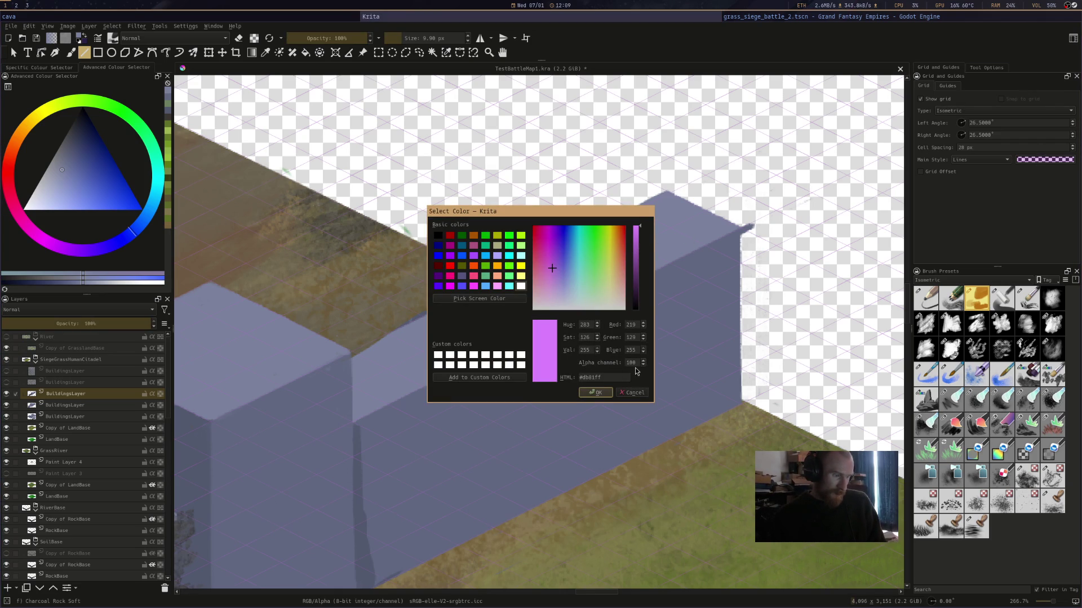
{"action": "double_click", "coordinate": [631, 363]}
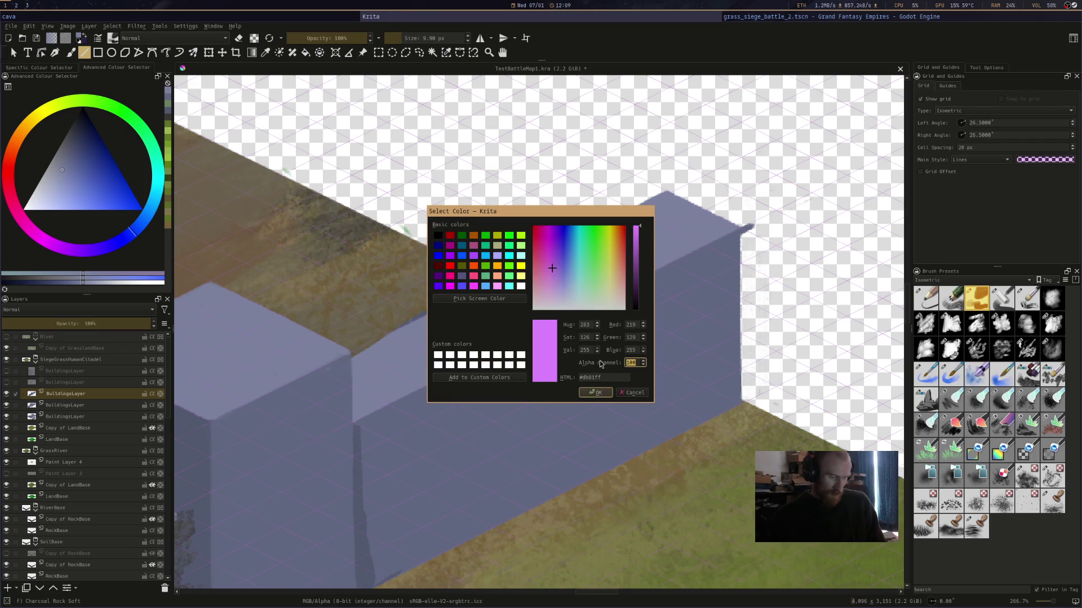
{"action": "type", "text": "255"}
{"action": "key", "text": "Return"}
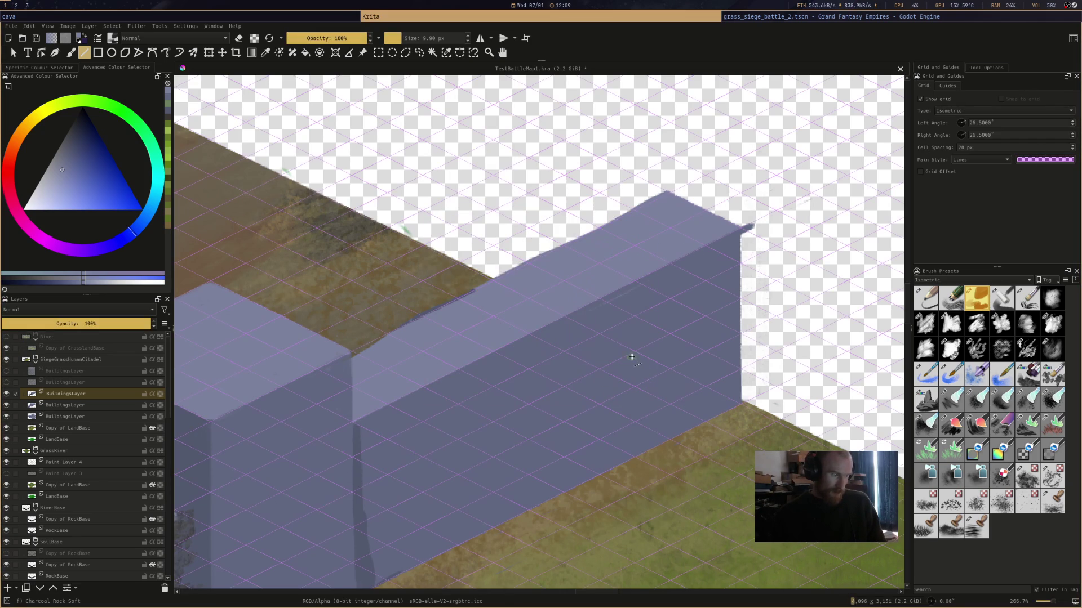
{"action": "key", "text": "ctrl+s"}
Erase a straight cut and the dark overhang at the wall's top-right corner, saving again
{"action": "mouse_move", "coordinate": [618, 355]}
{"action": "left_mouse_down"}
{"action": "mouse_move", "coordinate": [716, 337]}
{"action": "mouse_move", "coordinate": [693, 362]}
{"action": "left_mouse_up"}
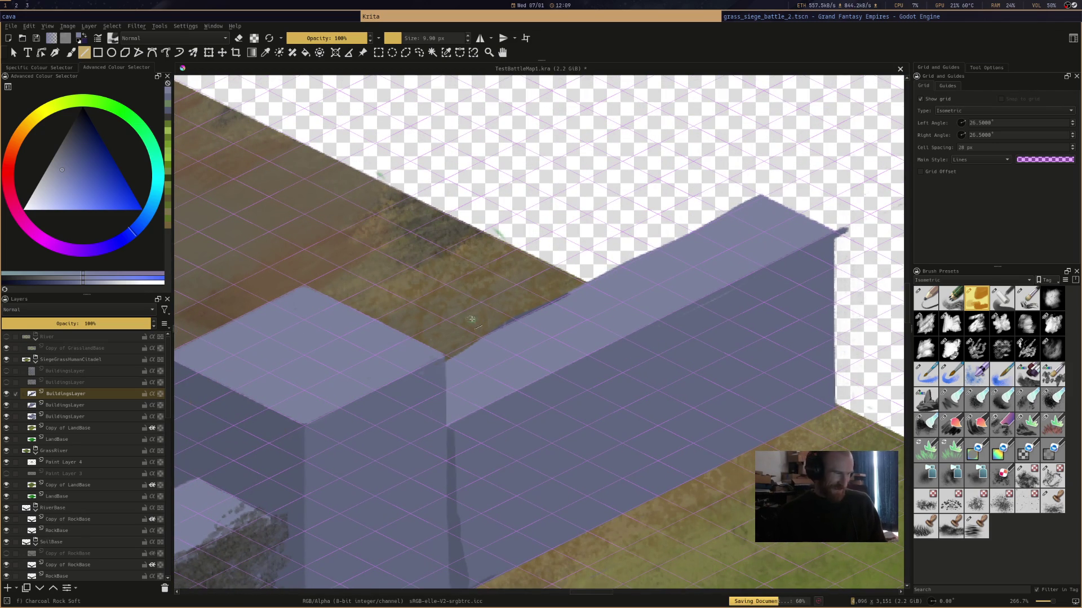
{"action": "left_click_drag", "start_coordinate": [473, 338], "coordinate": [800, 174]}
{"action": "key", "text": "ctrl+s"}
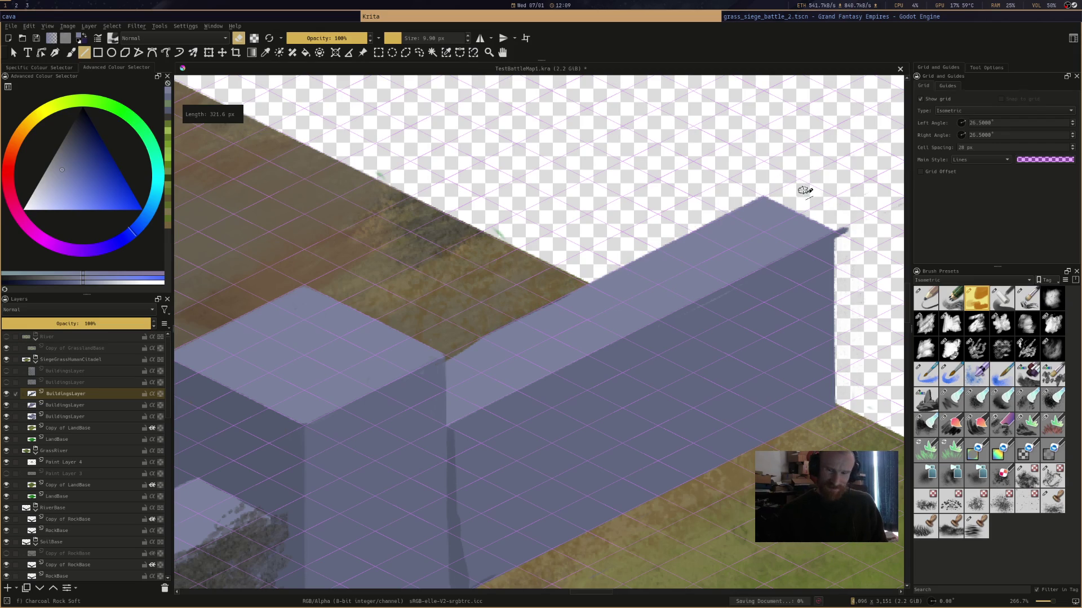
{"action": "key", "text": "b"}
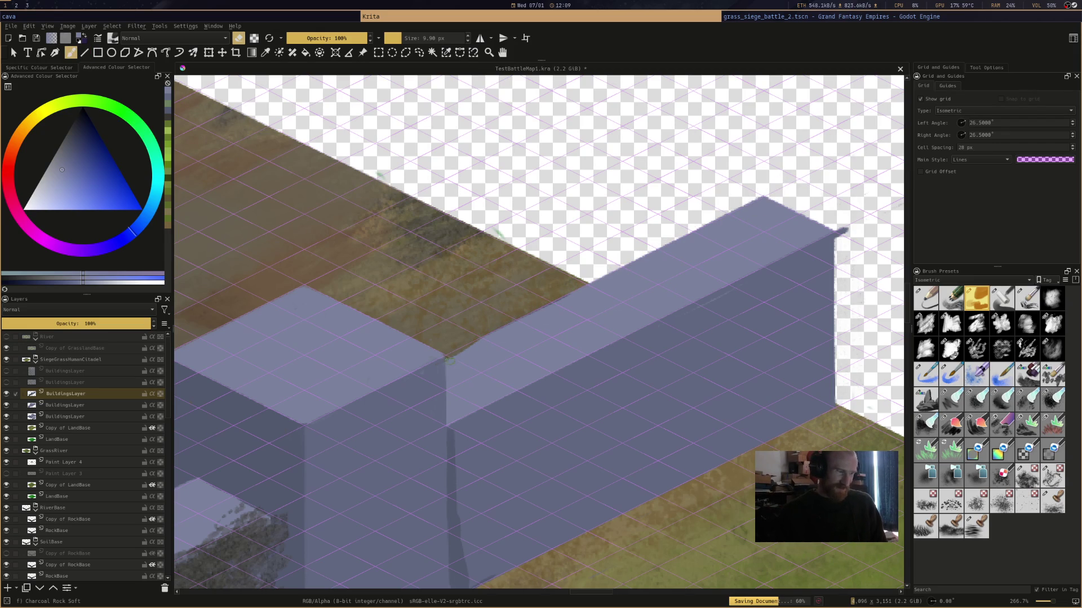
{"action": "key", "text": "e"}
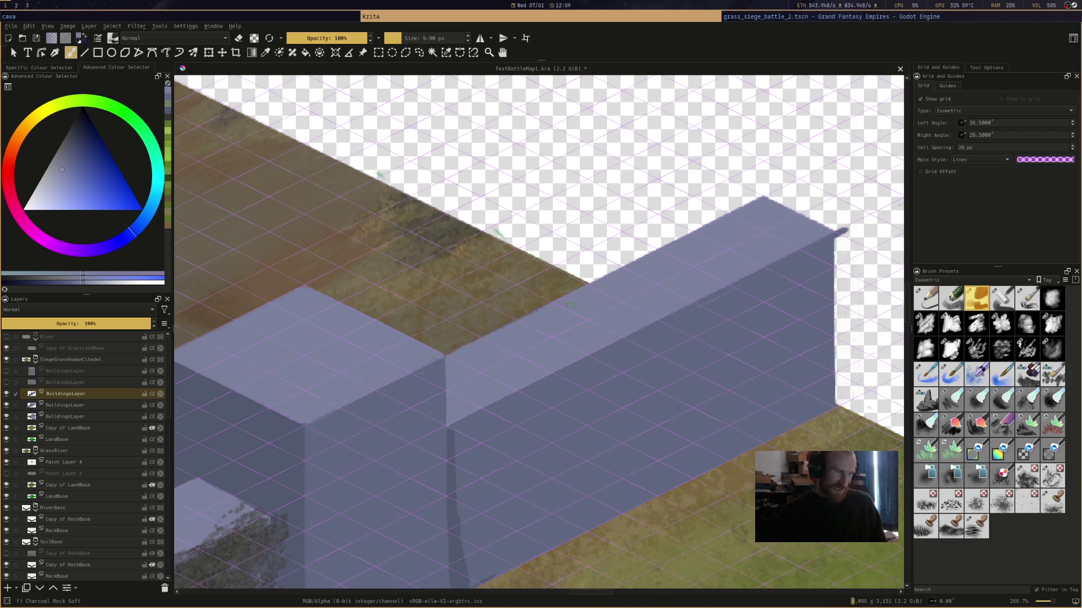
{"action": "key", "text": "e"}
{"action": "left_click_drag", "start_coordinate": [844, 231], "coordinate": [838, 225]}
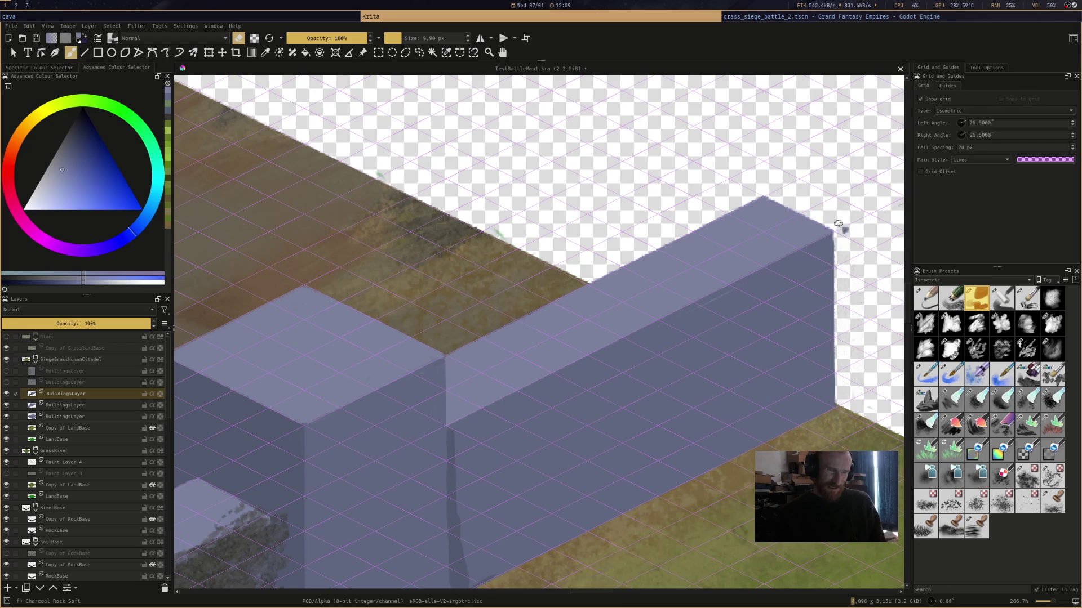
{"action": "key", "text": "ctrl+s"}
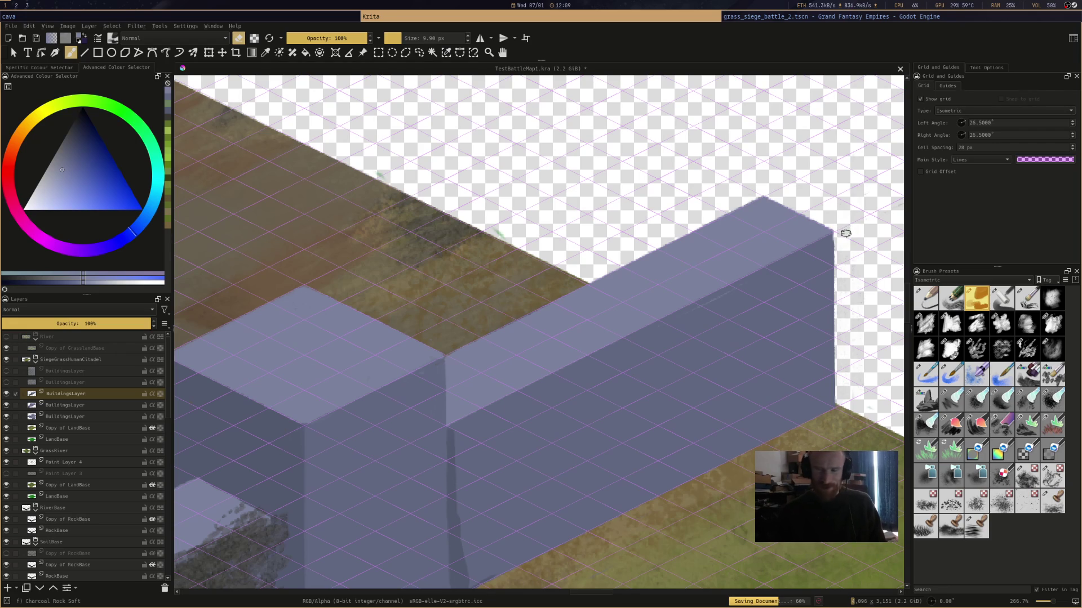
{"action": "key", "text": "e"}
{"action": "left_click", "coordinate": [829, 246], "text": "ctrl"}
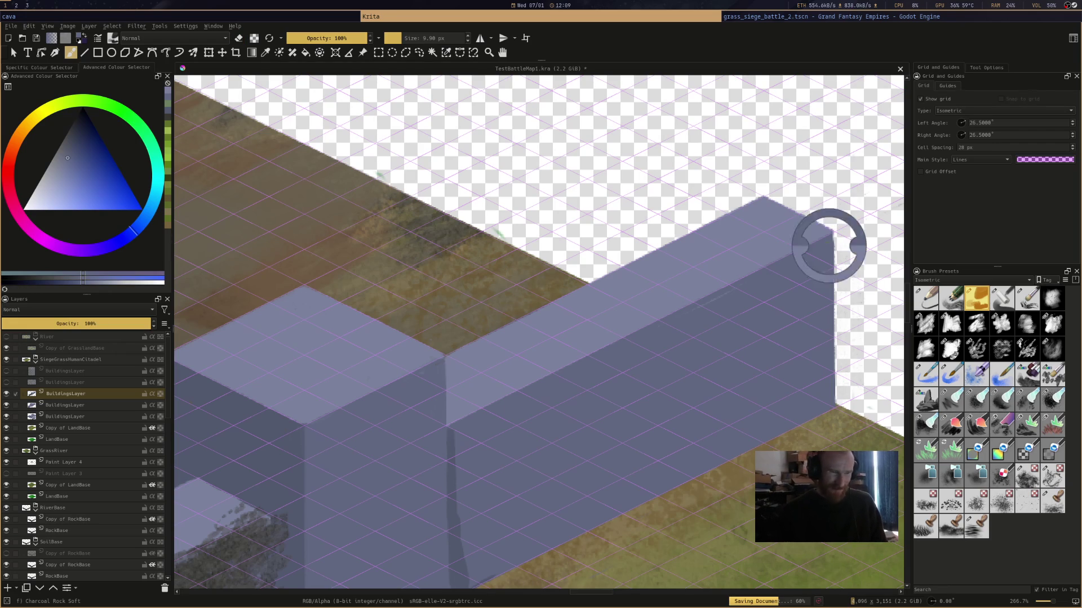
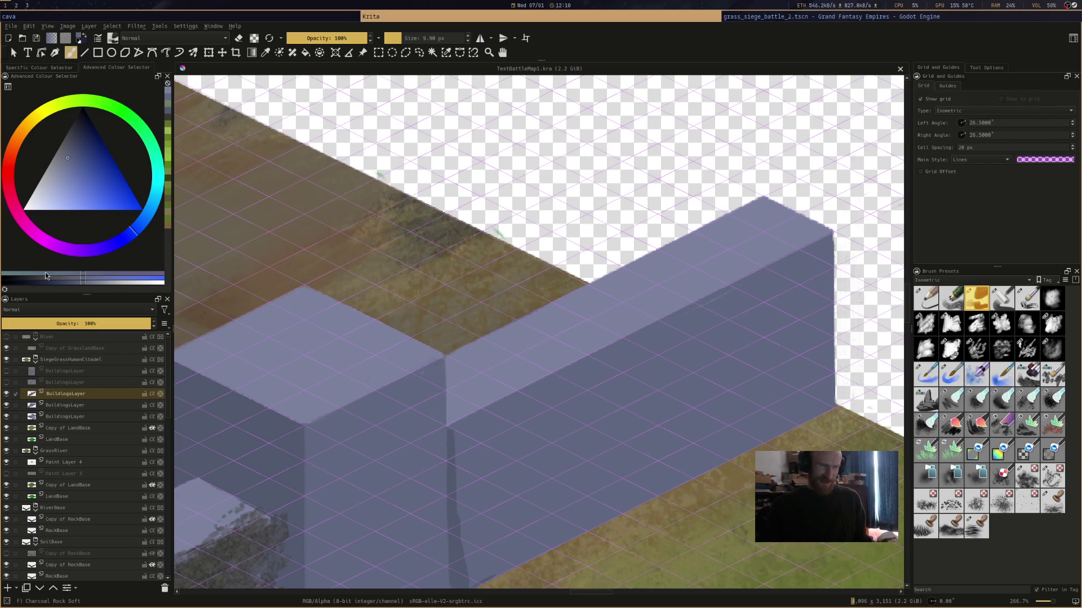
Bring the painted stone wall and the tower's base into view
{"action": "left_click_drag", "start_coordinate": [406, 260], "coordinate": [430, 243]}
{"action": "scroll", "coordinate": [431, 243], "scroll_direction": "down", "scroll_amount": 1}
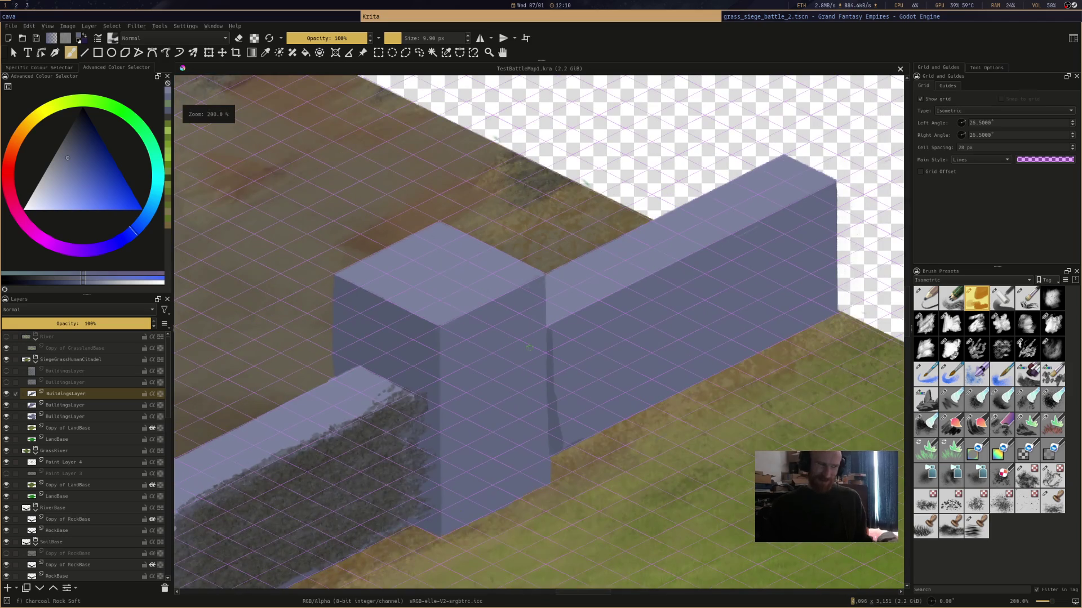
{"action": "left_click_drag", "start_coordinate": [531, 358], "coordinate": [640, 212]}
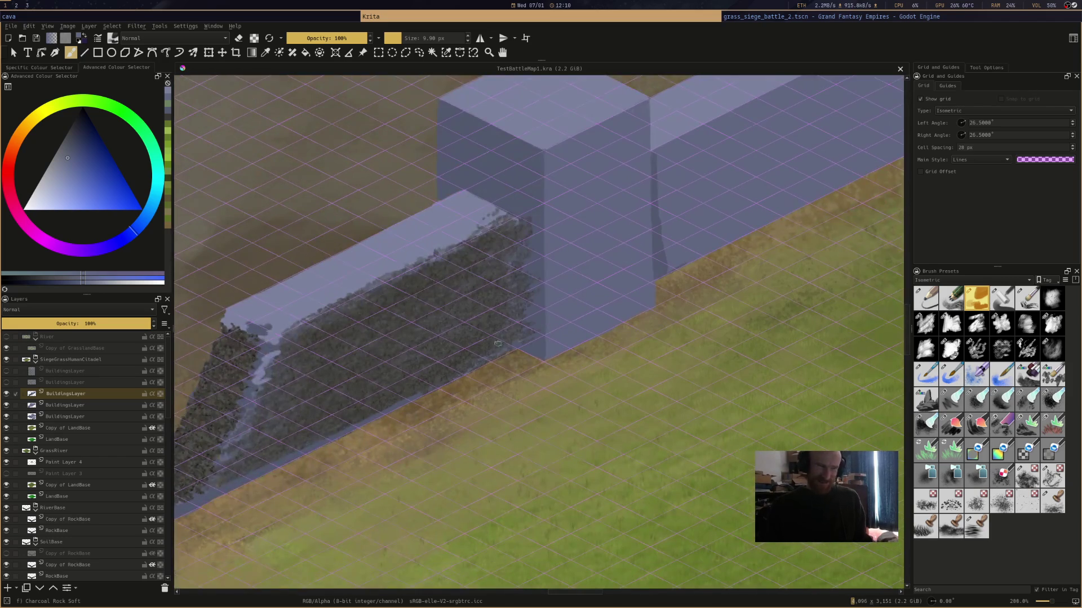
{"action": "left_click_drag", "start_coordinate": [498, 344], "coordinate": [561, 329]}
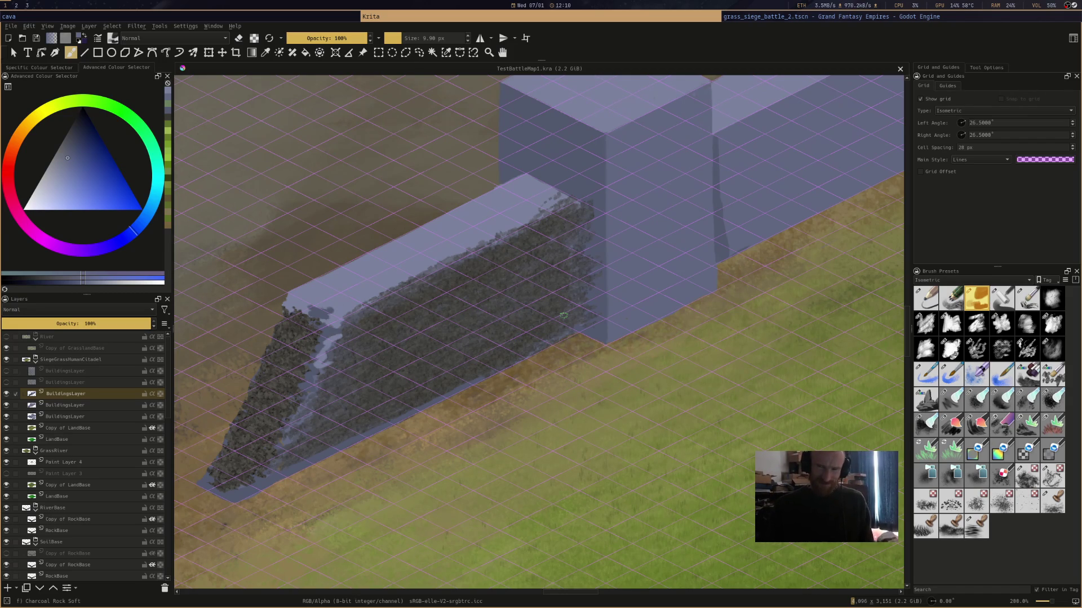
{"action": "left_click_drag", "start_coordinate": [623, 252], "coordinate": [544, 331]}
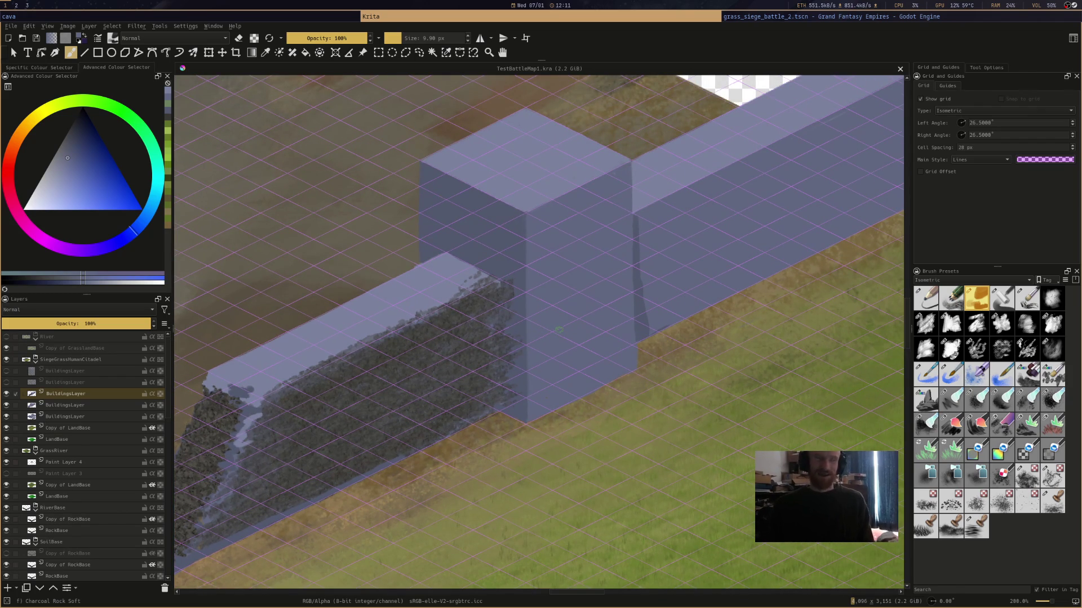
{"action": "scroll", "coordinate": [557, 330], "scroll_direction": "up", "scroll_amount": 3}
{"action": "scroll", "coordinate": [553, 375], "scroll_direction": "down", "scroll_amount": 3}
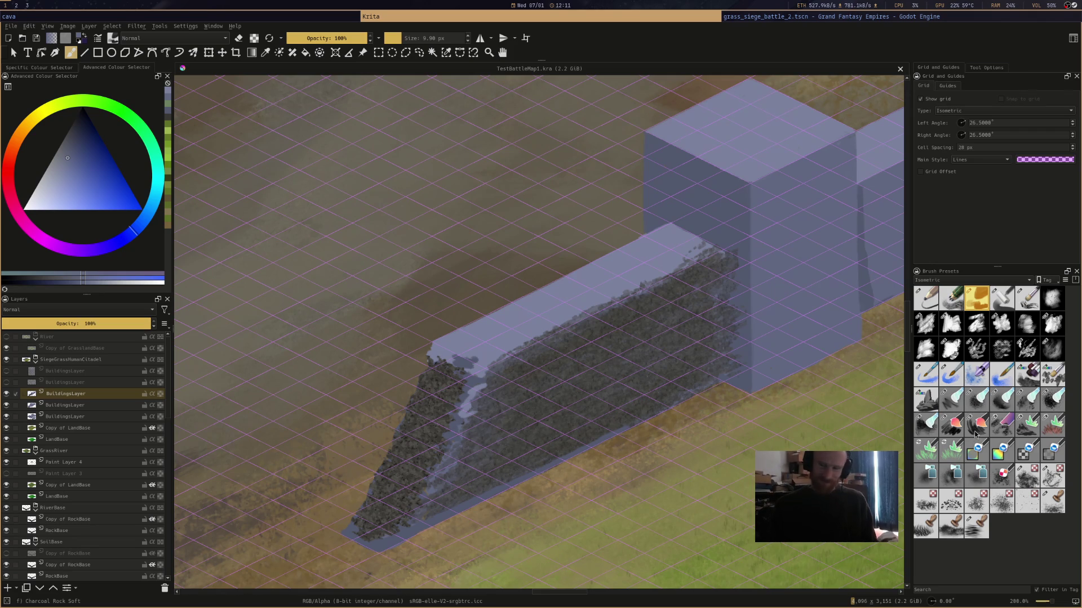
{"action": "mouse_move", "coordinate": [465, 327]}
{"action": "left_mouse_down"}
{"action": "mouse_move", "coordinate": [410, 395]}
{"action": "mouse_move", "coordinate": [301, 454]}
{"action": "left_mouse_up"}
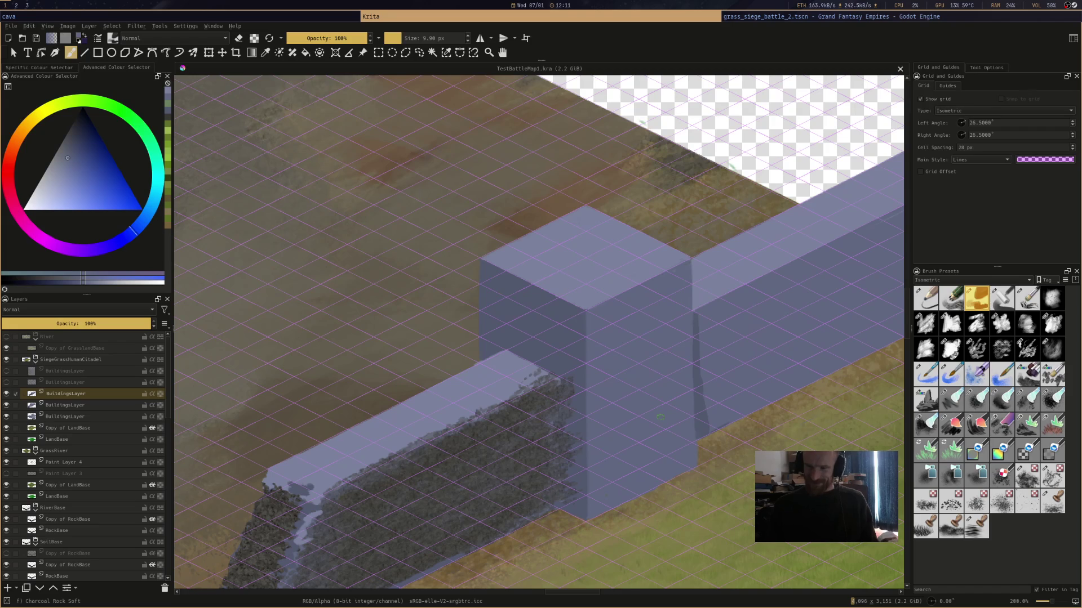
{"action": "left_click_drag", "start_coordinate": [634, 412], "coordinate": [652, 371]}
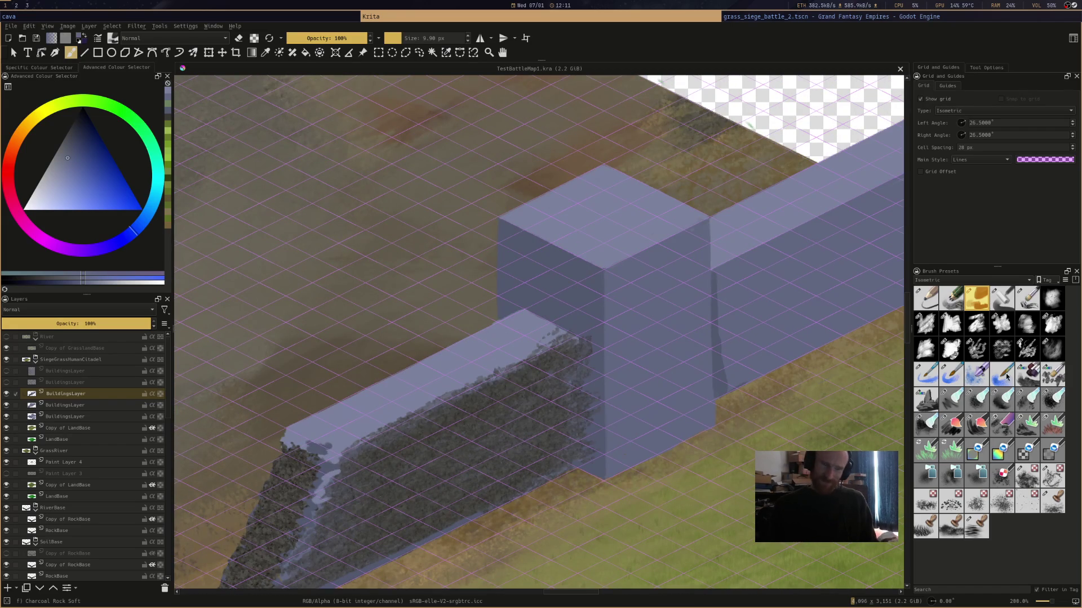
{"action": "mouse_move", "coordinate": [981, 358]}
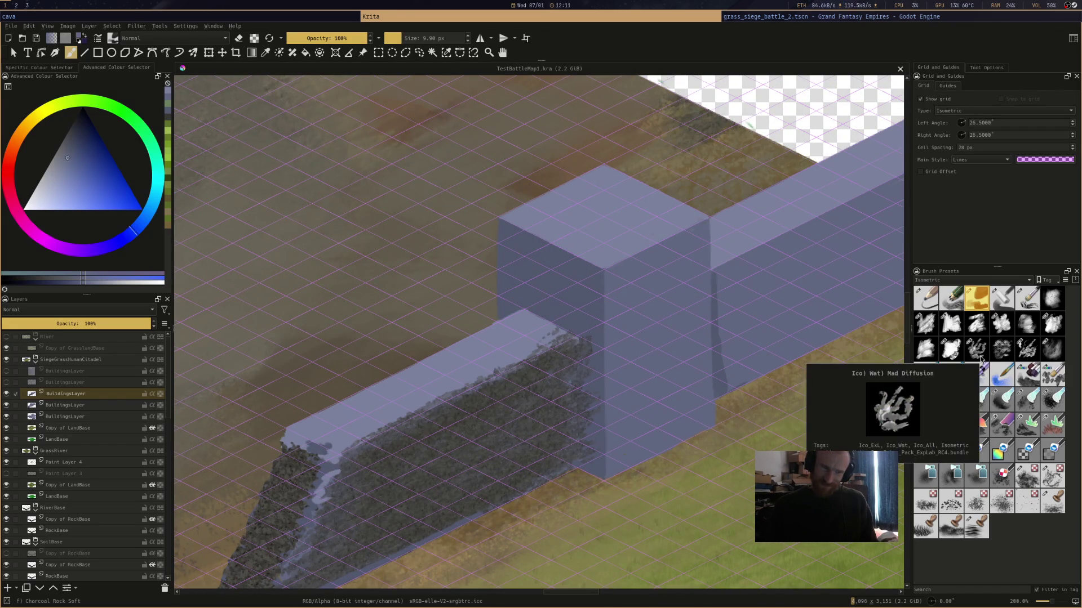
{"action": "mouse_move", "coordinate": [1035, 374]}
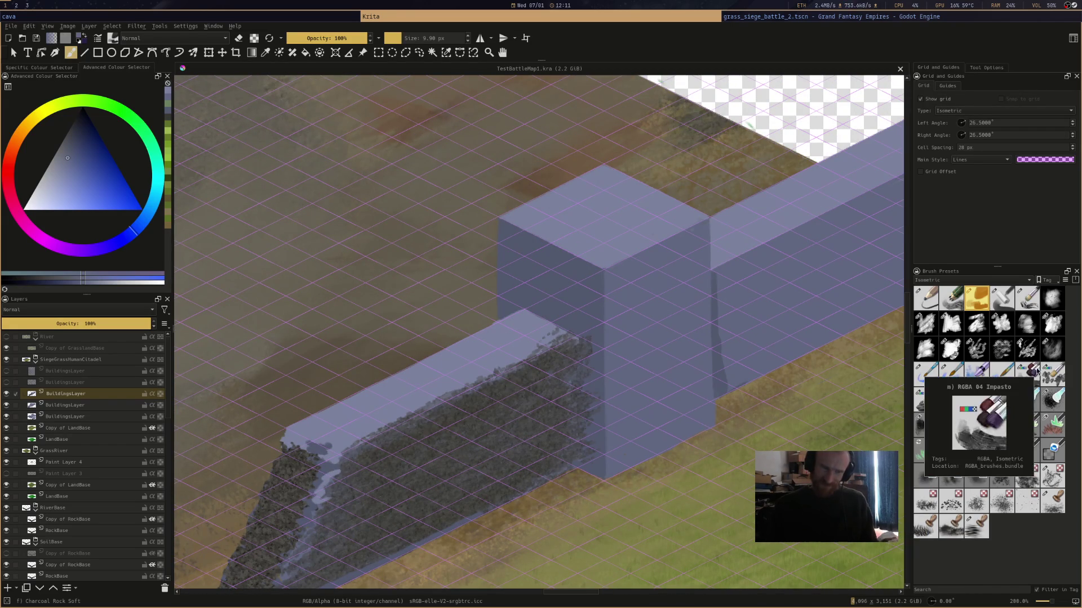
{"action": "mouse_move", "coordinate": [632, 370]}
{"action": "left_mouse_down"}
{"action": "mouse_move", "coordinate": [430, 454]}
{"action": "mouse_move", "coordinate": [490, 394]}
{"action": "mouse_move", "coordinate": [552, 392]}
{"action": "mouse_move", "coordinate": [674, 281]}
{"action": "left_mouse_up"}
{"action": "scroll", "coordinate": [552, 391], "scroll_direction": "down", "scroll_amount": 1}
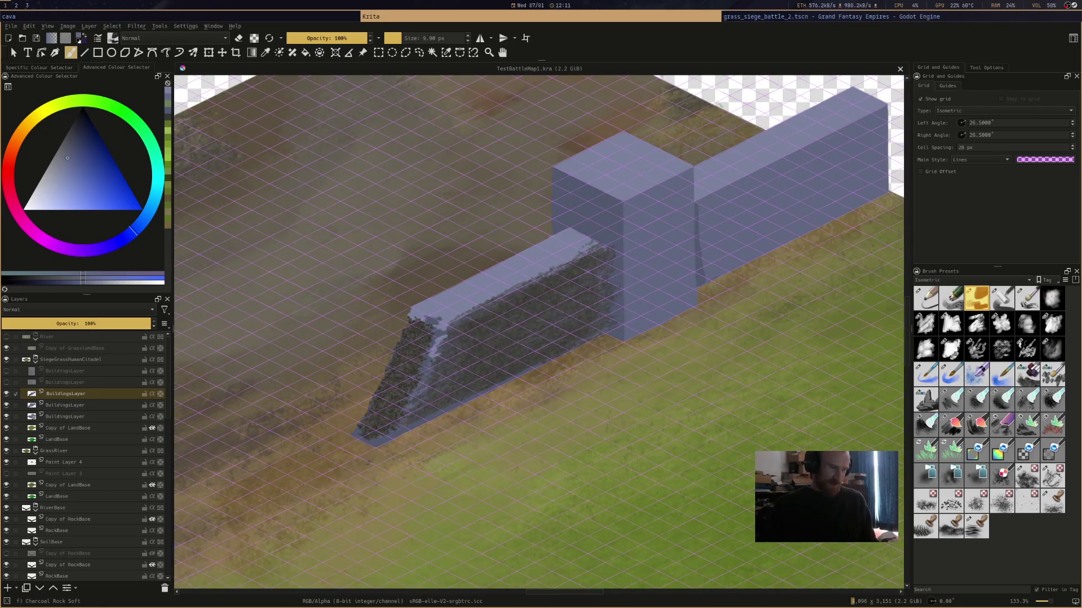
{"action": "scroll", "coordinate": [653, 282], "scroll_direction": "up", "scroll_amount": 5}
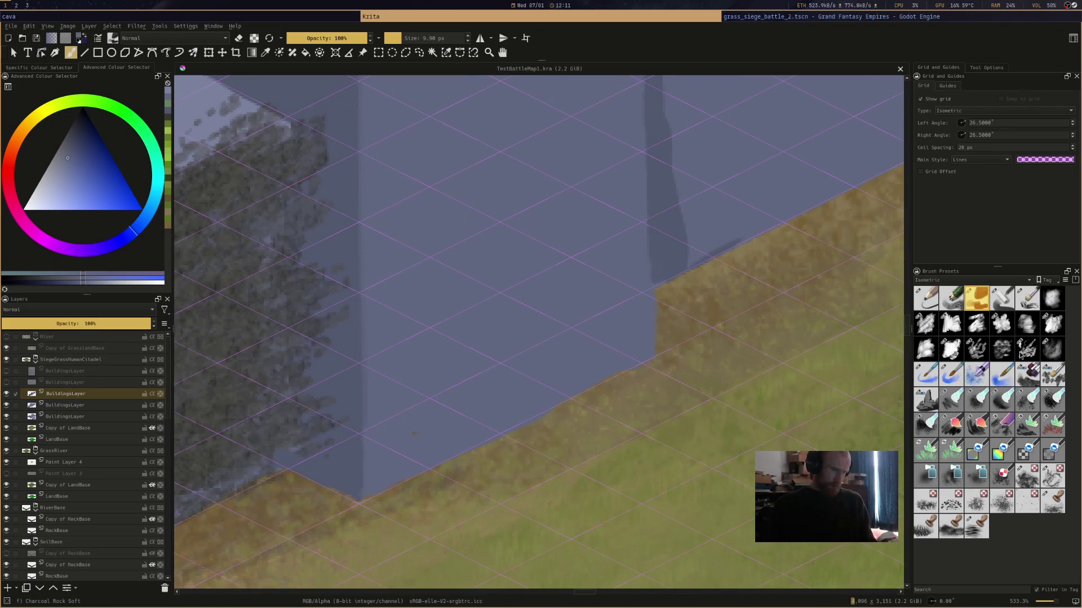
Erase along the tower's bottom edge by the grass, sample a nearby colour, and save TestBattleMap1.kra
{"action": "key", "text": "e"}
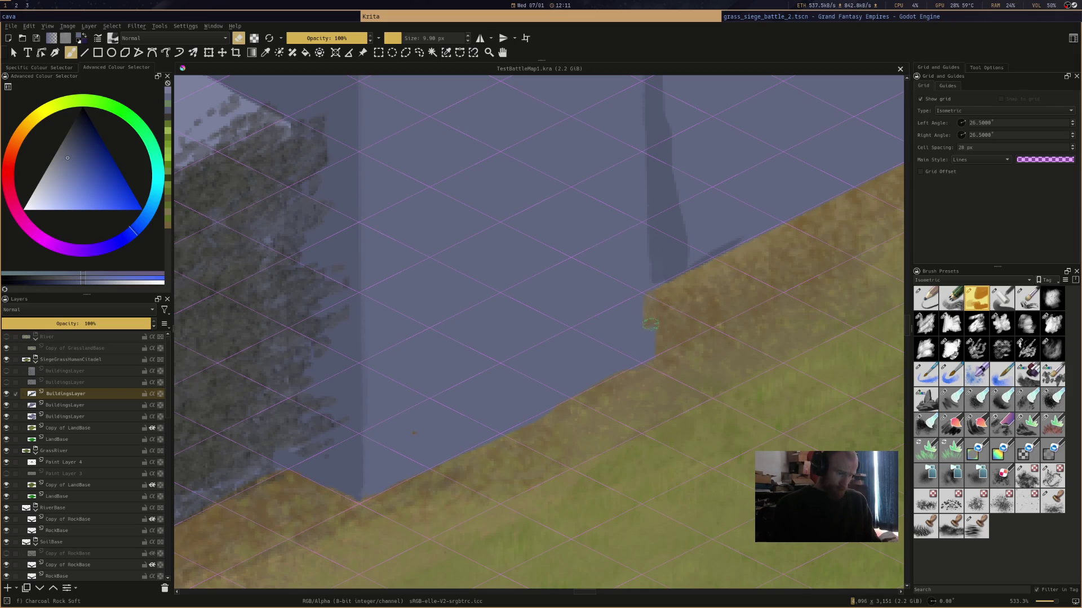
{"action": "left_click_drag", "start_coordinate": [653, 423], "coordinate": [651, 301]}
{"action": "left_click_drag", "start_coordinate": [652, 374], "coordinate": [661, 297]}
{"action": "right_click", "coordinate": [653, 348]}
{"action": "left_click", "coordinate": [680, 292]}
{"action": "left_click", "coordinate": [668, 276], "text": "ctrl"}
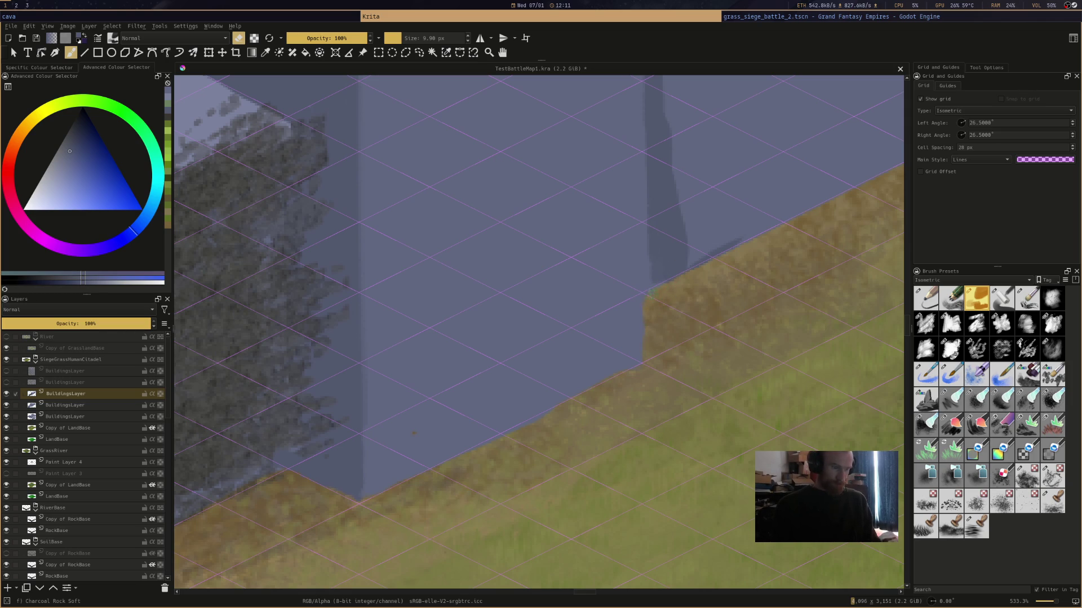
{"action": "key", "text": "ctrl+s"}
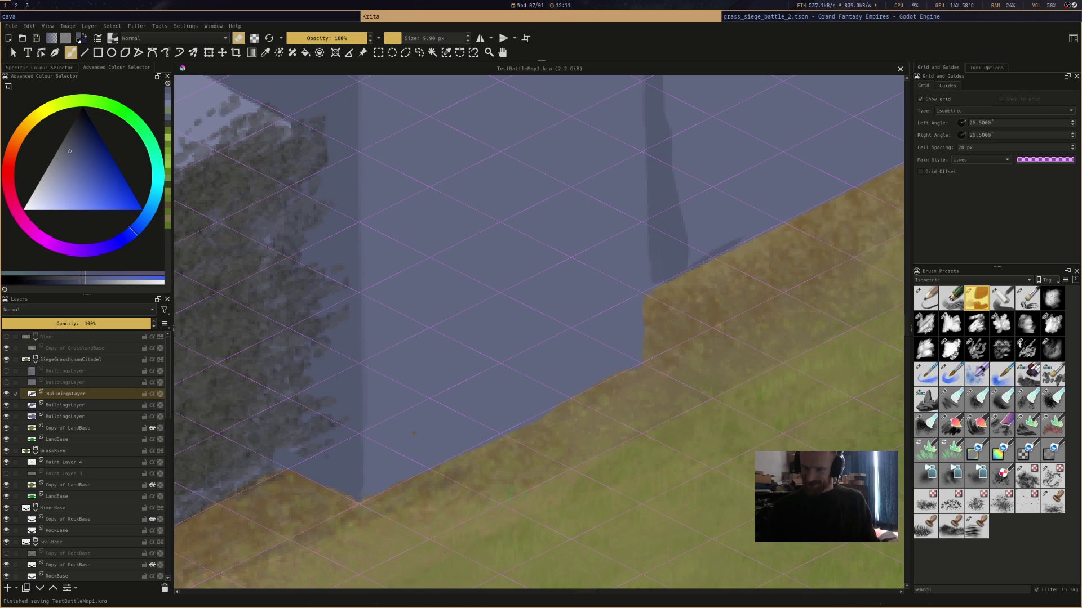
Draw a straight vertical line about 120 px long down the tower's left corner edge
{"action": "scroll", "coordinate": [589, 479], "scroll_direction": "down", "scroll_amount": 3}
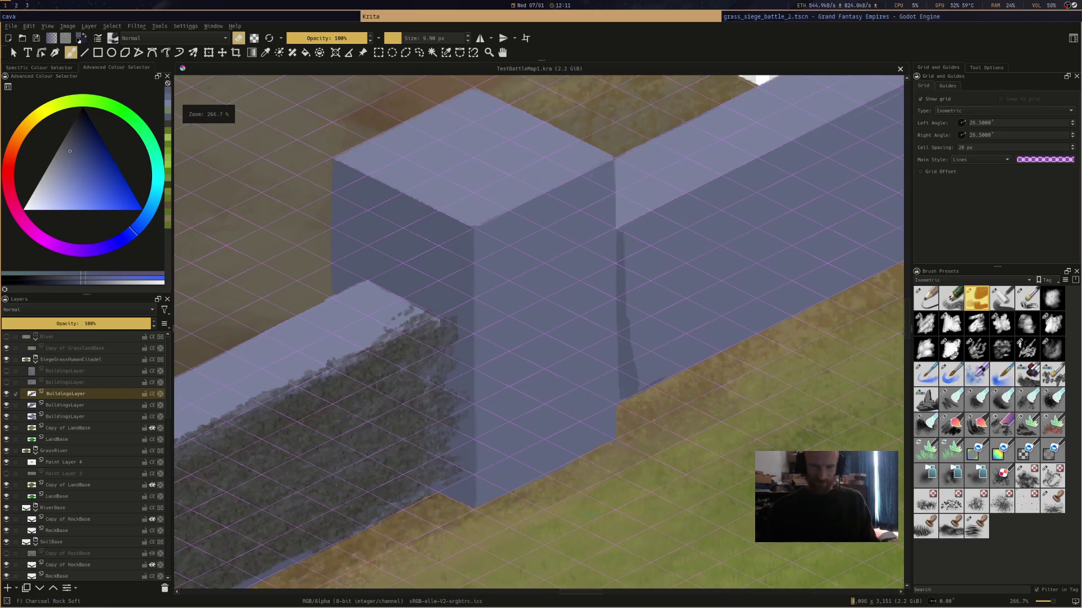
{"action": "mouse_move", "coordinate": [525, 496]}
{"action": "left_mouse_down"}
{"action": "mouse_move", "coordinate": [557, 485]}
{"action": "mouse_move", "coordinate": [587, 512]}
{"action": "mouse_move", "coordinate": [582, 441]}
{"action": "mouse_move", "coordinate": [591, 524]}
{"action": "left_mouse_up"}
{"action": "scroll", "coordinate": [474, 381], "scroll_direction": "up", "scroll_amount": 4}
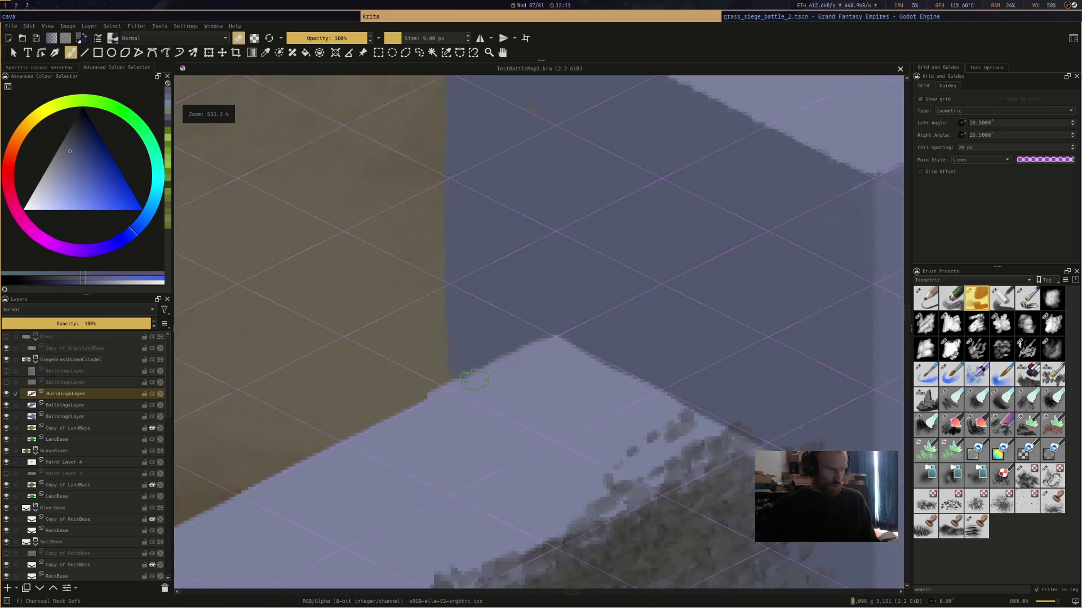
{"action": "mouse_move", "coordinate": [474, 381]}
{"action": "left_mouse_down"}
{"action": "mouse_move", "coordinate": [518, 437]}
{"action": "mouse_move", "coordinate": [555, 410]}
{"action": "mouse_move", "coordinate": [555, 374]}
{"action": "left_mouse_up"}
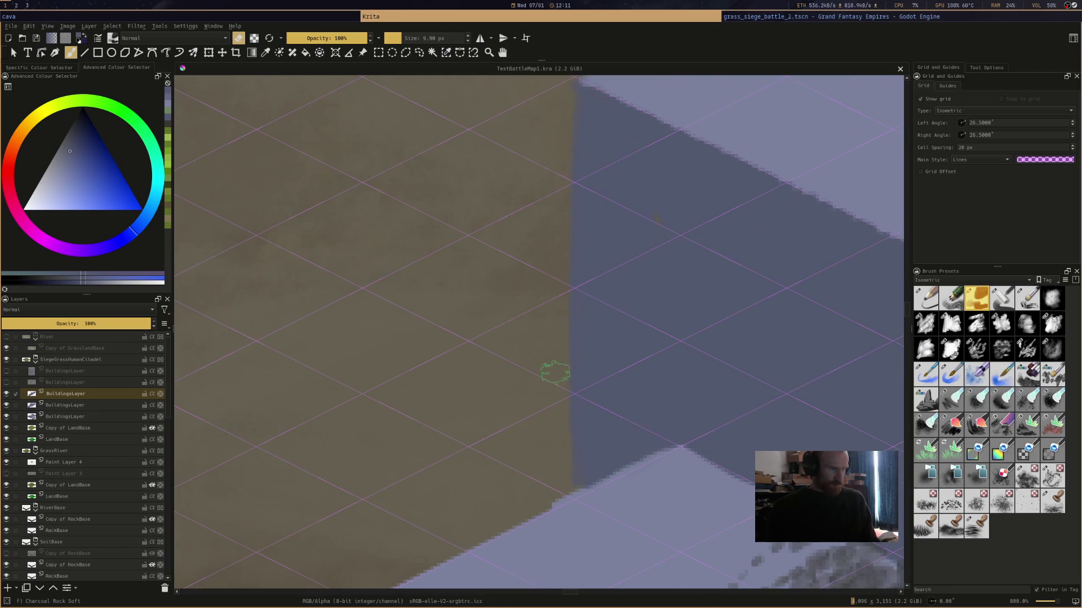
{"action": "left_click", "coordinate": [84, 53]}
{"action": "mouse_move", "coordinate": [557, 89]}
{"action": "left_mouse_down"}
{"action": "mouse_move", "coordinate": [509, 505]}
{"action": "mouse_move", "coordinate": [553, 482]}
{"action": "mouse_move", "coordinate": [556, 495]}
{"action": "left_mouse_up"}
{"action": "scroll", "coordinate": [557, 496], "scroll_direction": "down", "scroll_amount": 3}
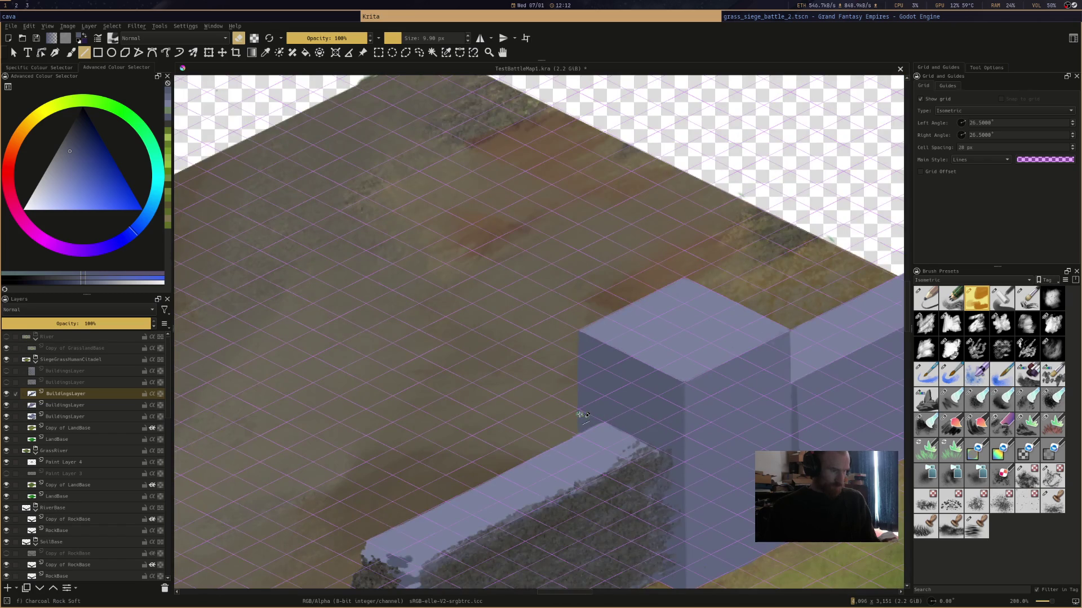
Pick the cube top's light blue and turn eraser mode off for painting
{"action": "scroll", "coordinate": [502, 424], "scroll_direction": "down", "scroll_amount": 2}
{"action": "left_click_drag", "start_coordinate": [514, 418], "coordinate": [530, 412]}
{"action": "scroll", "coordinate": [530, 411], "scroll_direction": "up", "scroll_amount": 3}
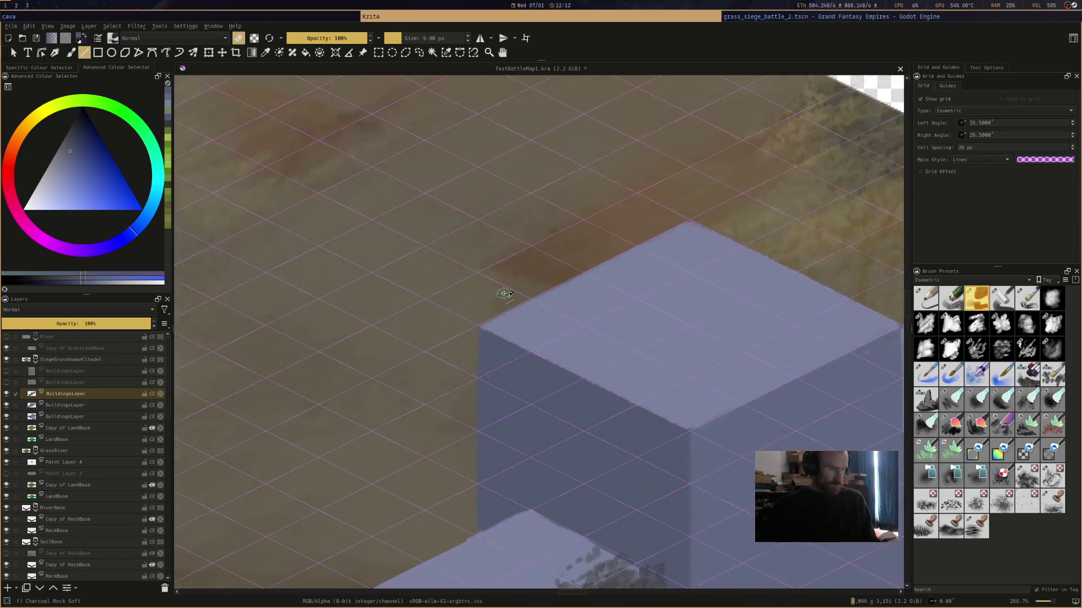
{"action": "key", "text": "b"}
{"action": "left_click", "coordinate": [492, 332], "text": "ctrl"}
{"action": "key", "text": "e"}
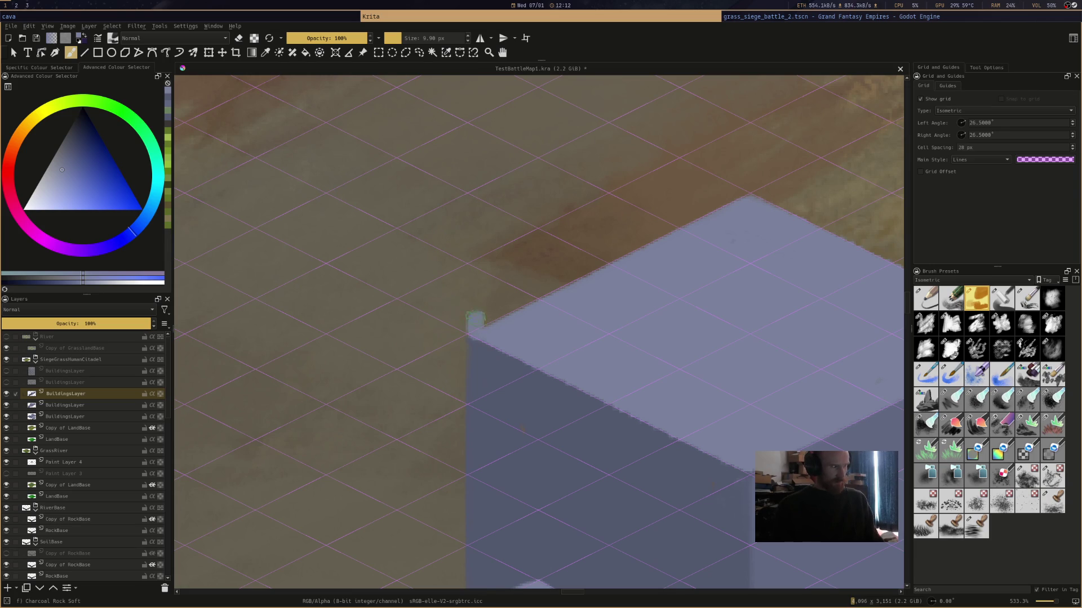
Touch up the tower's top rim edges with straight lines, then save the document
{"action": "key", "text": "v"}
{"action": "left_click_drag", "start_coordinate": [479, 321], "coordinate": [749, 177]}
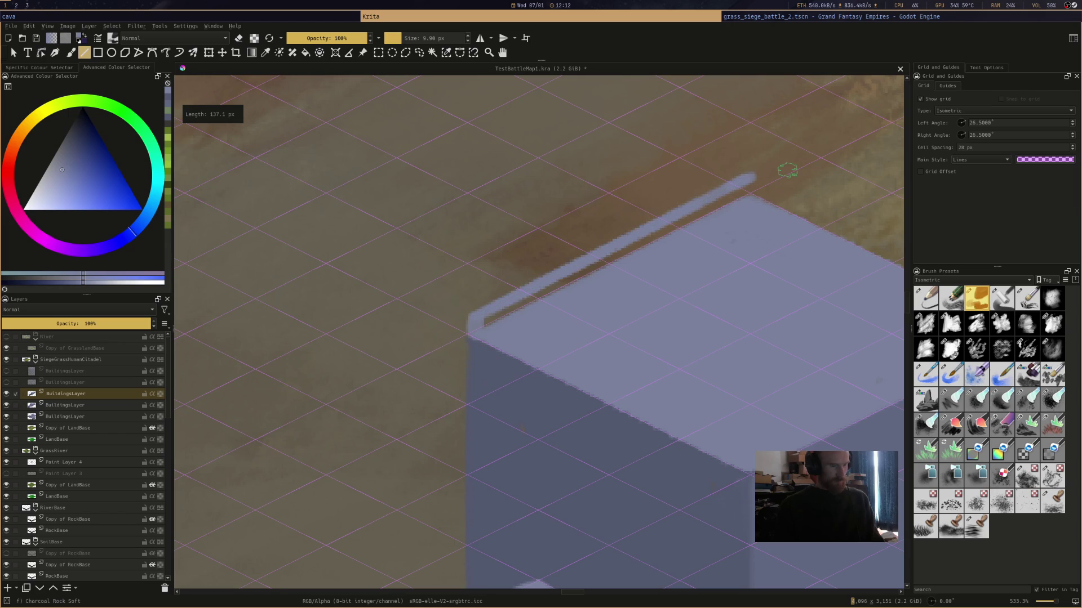
{"action": "left_click_drag", "start_coordinate": [697, 301], "coordinate": [476, 285]}
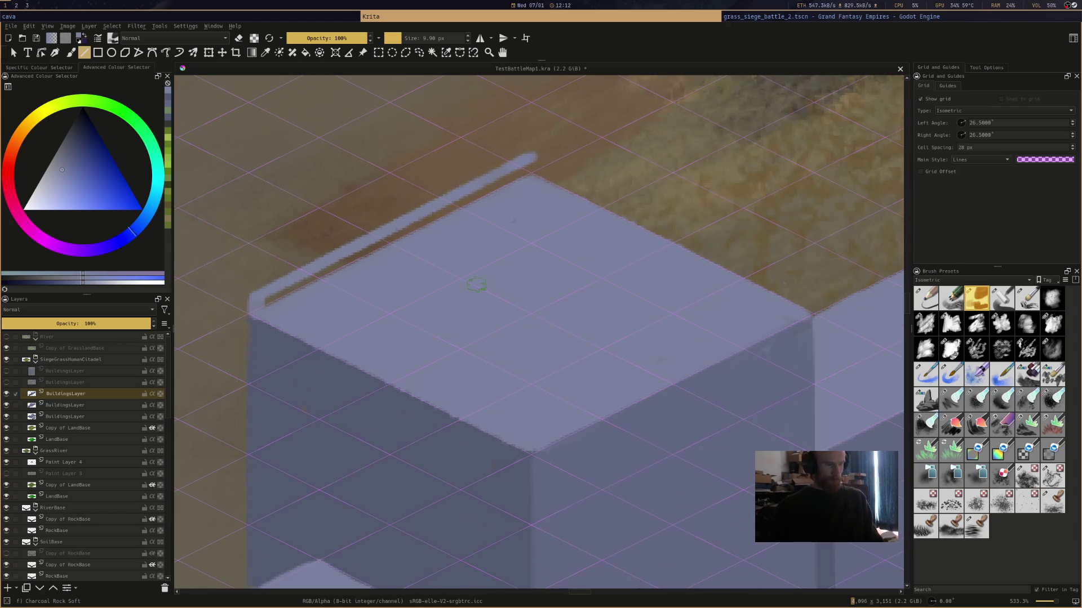
{"action": "left_click_drag", "start_coordinate": [538, 159], "coordinate": [810, 301]}
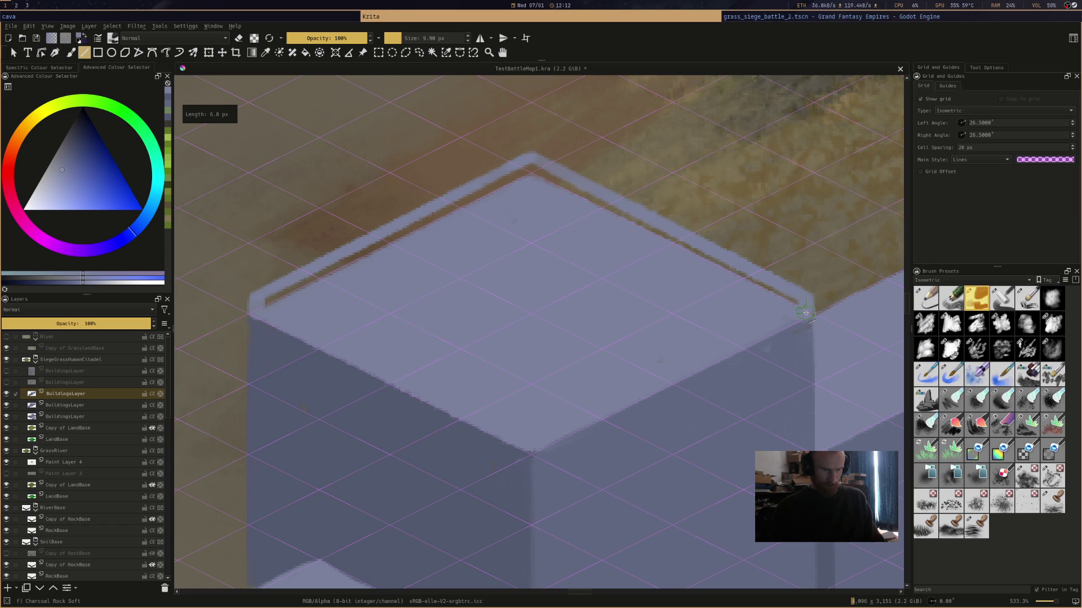
{"action": "left_click_drag", "start_coordinate": [534, 167], "coordinate": [532, 168]}
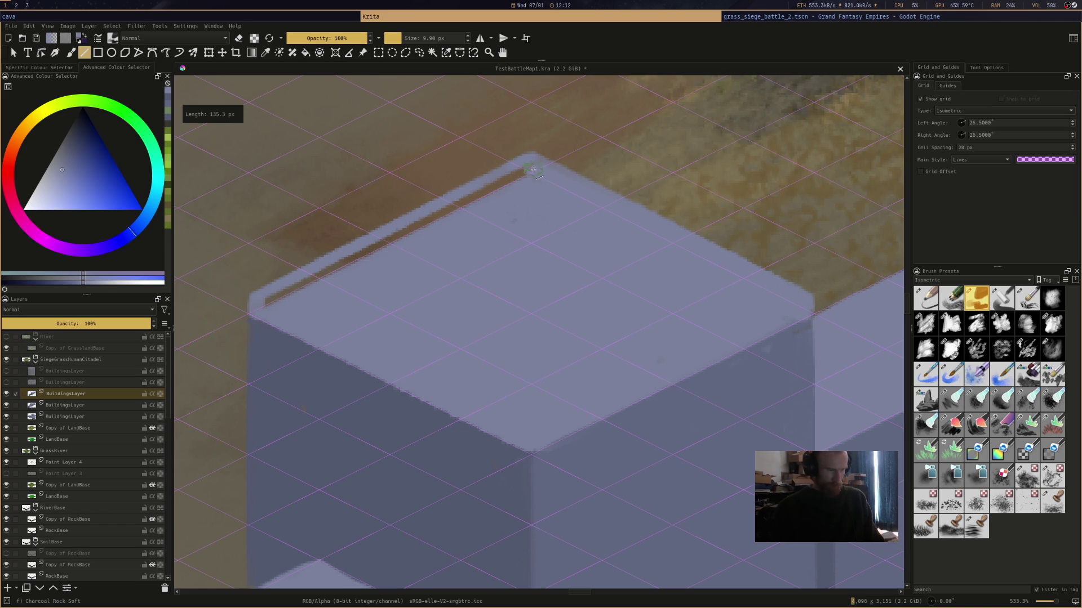
{"action": "left_click_drag", "start_coordinate": [272, 299], "coordinate": [282, 292]}
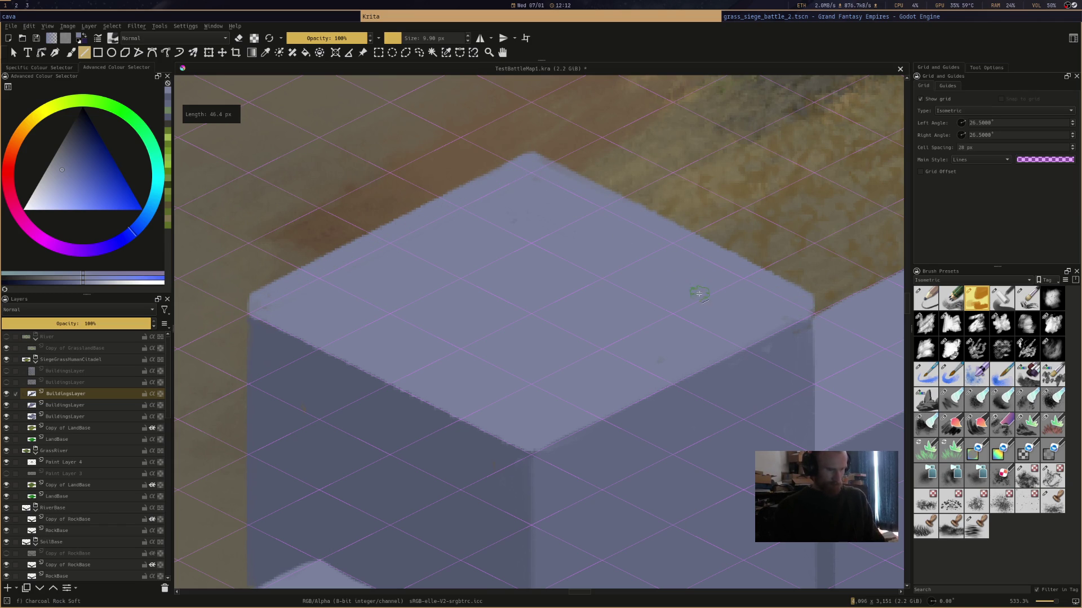
{"action": "left_click_drag", "start_coordinate": [544, 169], "coordinate": [545, 167]}
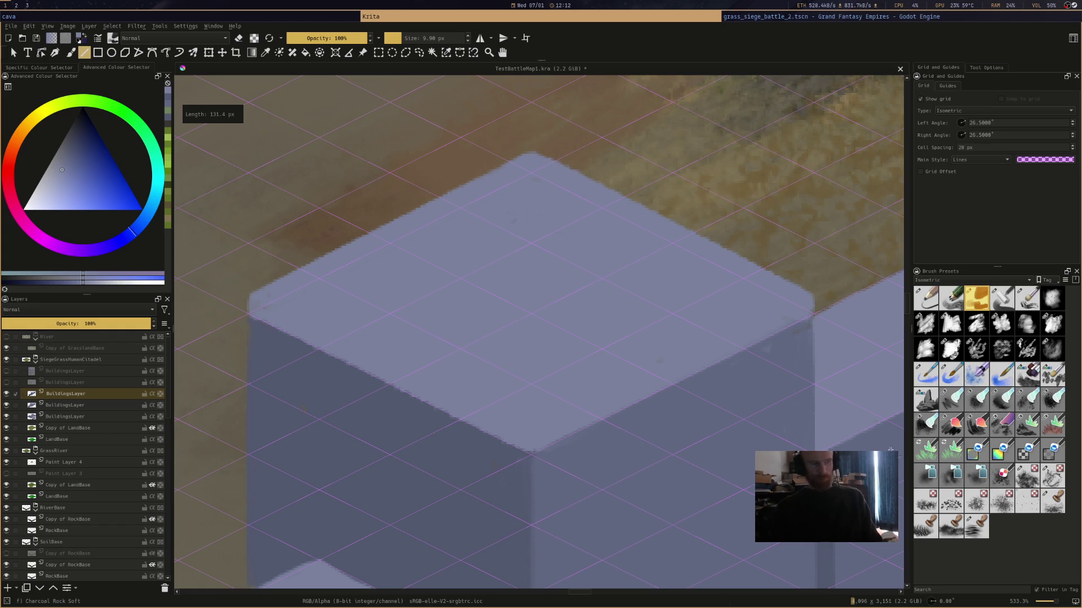
{"action": "key", "text": "ctrl+s"}
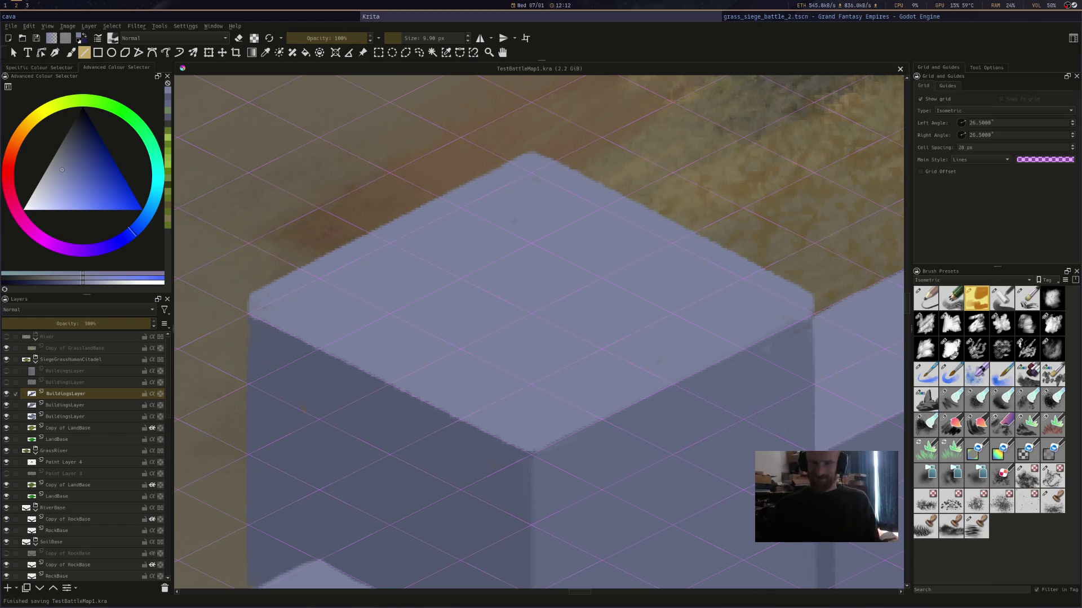
{"action": "scroll", "coordinate": [693, 412], "scroll_direction": "down", "scroll_amount": 5}
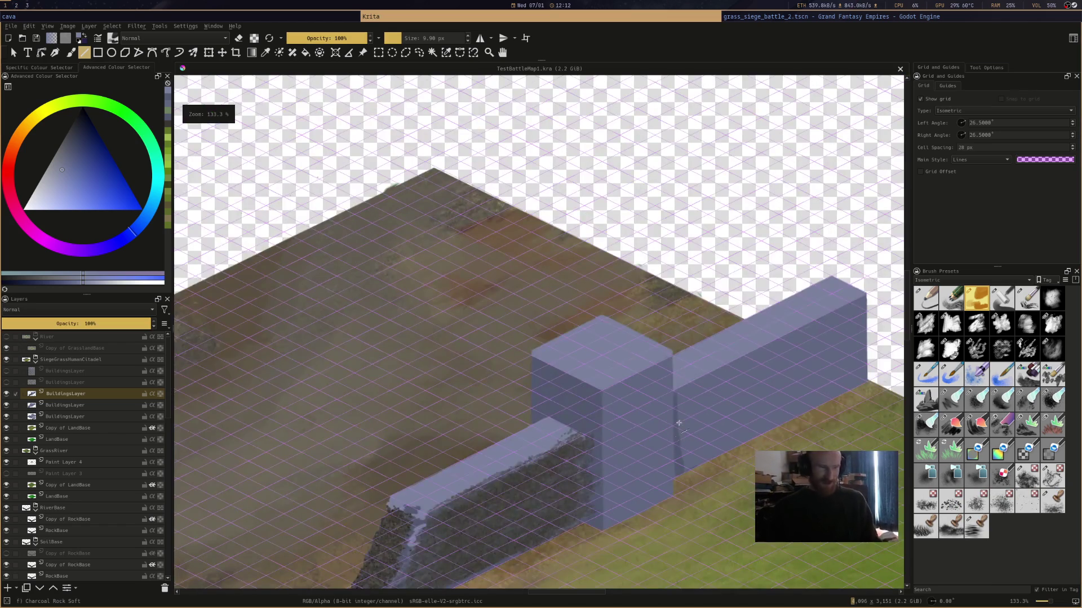
Paint a straight line along the low wall's top edge and save the document
{"action": "scroll", "coordinate": [591, 330], "scroll_direction": "up", "scroll_amount": 2}
{"action": "mouse_move", "coordinate": [409, 440]}
{"action": "left_mouse_down"}
{"action": "mouse_move", "coordinate": [690, 306]}
{"action": "mouse_move", "coordinate": [692, 293]}
{"action": "left_mouse_up"}
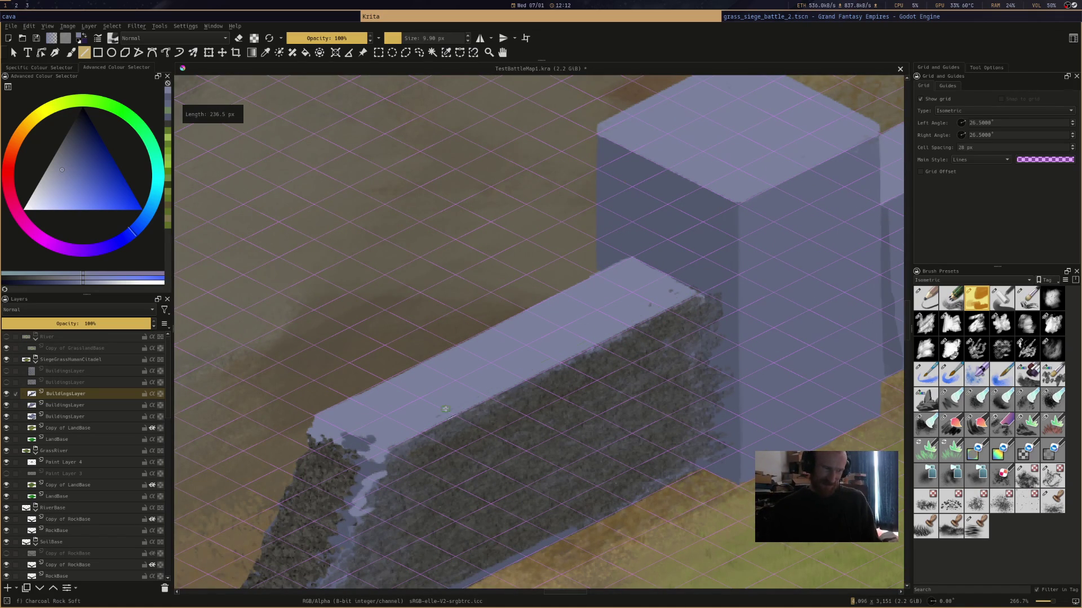
{"action": "scroll", "coordinate": [665, 382], "scroll_direction": "down", "scroll_amount": 1}
{"action": "mouse_move", "coordinate": [745, 373]}
{"action": "left_mouse_down"}
{"action": "mouse_move", "coordinate": [702, 348]}
{"action": "mouse_move", "coordinate": [608, 412]}
{"action": "mouse_move", "coordinate": [749, 285]}
{"action": "left_mouse_up"}
{"action": "left_click_drag", "start_coordinate": [599, 382], "coordinate": [660, 346]}
{"action": "key", "text": "ctrl+s"}
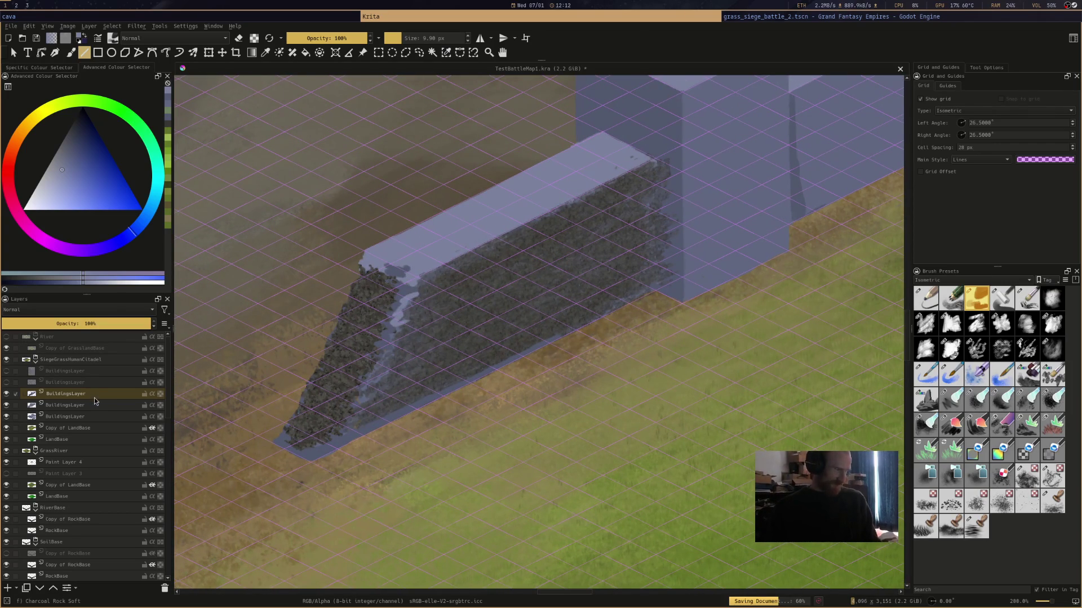
Group BuildingsLayer into Group 5, duplicate it, and select the Copy of BuildingsLayer
{"action": "key", "text": "ctrl+g"}
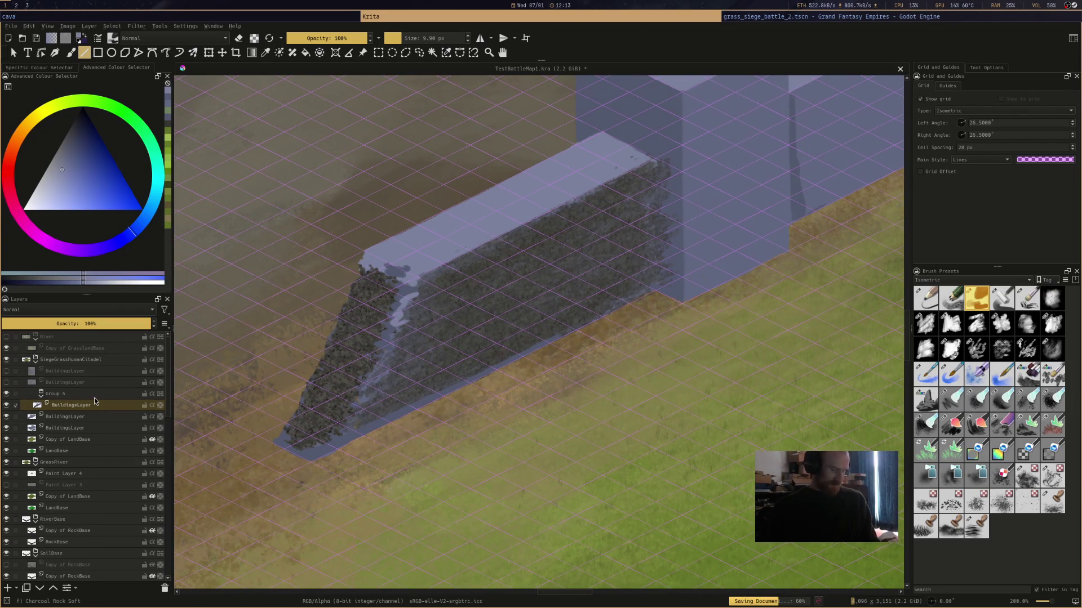
{"action": "key", "text": "ctrl+j"}
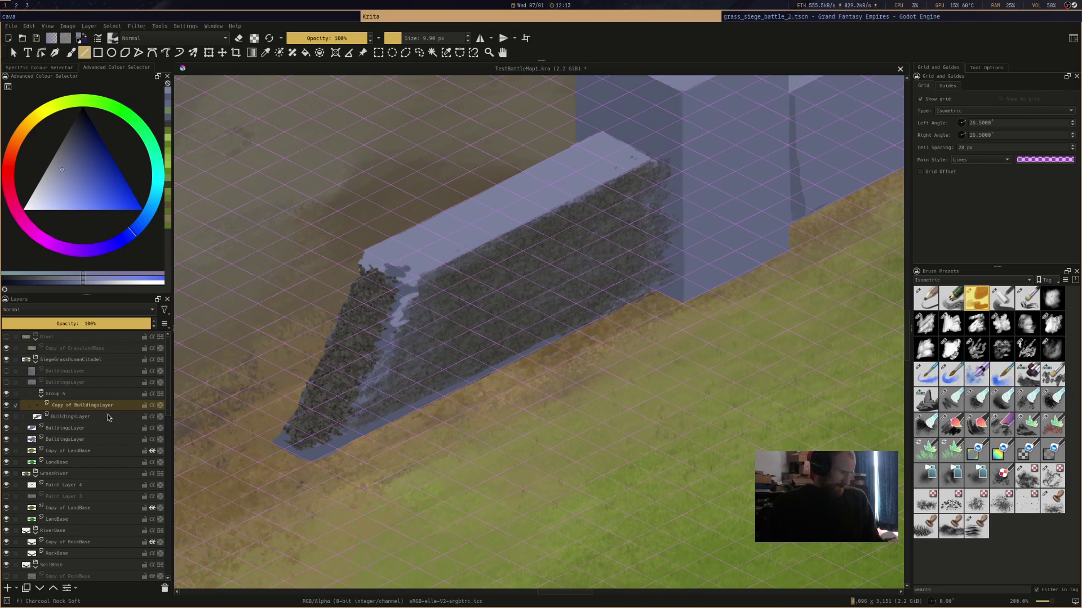
{"action": "left_click", "coordinate": [106, 418]}
{"action": "left_click", "coordinate": [120, 406]}
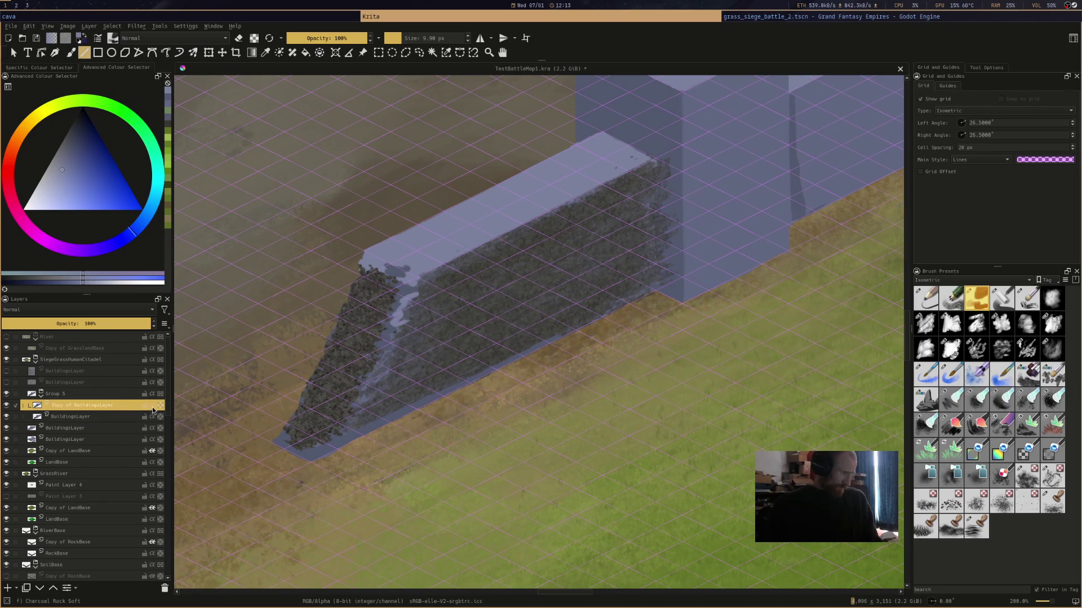
{"action": "left_click_drag", "start_coordinate": [488, 362], "coordinate": [557, 403]}
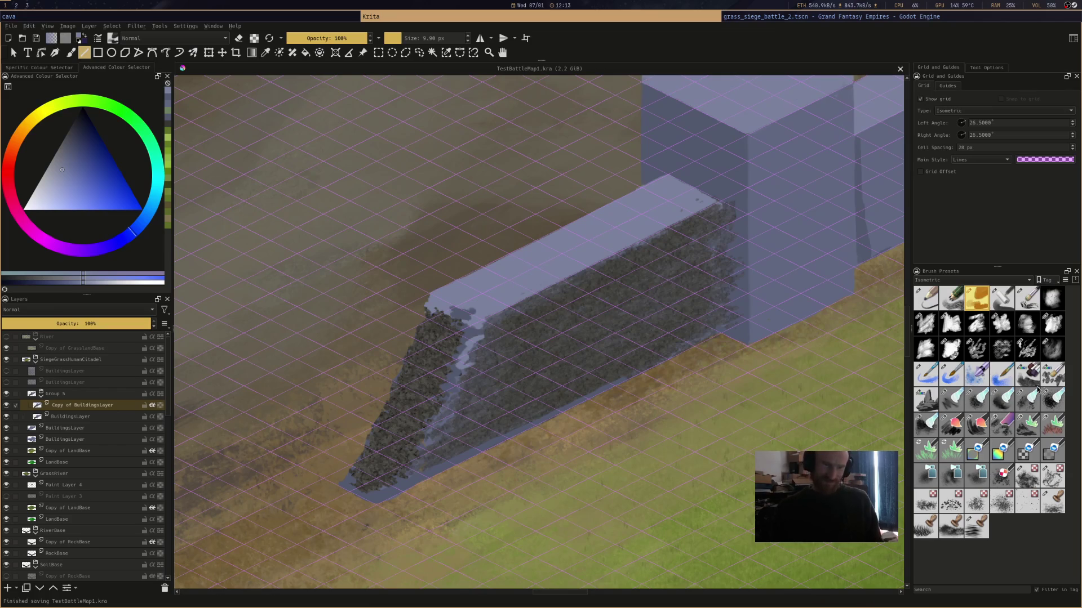
{"action": "left_click", "coordinate": [1052, 387]}
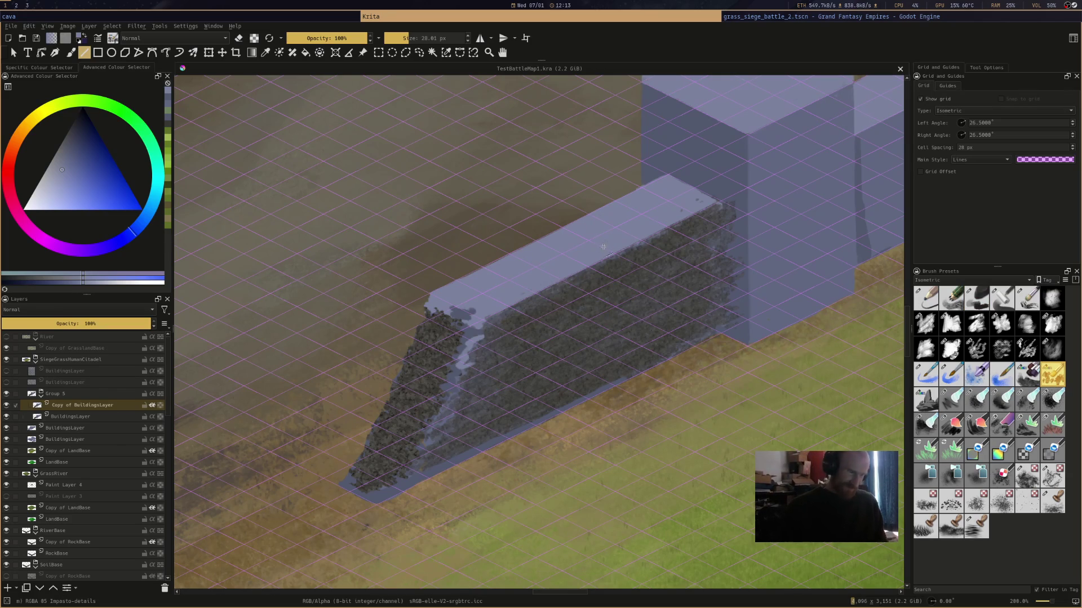
Sample a colour from the painted wall and paint stone texture up the tower's front face
{"action": "left_click", "coordinate": [888, 181], "text": "ctrl"}
{"action": "left_click_drag", "start_coordinate": [783, 228], "coordinate": [807, 237]}
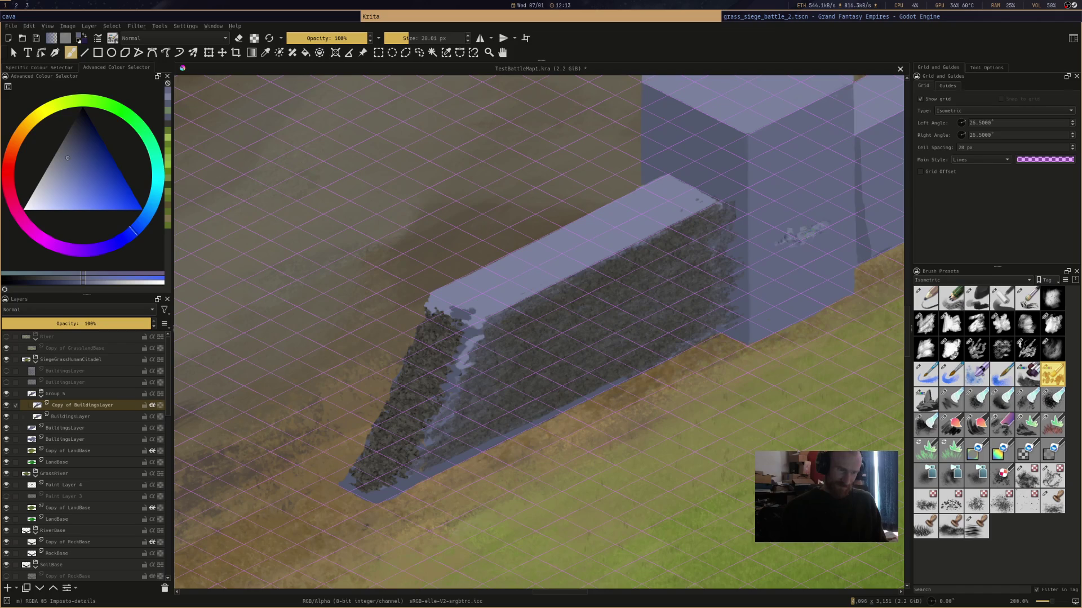
{"action": "left_click", "coordinate": [193, 53]}
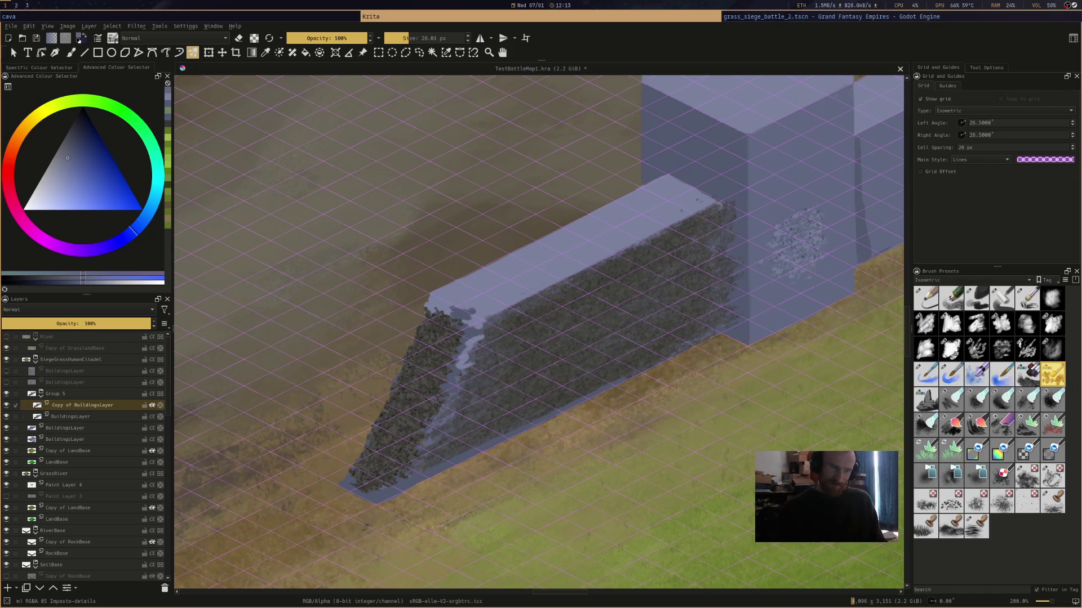
{"action": "mouse_move", "coordinate": [821, 262]}
{"action": "left_mouse_down"}
{"action": "mouse_move", "coordinate": [794, 148]}
{"action": "mouse_move", "coordinate": [820, 110]}
{"action": "mouse_move", "coordinate": [808, 231]}
{"action": "left_mouse_up"}
Texture the tower's left face with lighter stone, undoing a stray light patch on the wall
{"action": "left_click", "coordinate": [676, 158], "text": "ctrl"}
{"action": "mouse_move", "coordinate": [676, 157]}
{"action": "left_mouse_down"}
{"action": "mouse_move", "coordinate": [687, 130]}
{"action": "mouse_move", "coordinate": [712, 143]}
{"action": "mouse_move", "coordinate": [719, 164]}
{"action": "mouse_move", "coordinate": [676, 135]}
{"action": "mouse_move", "coordinate": [710, 157]}
{"action": "mouse_move", "coordinate": [704, 147]}
{"action": "left_mouse_up"}
{"action": "left_click", "coordinate": [616, 282], "text": "ctrl"}
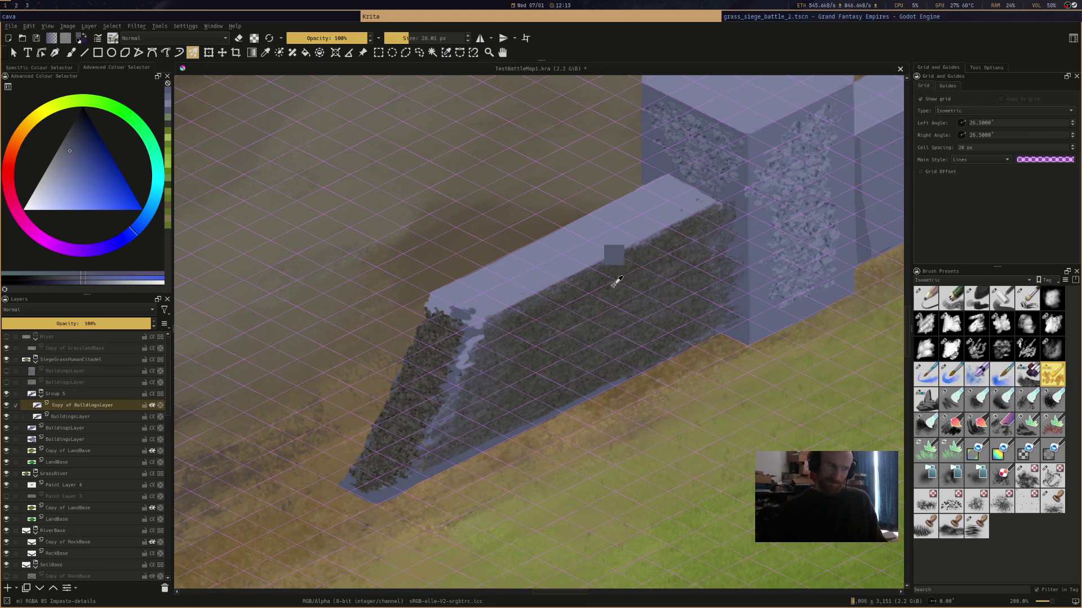
{"action": "left_click", "coordinate": [767, 273], "text": "ctrl"}
{"action": "mouse_move", "coordinate": [665, 264]}
{"action": "left_mouse_down"}
{"action": "mouse_move", "coordinate": [648, 293]}
{"action": "mouse_move", "coordinate": [564, 321]}
{"action": "mouse_move", "coordinate": [676, 270]}
{"action": "mouse_move", "coordinate": [495, 394]}
{"action": "left_mouse_up"}
{"action": "key", "text": "ctrl+z"}
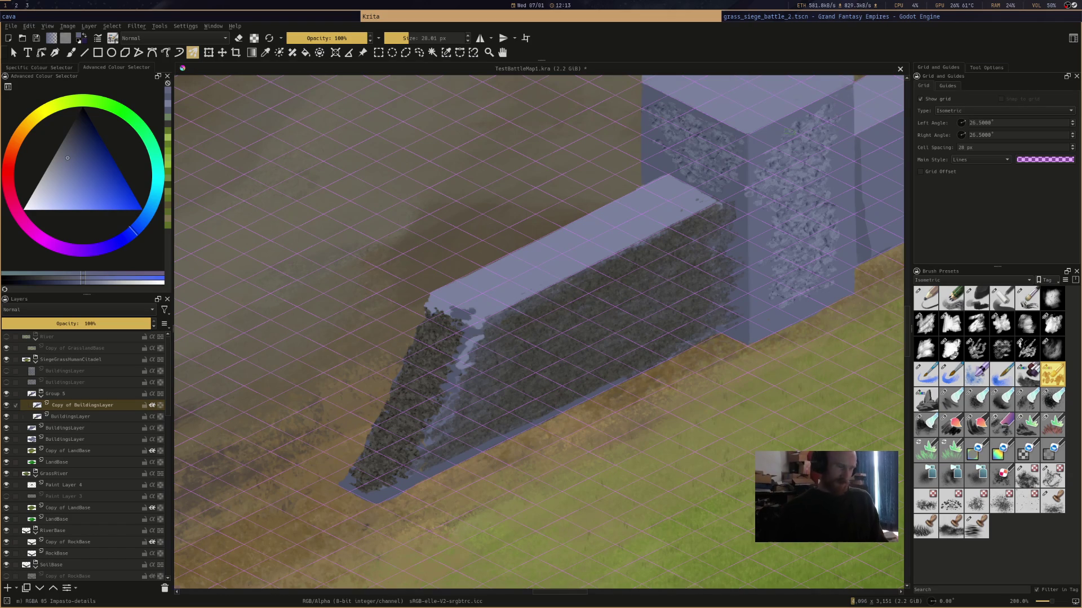
Paint stone texture over the wall's upper-left end and brownish texture on its top face
{"action": "key", "text": "minus"}
{"action": "key", "text": "minus"}
{"action": "key", "text": "minus"}
{"action": "scroll", "coordinate": [333, 358], "scroll_direction": "up", "scroll_amount": 7}
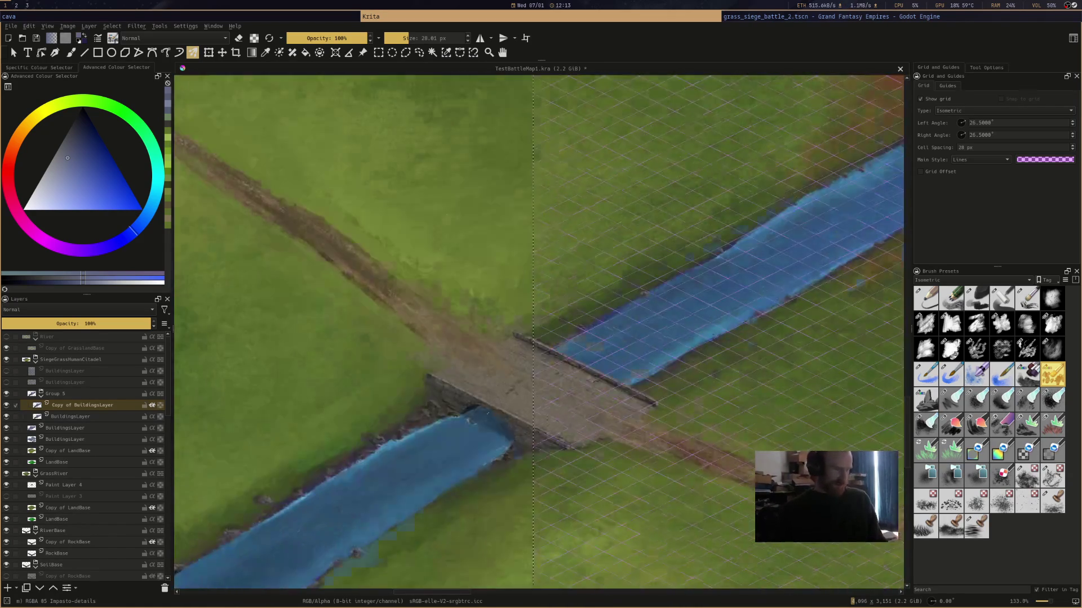
{"action": "scroll", "coordinate": [332, 357], "scroll_direction": "down", "scroll_amount": 5}
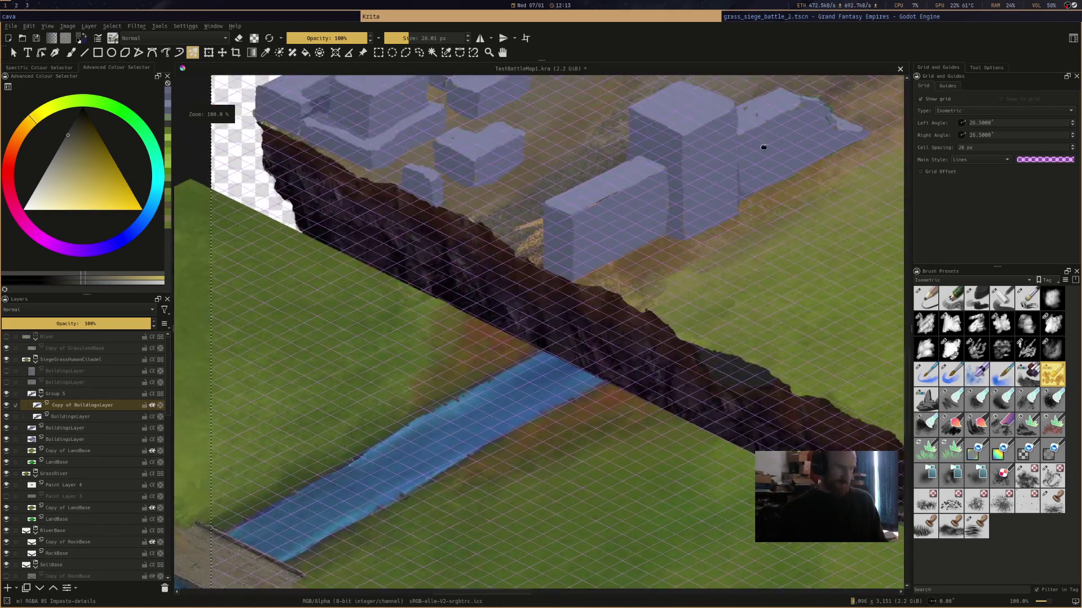
{"action": "scroll", "coordinate": [623, 302], "scroll_direction": "up", "scroll_amount": 3}
{"action": "mouse_move", "coordinate": [526, 179]}
{"action": "left_mouse_down"}
{"action": "mouse_move", "coordinate": [569, 222]}
{"action": "mouse_move", "coordinate": [479, 333]}
{"action": "mouse_move", "coordinate": [429, 443]}
{"action": "mouse_move", "coordinate": [420, 425]}
{"action": "mouse_move", "coordinate": [434, 440]}
{"action": "left_mouse_up"}
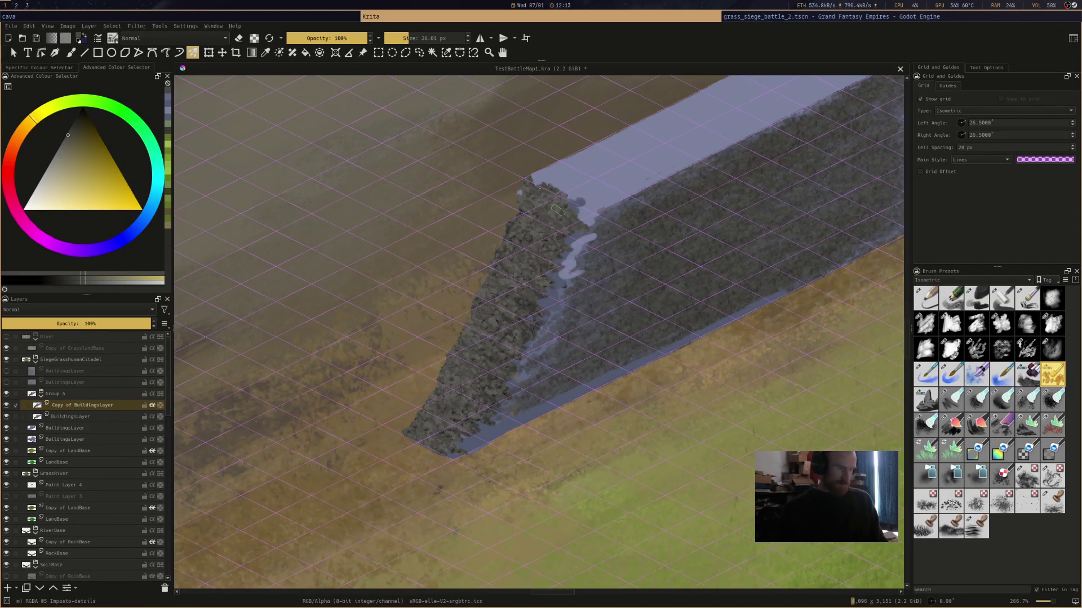
{"action": "key", "text": "2"}
{"action": "scroll", "coordinate": [470, 338], "scroll_direction": "up", "scroll_amount": 5}
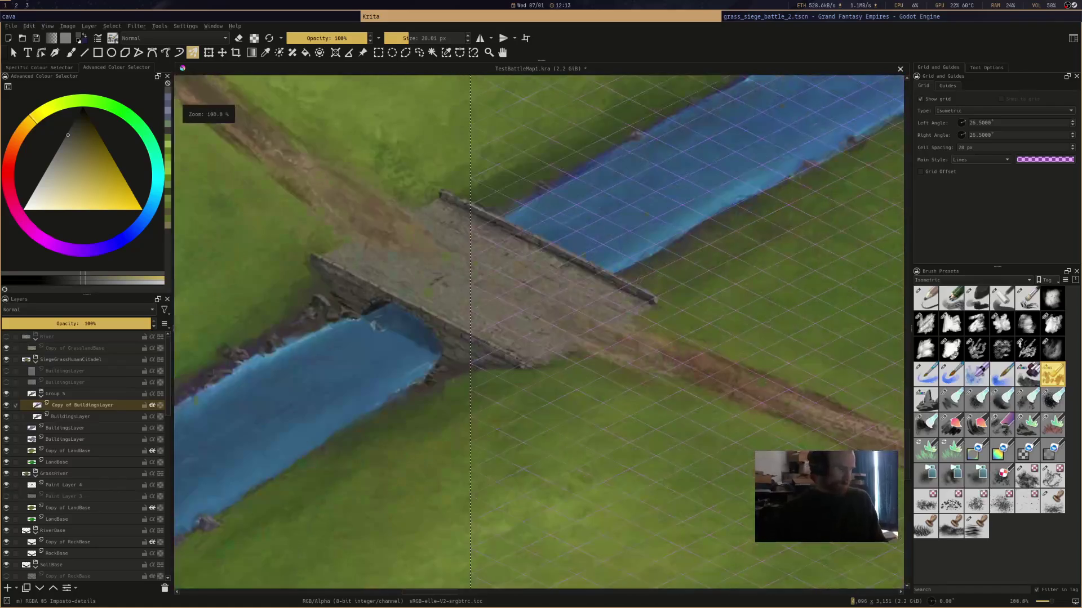
{"action": "scroll", "coordinate": [611, 375], "scroll_direction": "down", "scroll_amount": 3}
{"action": "scroll", "coordinate": [675, 287], "scroll_direction": "up", "scroll_amount": 2}
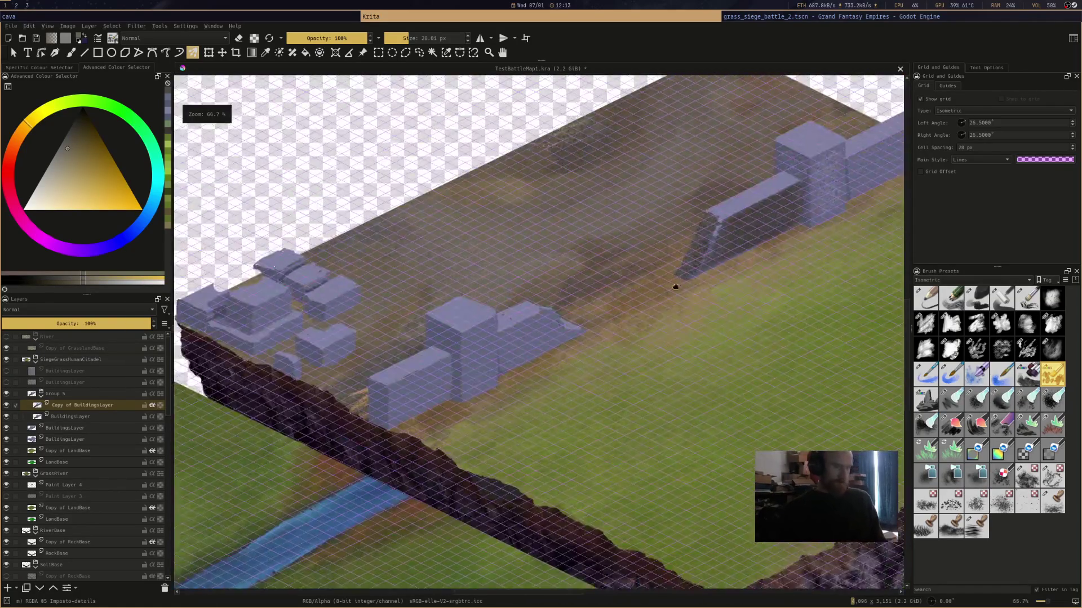
{"action": "scroll", "coordinate": [675, 286], "scroll_direction": "up", "scroll_amount": 2}
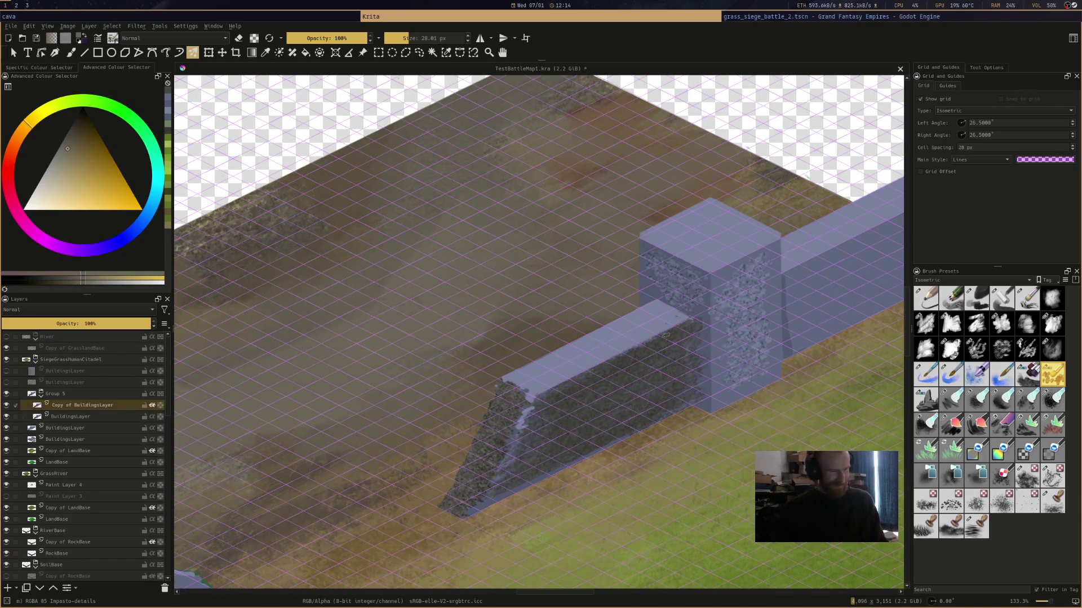
{"action": "mouse_move", "coordinate": [526, 371]}
{"action": "left_mouse_down"}
{"action": "mouse_move", "coordinate": [631, 338]}
{"action": "mouse_move", "coordinate": [656, 319]}
{"action": "left_mouse_up"}
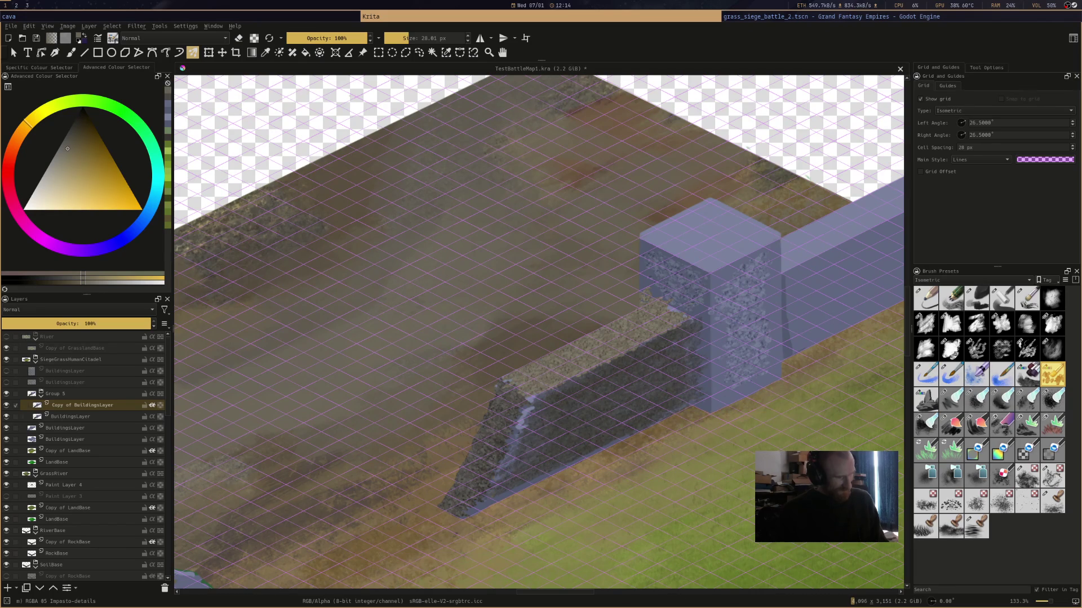
Paint rocky texture along the right wall's top and the tower's top, then save
{"action": "mouse_move", "coordinate": [805, 239]}
{"action": "left_mouse_down"}
{"action": "mouse_move", "coordinate": [834, 226]}
{"action": "mouse_move", "coordinate": [822, 228]}
{"action": "mouse_move", "coordinate": [828, 217]}
{"action": "mouse_move", "coordinate": [883, 202]}
{"action": "left_mouse_up"}
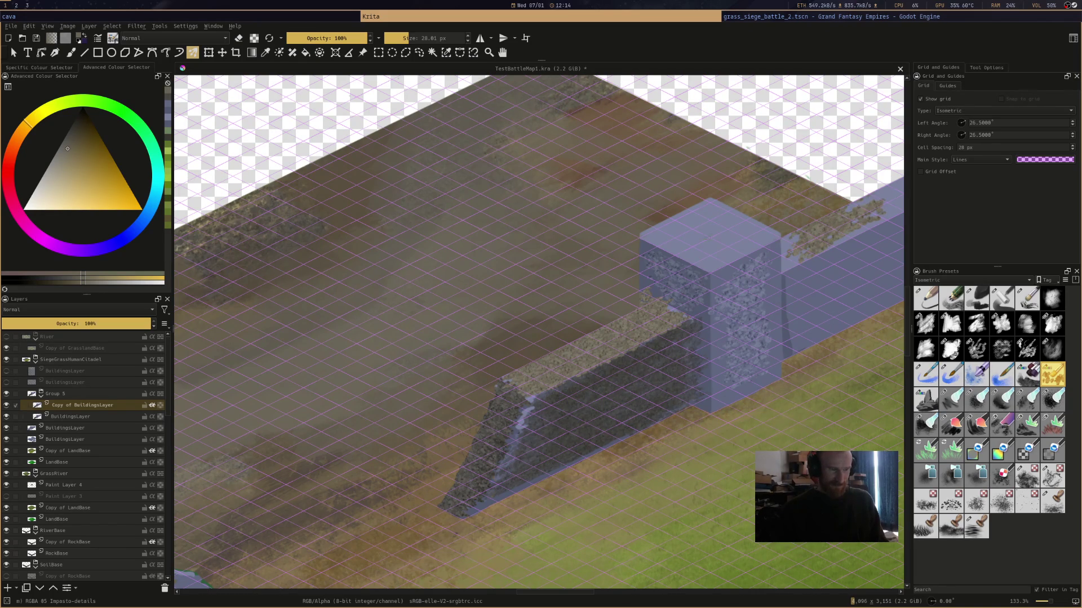
{"action": "mouse_move", "coordinate": [707, 231]}
{"action": "left_mouse_down"}
{"action": "mouse_move", "coordinate": [676, 223]}
{"action": "mouse_move", "coordinate": [743, 253]}
{"action": "mouse_move", "coordinate": [713, 217]}
{"action": "left_mouse_up"}
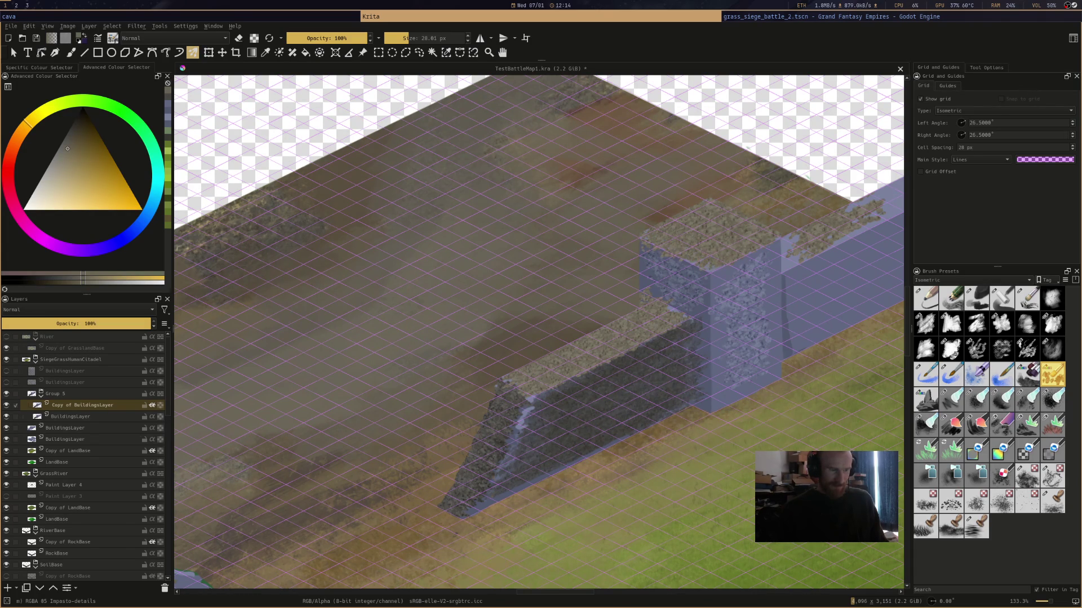
{"action": "key", "text": "ctrl+s"}
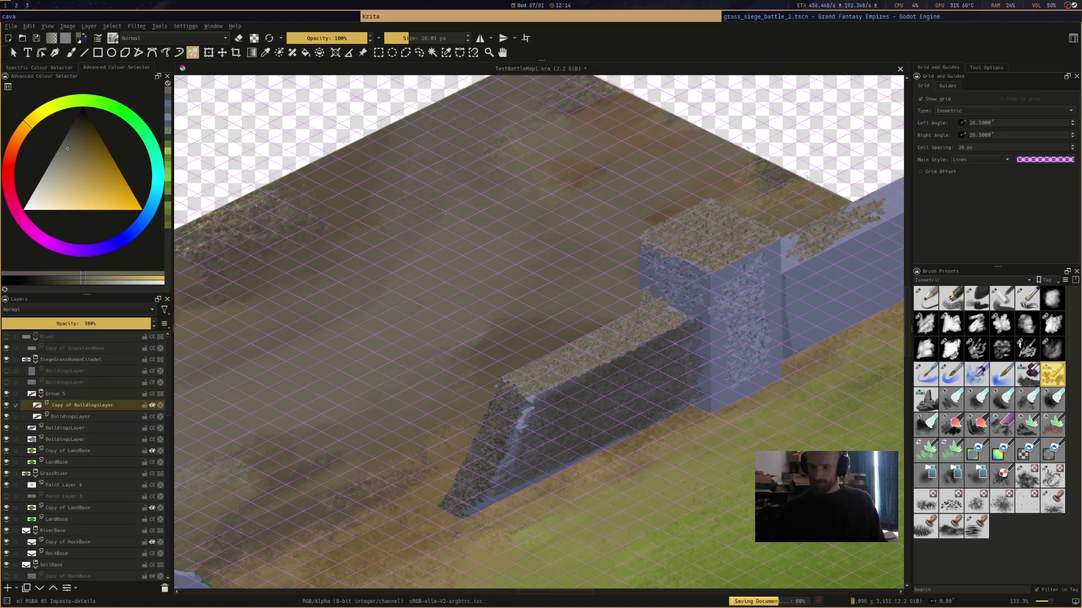
Spread stone texture along the wall's top edge and fill the tower top, save, and view at 100%
{"action": "scroll", "coordinate": [422, 297], "scroll_direction": "up", "scroll_amount": 5}
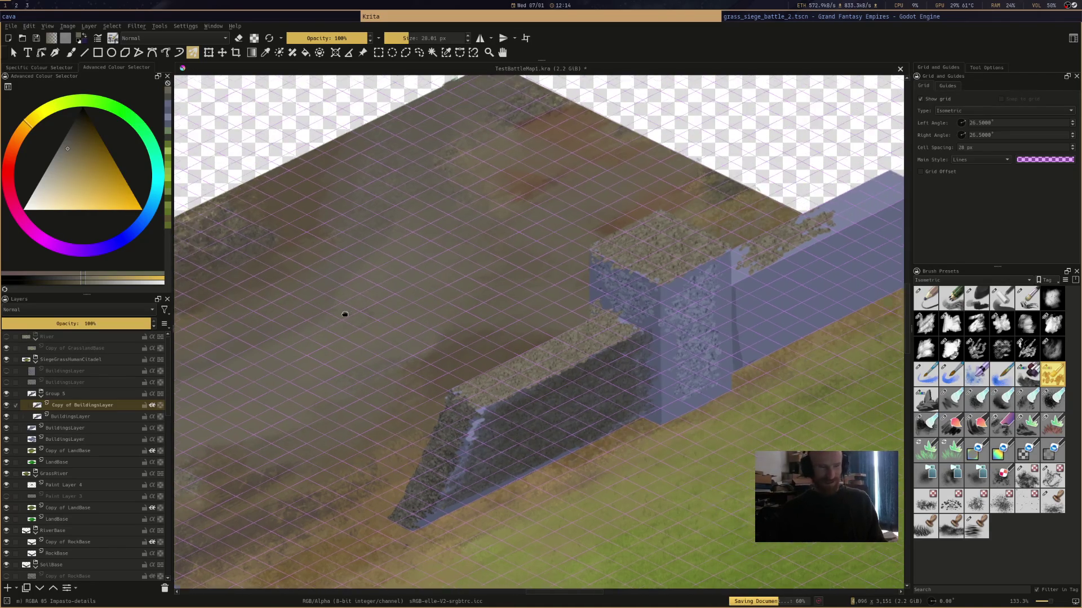
{"action": "scroll", "coordinate": [539, 333], "scroll_direction": "down", "scroll_amount": 1}
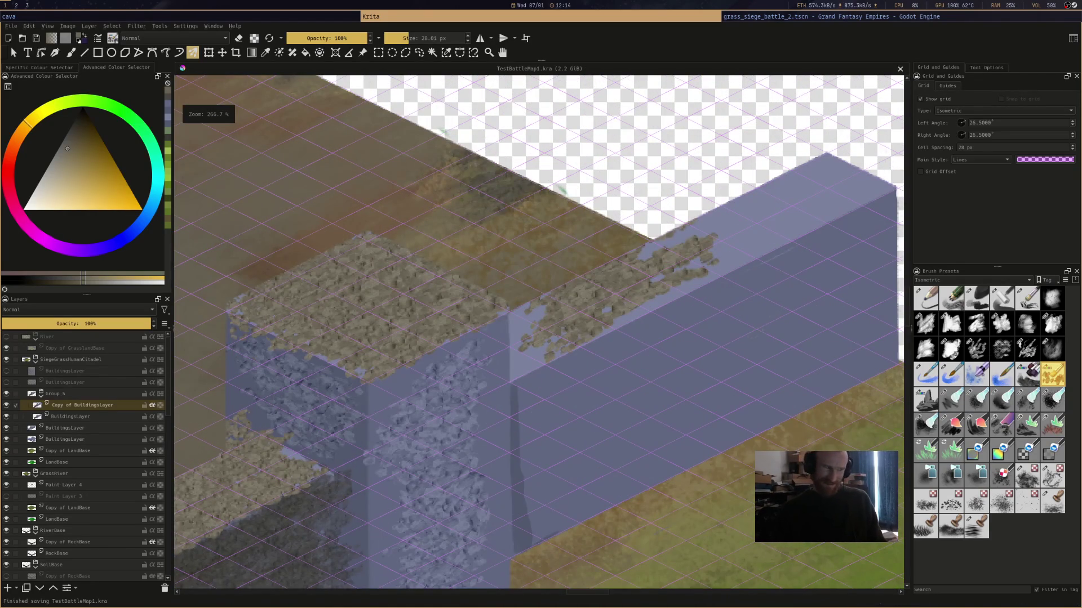
{"action": "left_click", "coordinate": [780, 239]}
{"action": "mouse_move", "coordinate": [654, 279]}
{"action": "left_mouse_down"}
{"action": "mouse_move", "coordinate": [710, 257]}
{"action": "mouse_move", "coordinate": [783, 191]}
{"action": "mouse_move", "coordinate": [872, 168]}
{"action": "mouse_move", "coordinate": [828, 217]}
{"action": "mouse_move", "coordinate": [705, 282]}
{"action": "mouse_move", "coordinate": [643, 293]}
{"action": "mouse_move", "coordinate": [681, 270]}
{"action": "mouse_move", "coordinate": [620, 321]}
{"action": "mouse_move", "coordinate": [693, 271]}
{"action": "mouse_move", "coordinate": [705, 242]}
{"action": "mouse_move", "coordinate": [778, 197]}
{"action": "mouse_move", "coordinate": [710, 229]}
{"action": "left_mouse_up"}
{"action": "mouse_move", "coordinate": [326, 316]}
{"action": "left_mouse_down"}
{"action": "mouse_move", "coordinate": [349, 290]}
{"action": "mouse_move", "coordinate": [267, 304]}
{"action": "mouse_move", "coordinate": [405, 284]}
{"action": "mouse_move", "coordinate": [394, 335]}
{"action": "left_mouse_up"}
{"action": "mouse_move", "coordinate": [467, 315]}
{"action": "left_mouse_down"}
{"action": "mouse_move", "coordinate": [370, 352]}
{"action": "mouse_move", "coordinate": [333, 344]}
{"action": "mouse_move", "coordinate": [330, 312]}
{"action": "left_mouse_up"}
{"action": "key", "text": "ctrl+s"}
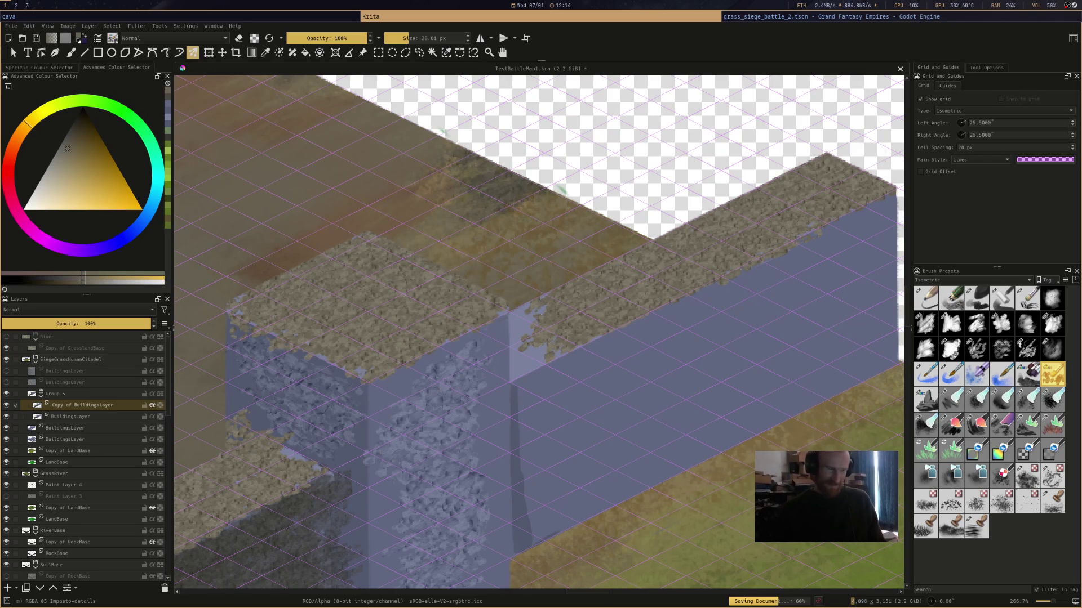
{"action": "key", "text": "1"}
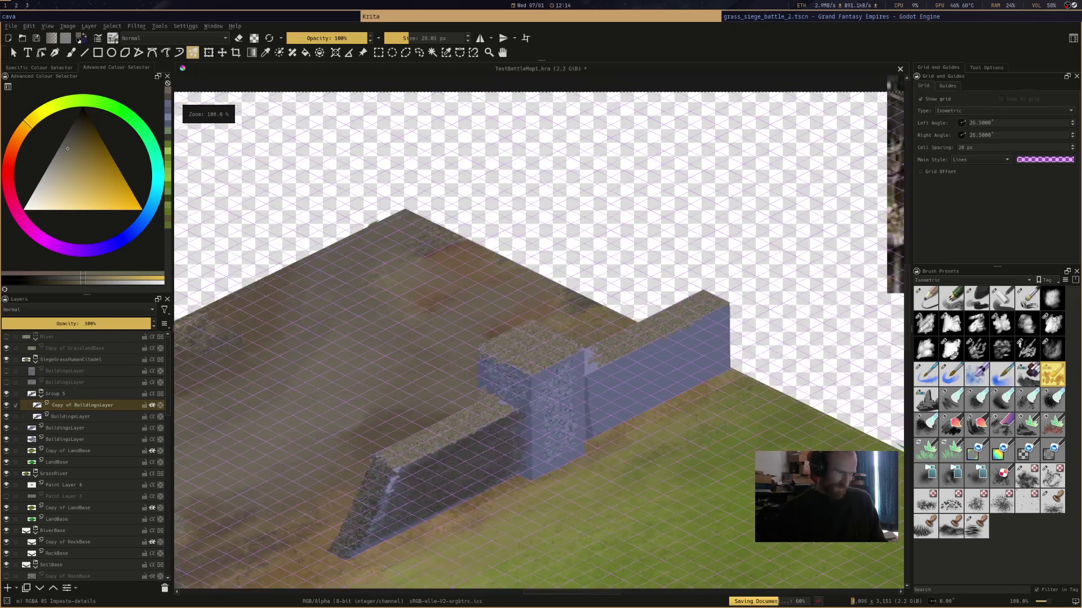
{"action": "scroll", "coordinate": [540, 332], "scroll_direction": "down", "scroll_amount": 3}
Choose a lighter stone colour and lighten a patch on the wall's front face
{"action": "scroll", "coordinate": [539, 332], "scroll_direction": "up", "scroll_amount": 4}
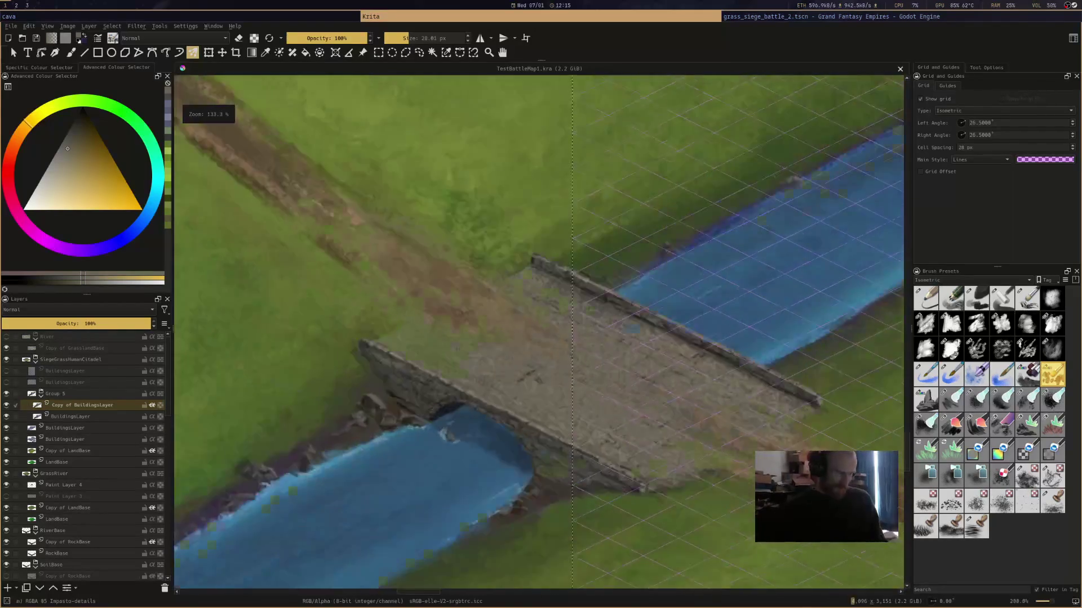
{"action": "scroll", "coordinate": [620, 360], "scroll_direction": "up", "scroll_amount": 3}
{"action": "scroll", "coordinate": [616, 230], "scroll_direction": "down", "scroll_amount": 2}
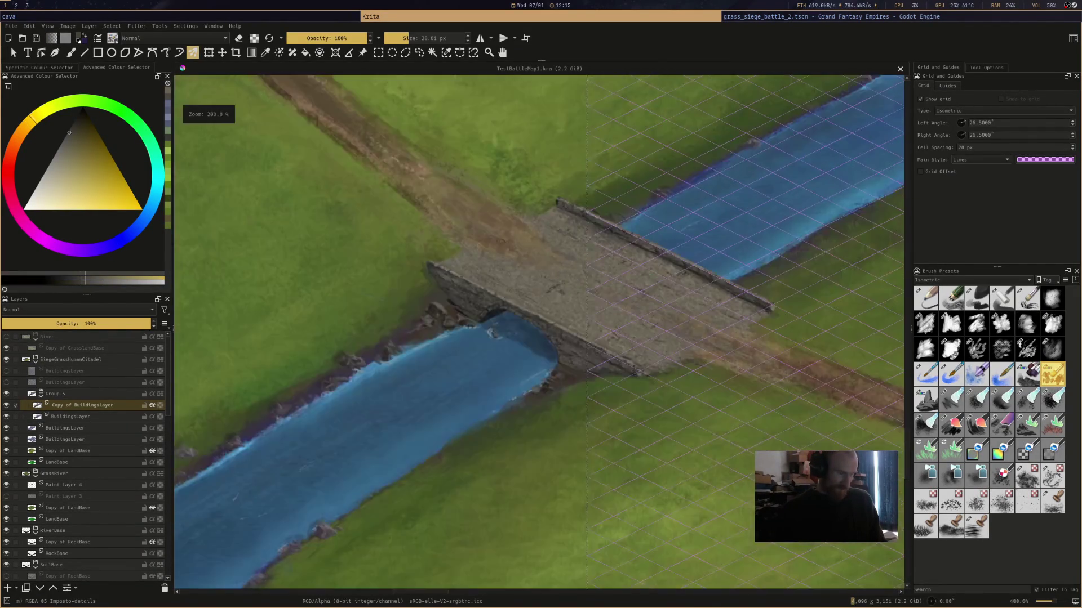
{"action": "scroll", "coordinate": [620, 282], "scroll_direction": "down", "scroll_amount": 3}
{"action": "scroll", "coordinate": [718, 191], "scroll_direction": "up", "scroll_amount": 4}
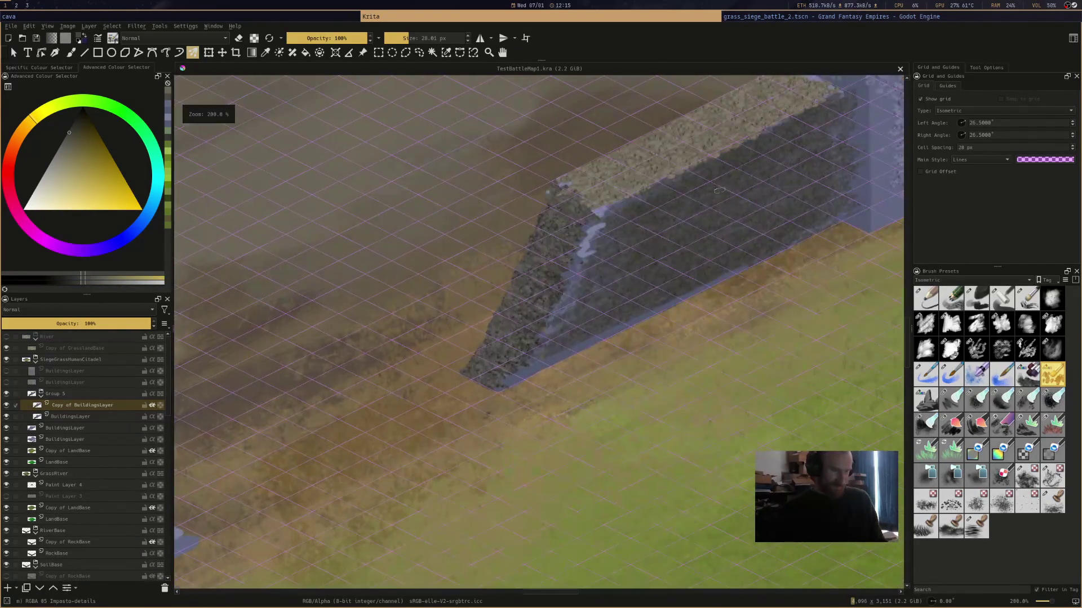
{"action": "scroll", "coordinate": [718, 191], "scroll_direction": "down", "scroll_amount": 5}
{"action": "scroll", "coordinate": [718, 191], "scroll_direction": "up", "scroll_amount": 2}
{"action": "scroll", "coordinate": [647, 304], "scroll_direction": "up", "scroll_amount": 4}
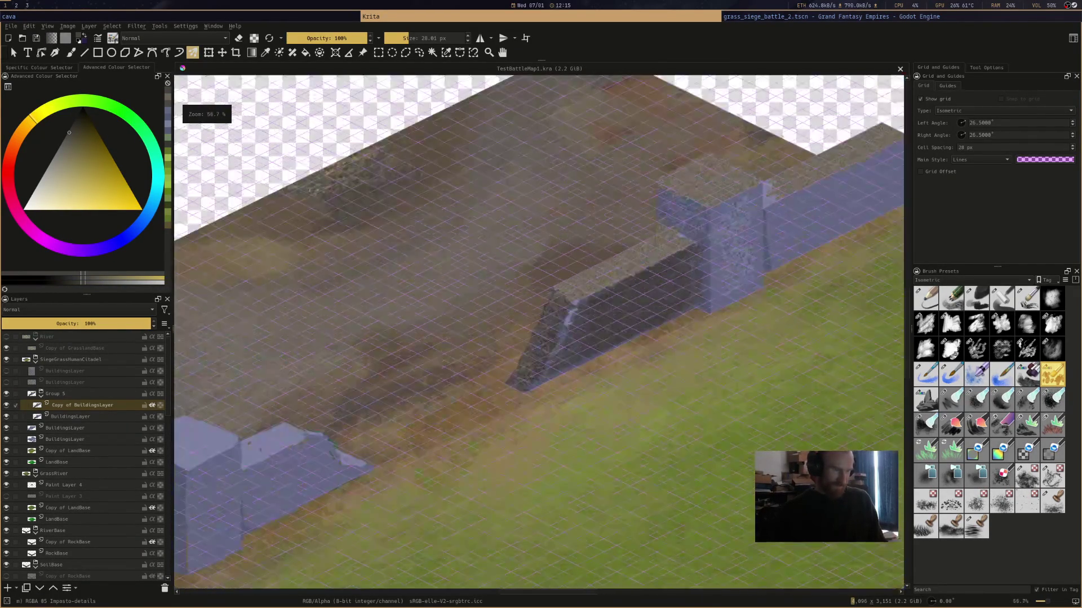
{"action": "scroll", "coordinate": [648, 305], "scroll_direction": "down", "scroll_amount": 3}
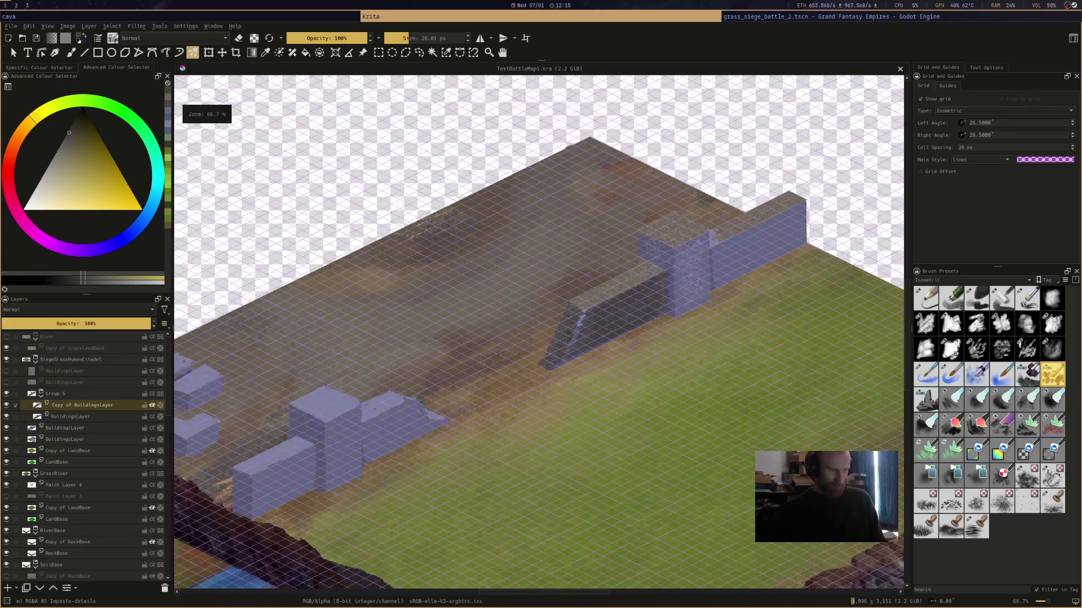
{"action": "scroll", "coordinate": [642, 230], "scroll_direction": "up", "scroll_amount": 3}
{"action": "left_click", "coordinate": [71, 144]}
{"action": "mouse_move", "coordinate": [572, 331]}
{"action": "left_mouse_down"}
{"action": "mouse_move", "coordinate": [563, 360]}
{"action": "mouse_move", "coordinate": [496, 361]}
{"action": "mouse_move", "coordinate": [619, 338]}
{"action": "left_mouse_up"}
Sample two light stone tones from the castle reference image
{"action": "scroll", "coordinate": [563, 360], "scroll_direction": "down", "scroll_amount": 4}
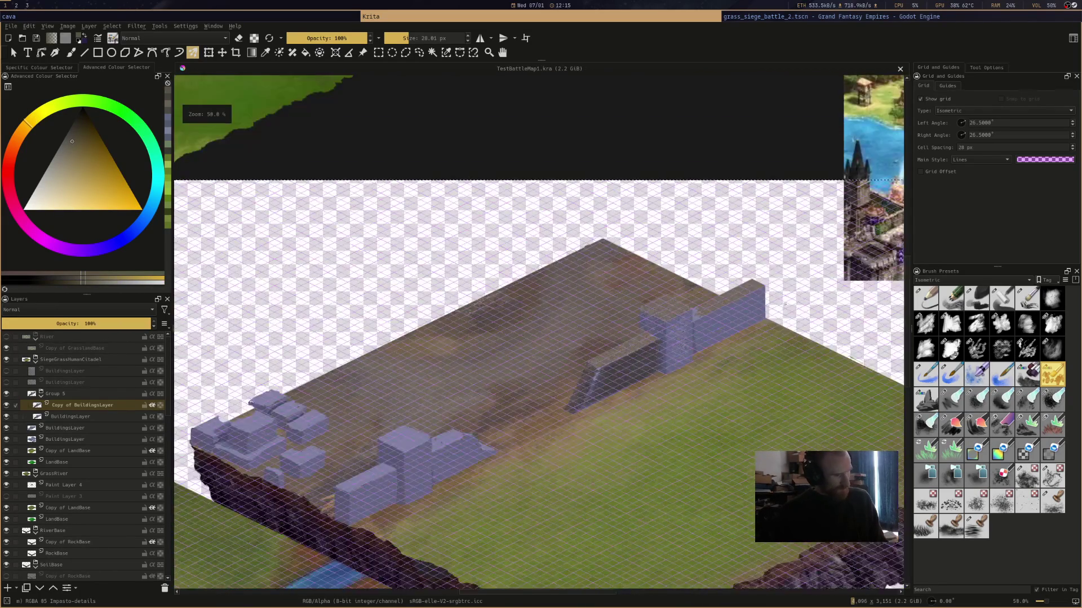
{"action": "scroll", "coordinate": [539, 332], "scroll_direction": "up", "scroll_amount": 3}
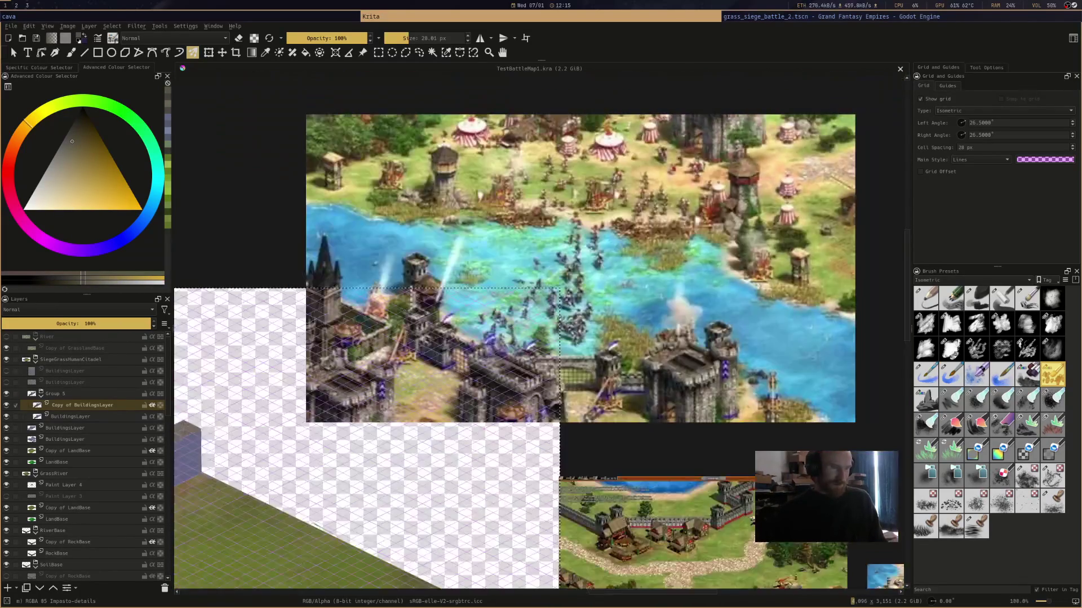
{"action": "scroll", "coordinate": [724, 154], "scroll_direction": "up", "scroll_amount": 3}
{"action": "left_click", "coordinate": [724, 153], "text": "ctrl"}
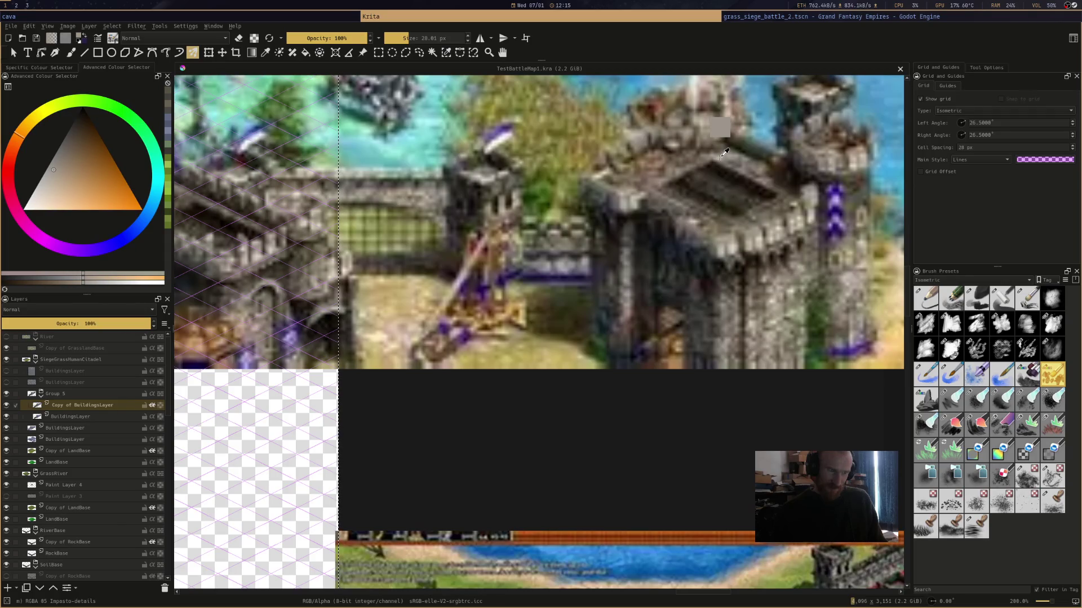
{"action": "left_click", "coordinate": [778, 269], "text": "ctrl"}
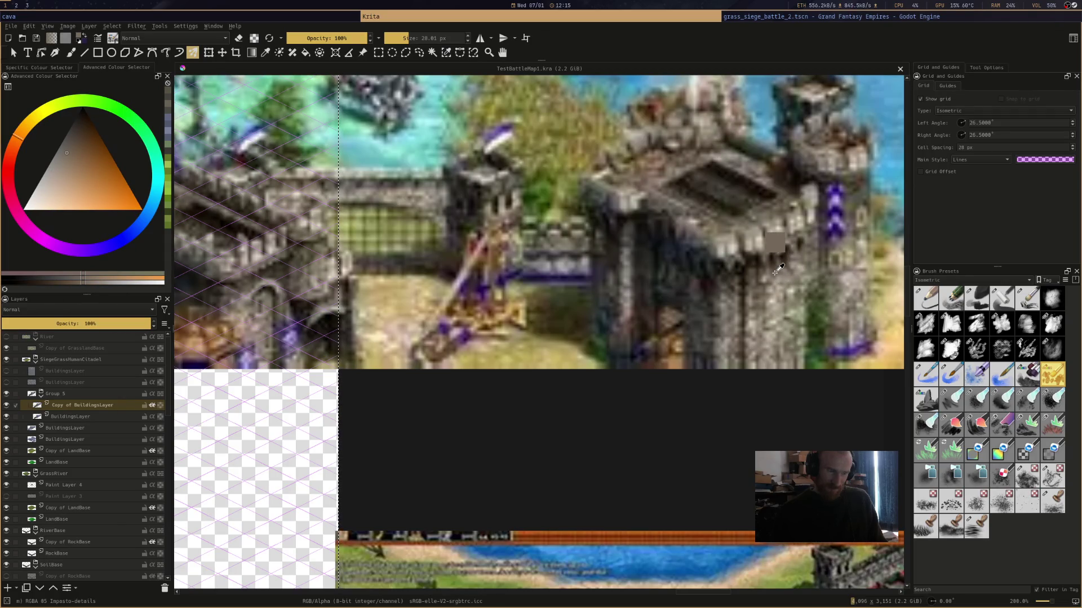
{"action": "scroll", "coordinate": [779, 269], "scroll_direction": "down", "scroll_amount": 4}
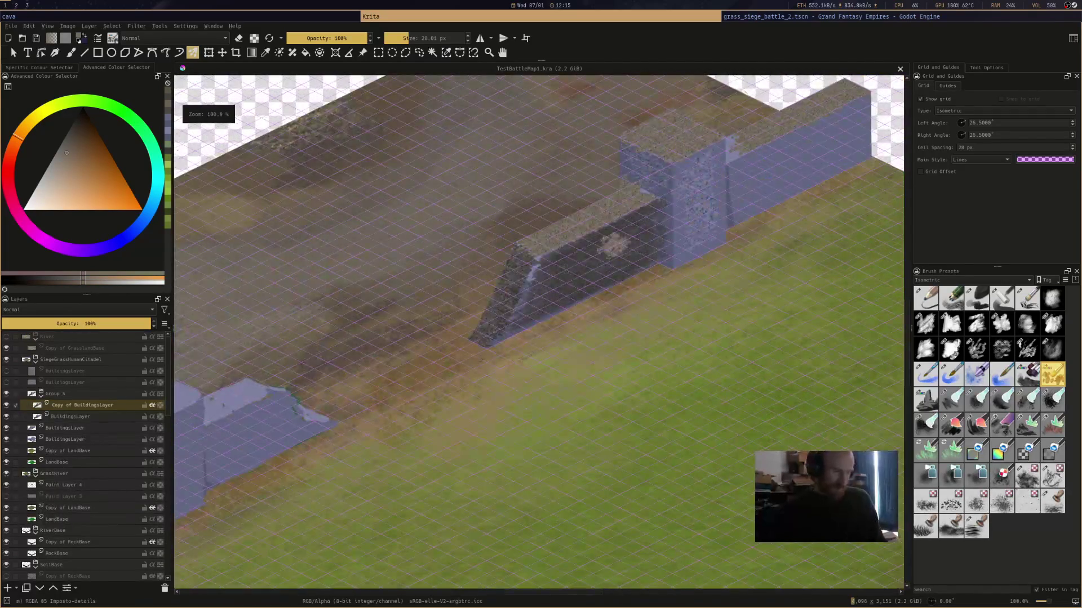
{"action": "scroll", "coordinate": [599, 263], "scroll_direction": "up", "scroll_amount": 3}
Paint tan stone over the wall's dark front face and lower edge, then save TestBattleMap1.kra
{"action": "mouse_move", "coordinate": [656, 293]}
{"action": "left_mouse_down"}
{"action": "mouse_move", "coordinate": [575, 279]}
{"action": "mouse_move", "coordinate": [676, 231]}
{"action": "left_mouse_up"}
{"action": "mouse_move", "coordinate": [535, 265]}
{"action": "left_mouse_down"}
{"action": "mouse_move", "coordinate": [682, 186]}
{"action": "mouse_move", "coordinate": [547, 242]}
{"action": "mouse_move", "coordinate": [676, 169]}
{"action": "mouse_move", "coordinate": [507, 299]}
{"action": "mouse_move", "coordinate": [676, 259]}
{"action": "mouse_move", "coordinate": [451, 394]}
{"action": "mouse_move", "coordinate": [440, 420]}
{"action": "mouse_move", "coordinate": [535, 375]}
{"action": "mouse_move", "coordinate": [333, 490]}
{"action": "mouse_move", "coordinate": [536, 327]}
{"action": "mouse_move", "coordinate": [563, 293]}
{"action": "mouse_move", "coordinate": [580, 236]}
{"action": "mouse_move", "coordinate": [563, 222]}
{"action": "mouse_move", "coordinate": [766, 116]}
{"action": "mouse_move", "coordinate": [676, 186]}
{"action": "mouse_move", "coordinate": [707, 203]}
{"action": "mouse_move", "coordinate": [726, 281]}
{"action": "mouse_move", "coordinate": [614, 344]}
{"action": "mouse_move", "coordinate": [648, 316]}
{"action": "left_mouse_up"}
{"action": "left_click_drag", "start_coordinate": [682, 157], "coordinate": [637, 194]}
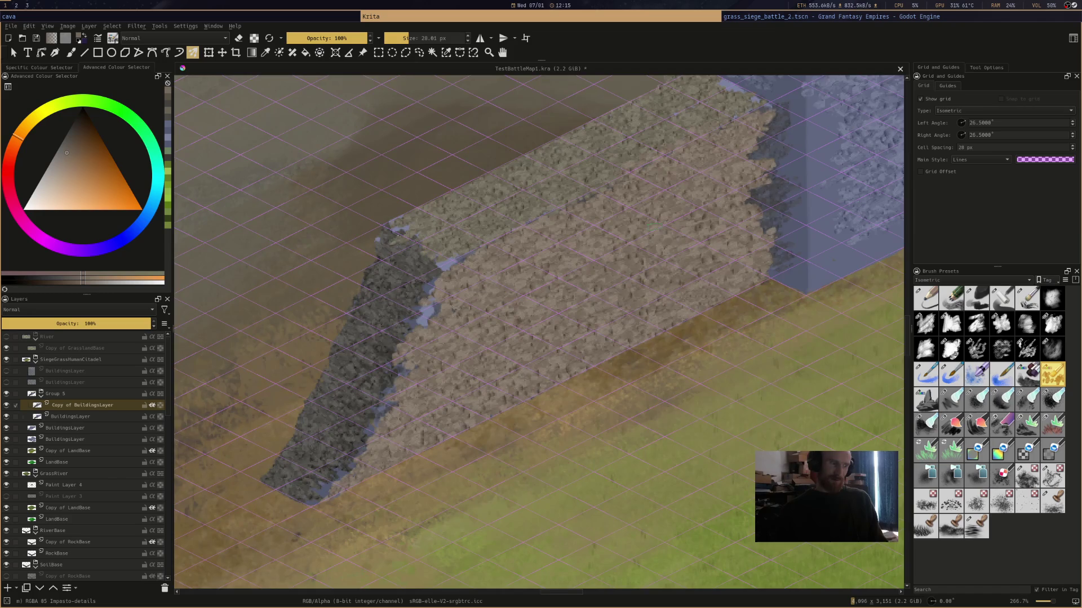
{"action": "key", "text": "minus"}
{"action": "key", "text": "minus"}
{"action": "key", "text": "minus"}
{"action": "key", "text": "ctrl+s"}
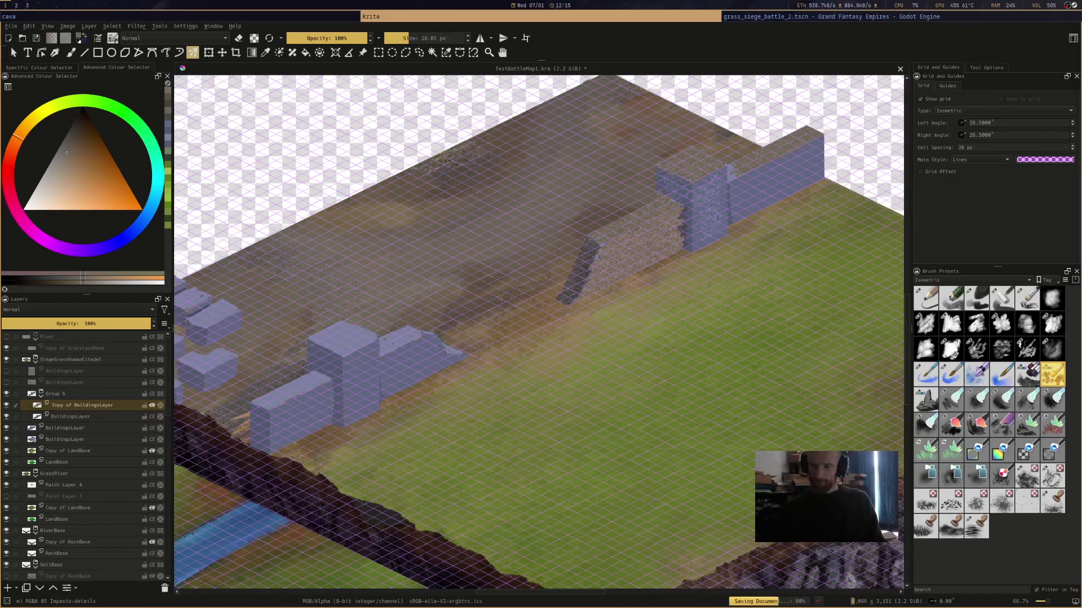
{"action": "mouse_move", "coordinate": [732, 282]}
{"action": "left_mouse_down"}
{"action": "mouse_move", "coordinate": [265, 332]}
{"action": "mouse_move", "coordinate": [197, 307]}
{"action": "left_mouse_up"}
{"action": "scroll", "coordinate": [587, 250], "scroll_direction": "up", "scroll_amount": 5}
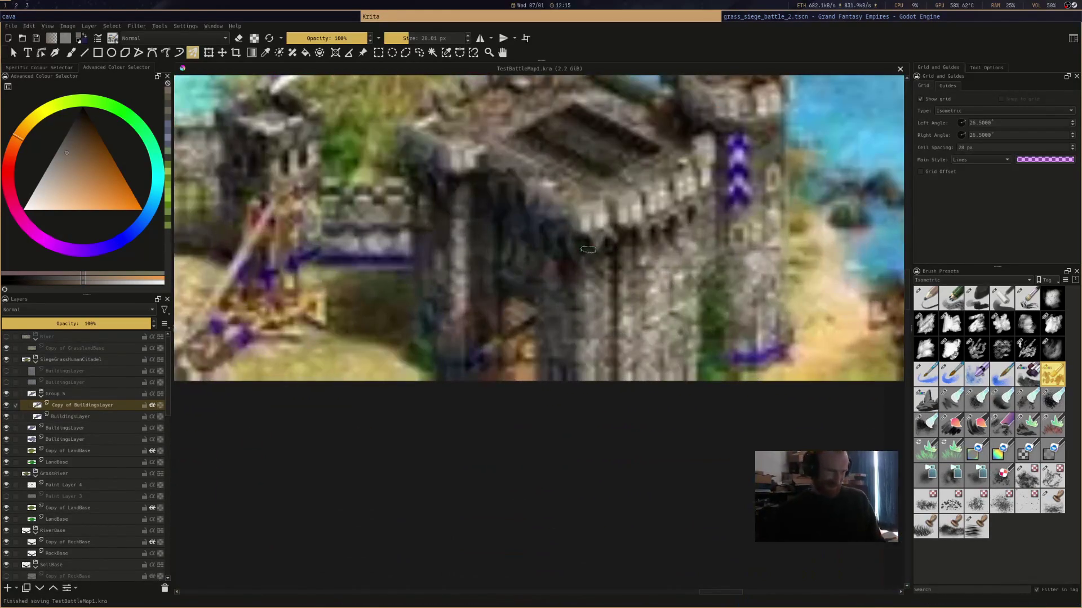
Sample dark and brownish tones from the castle reference and paint dark stone on the wall's left end
{"action": "left_click", "coordinate": [549, 228], "text": "ctrl"}
{"action": "left_click", "coordinate": [565, 318], "text": "ctrl"}
{"action": "scroll", "coordinate": [565, 318], "scroll_direction": "down", "scroll_amount": 8}
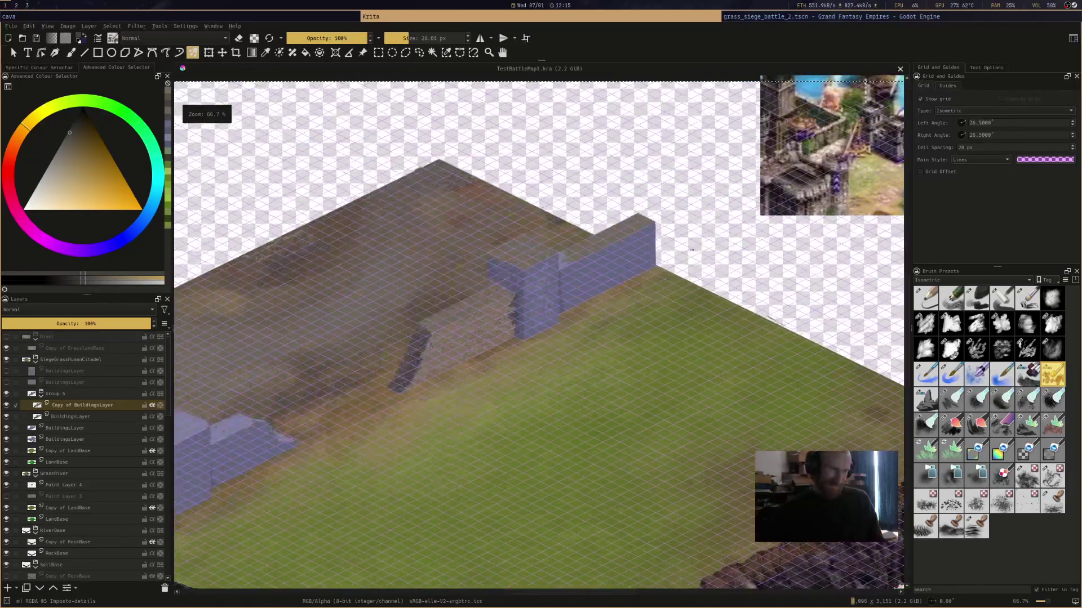
{"action": "scroll", "coordinate": [786, 247], "scroll_direction": "up", "scroll_amount": 4}
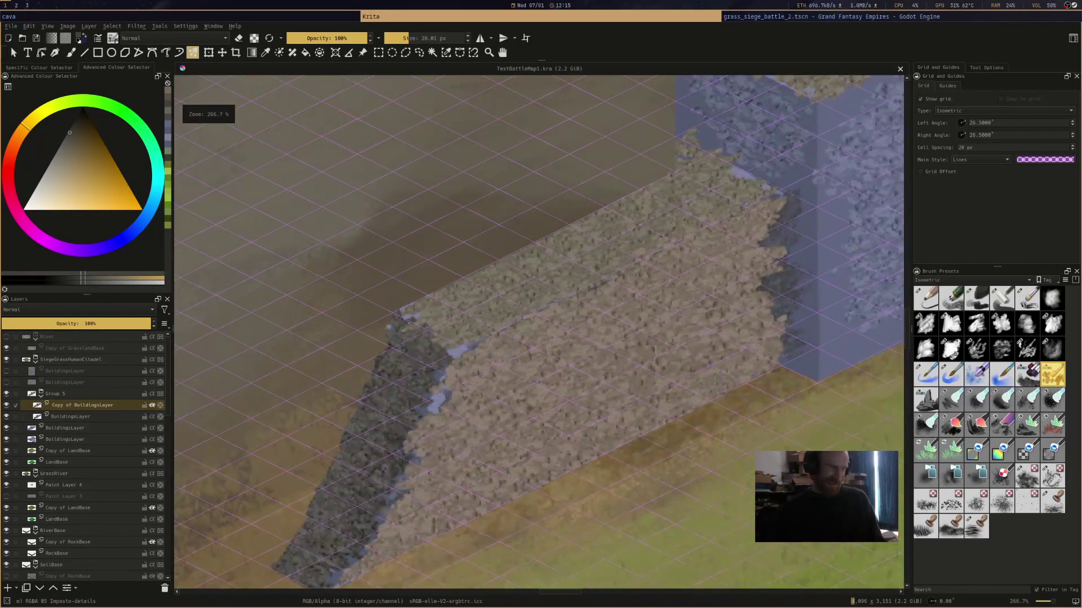
{"action": "mouse_move", "coordinate": [451, 377]}
{"action": "left_mouse_down"}
{"action": "mouse_move", "coordinate": [402, 363]}
{"action": "mouse_move", "coordinate": [406, 338]}
{"action": "mouse_move", "coordinate": [440, 412]}
{"action": "left_mouse_up"}
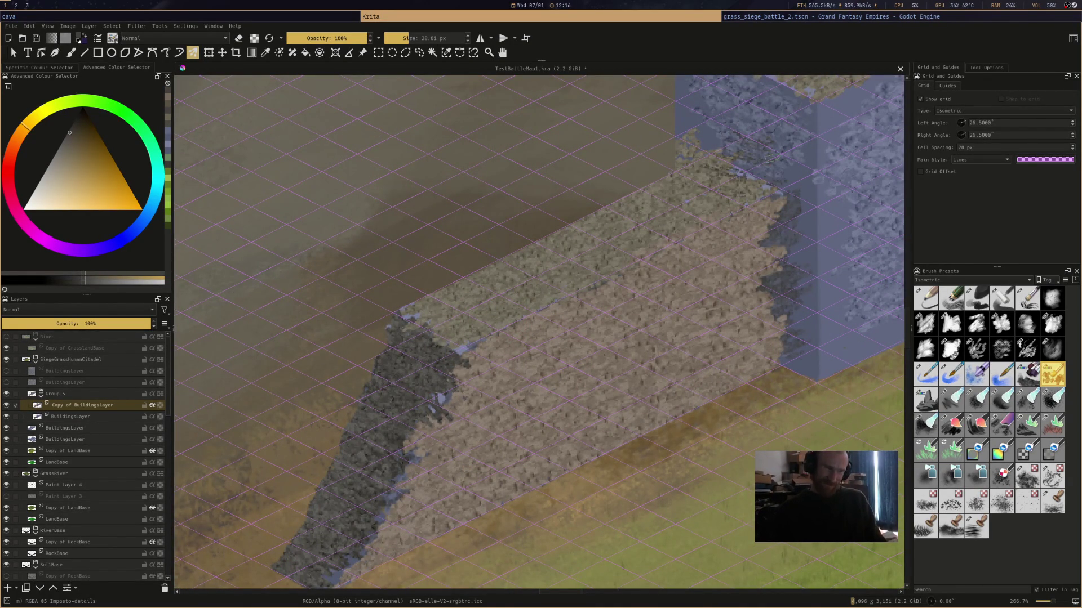
Shade the tower's upper-left stone edge dark, then add light brownish-orange stone along it
{"action": "key", "text": "b"}
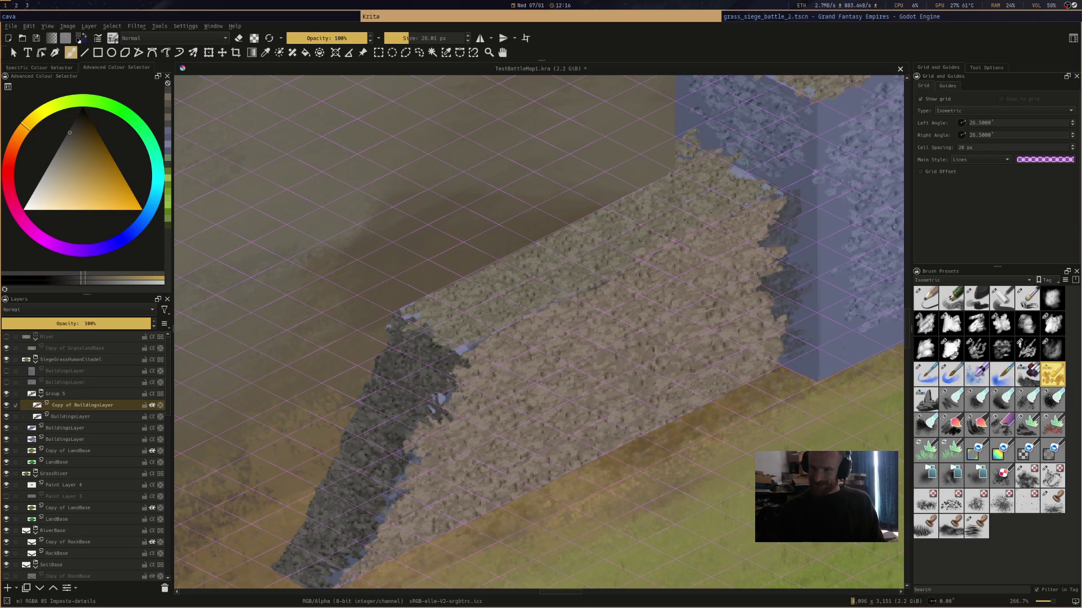
{"action": "mouse_move", "coordinate": [726, 148]}
{"action": "left_mouse_down"}
{"action": "mouse_move", "coordinate": [745, 164]}
{"action": "mouse_move", "coordinate": [733, 157]}
{"action": "left_mouse_up"}
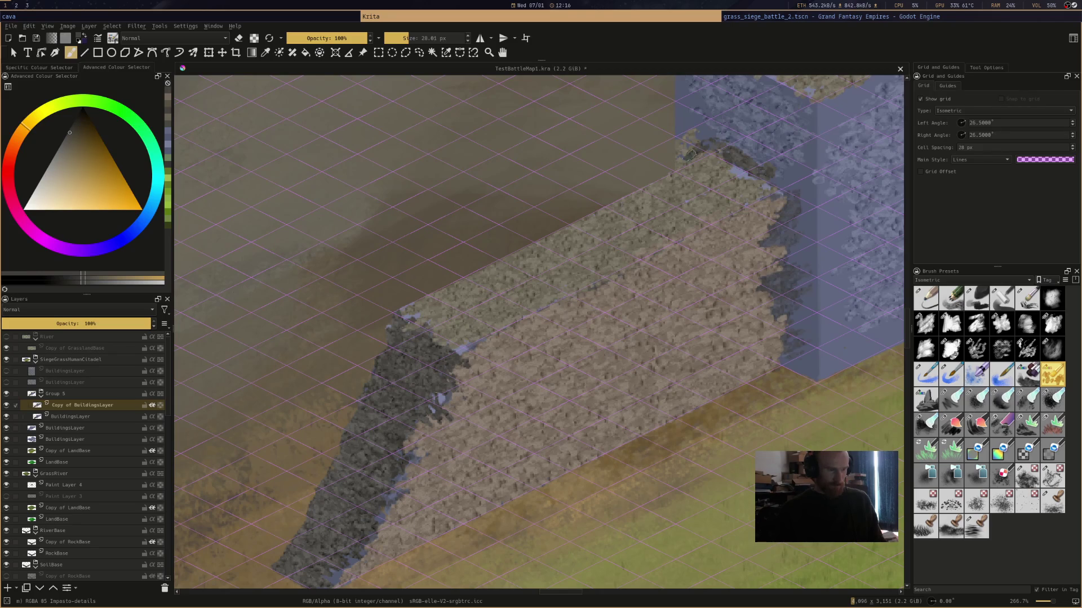
{"action": "mouse_move", "coordinate": [678, 156]}
{"action": "left_mouse_down"}
{"action": "mouse_move", "coordinate": [696, 148]}
{"action": "mouse_move", "coordinate": [761, 163]}
{"action": "mouse_move", "coordinate": [791, 200]}
{"action": "mouse_move", "coordinate": [774, 276]}
{"action": "mouse_move", "coordinate": [769, 209]}
{"action": "mouse_move", "coordinate": [778, 304]}
{"action": "mouse_move", "coordinate": [780, 260]}
{"action": "mouse_move", "coordinate": [775, 358]}
{"action": "left_mouse_up"}
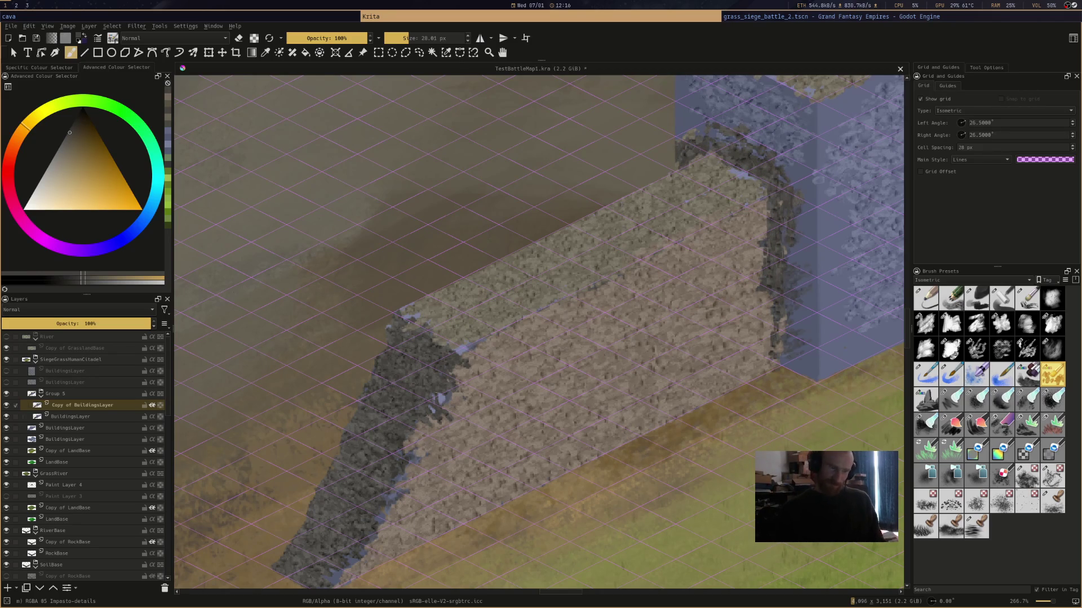
{"action": "left_click", "coordinate": [745, 247], "text": "ctrl"}
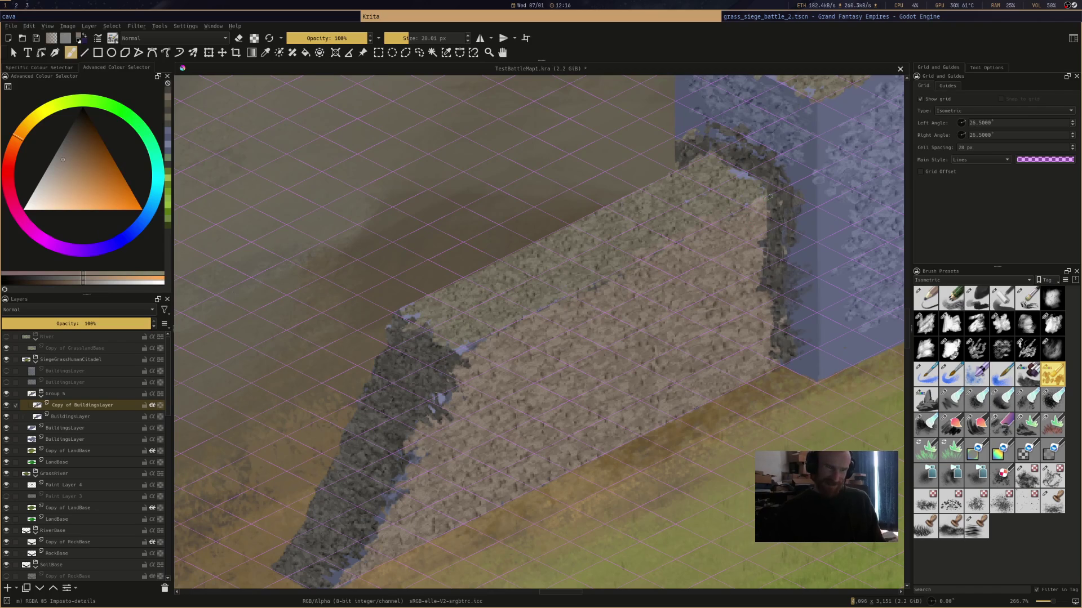
{"action": "left_click_drag", "start_coordinate": [763, 219], "coordinate": [768, 239]}
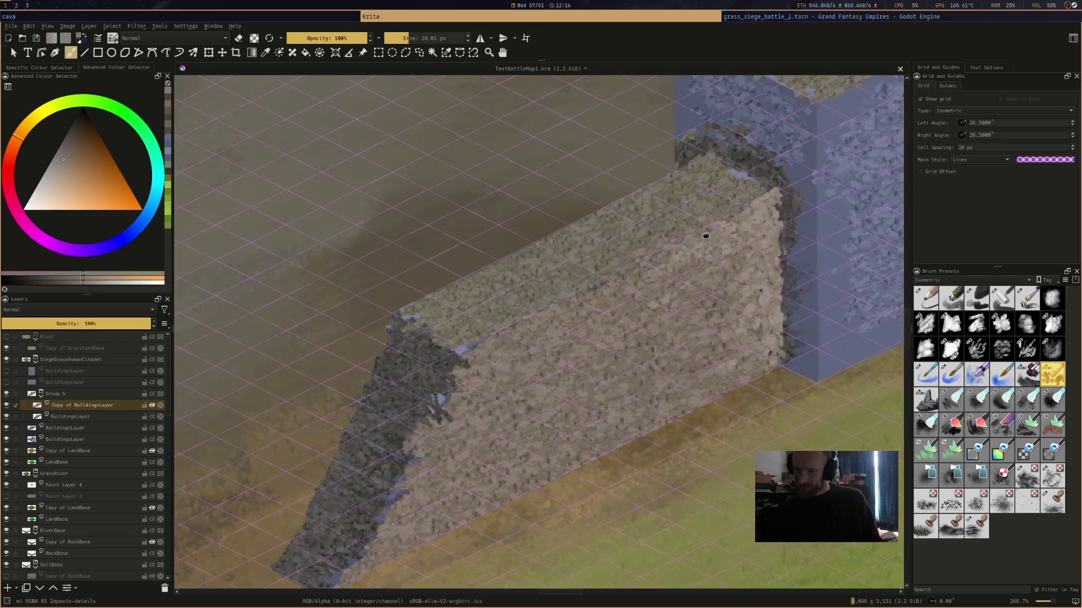
Pick a desaturated gold colour and save the battle map
{"action": "scroll", "coordinate": [539, 332], "scroll_direction": "right", "scroll_amount": 3}
{"action": "key", "text": "minus"}
{"action": "key", "text": "minus"}
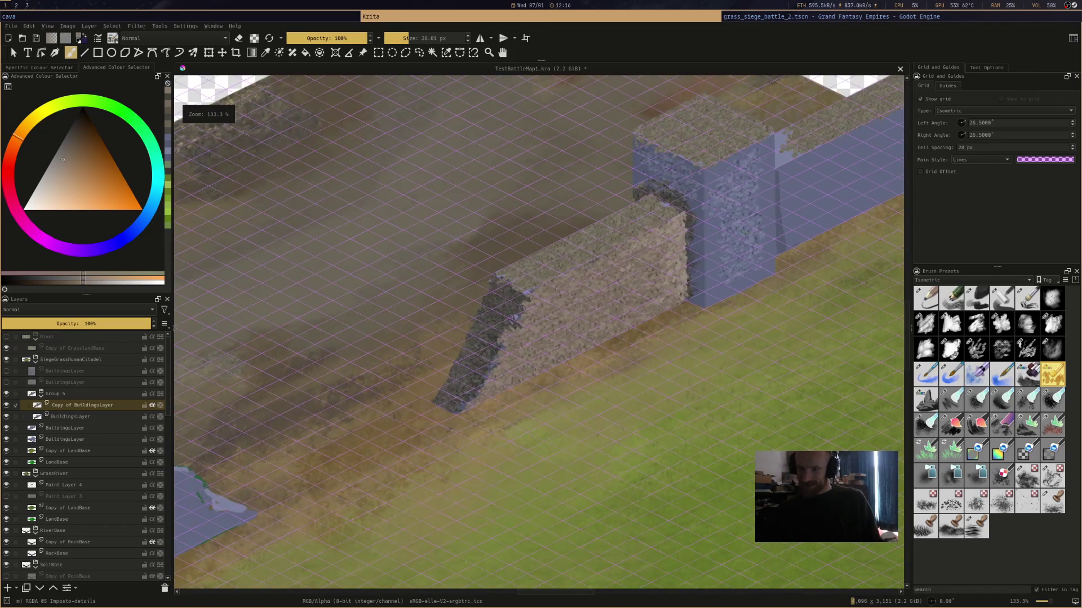
{"action": "scroll", "coordinate": [539, 332], "scroll_direction": "down", "scroll_amount": 2}
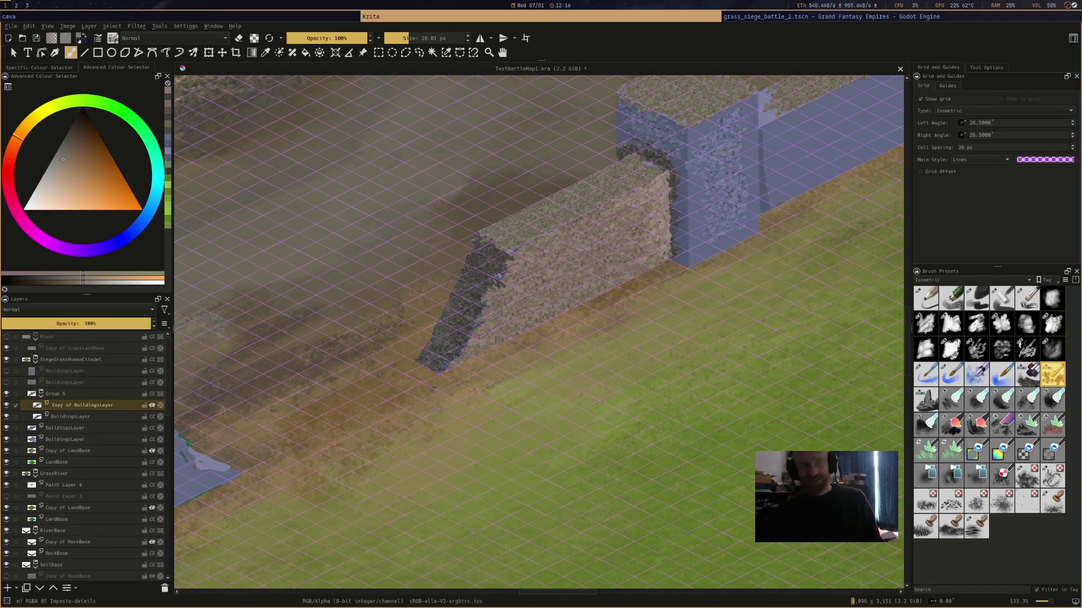
{"action": "scroll", "coordinate": [736, 242], "scroll_direction": "up", "scroll_amount": 4}
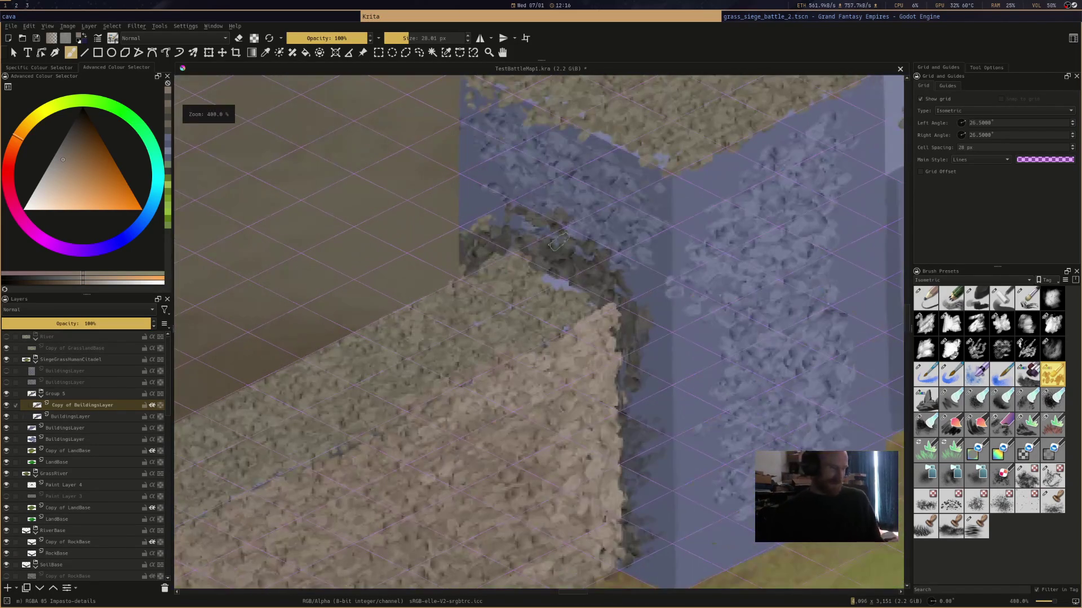
{"action": "left_click", "coordinate": [579, 302], "text": "ctrl"}
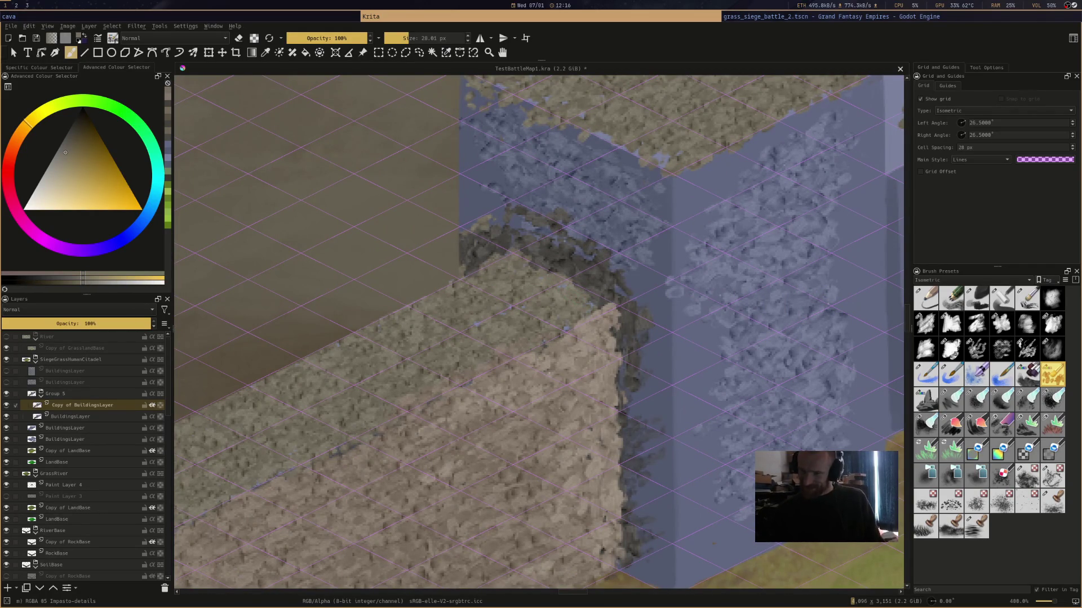
{"action": "key", "text": "ctrl+s"}
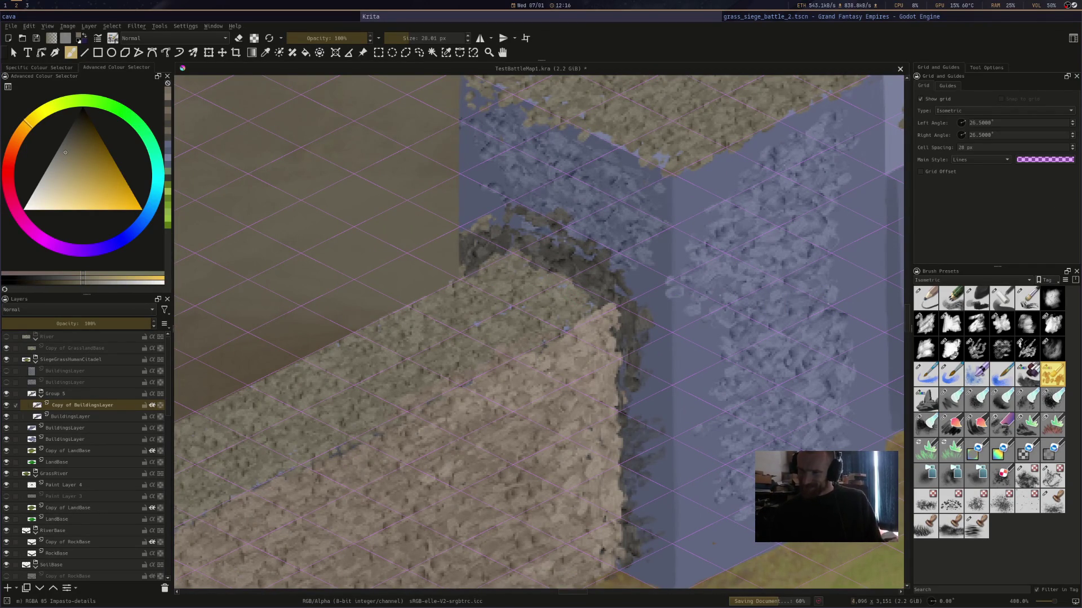
{"action": "scroll", "coordinate": [258, 229], "scroll_direction": "down", "scroll_amount": 2}
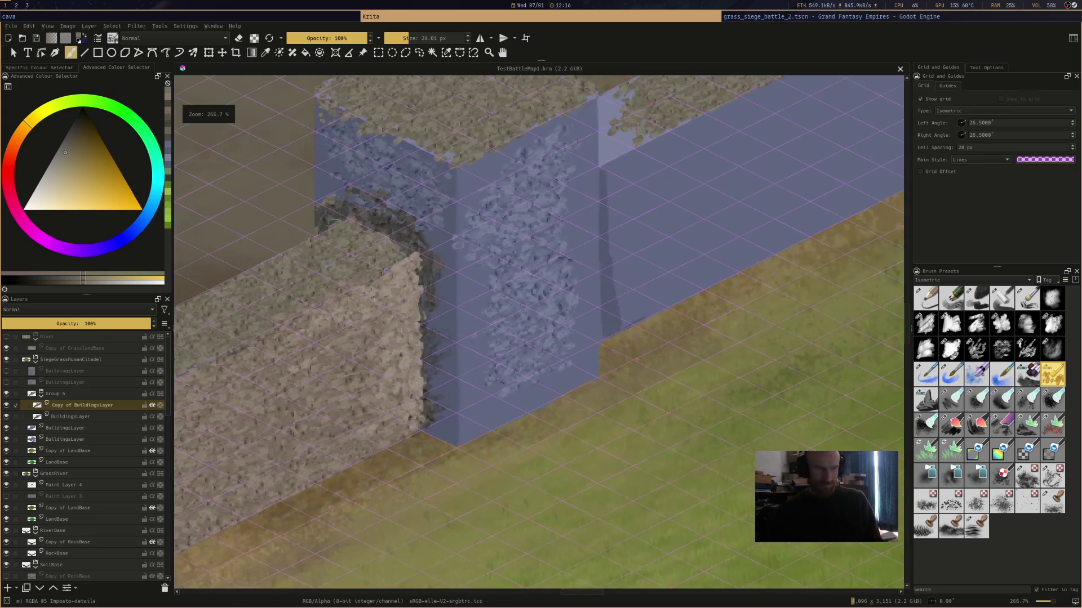
{"action": "scroll", "coordinate": [330, 222], "scroll_direction": "down", "scroll_amount": 4}
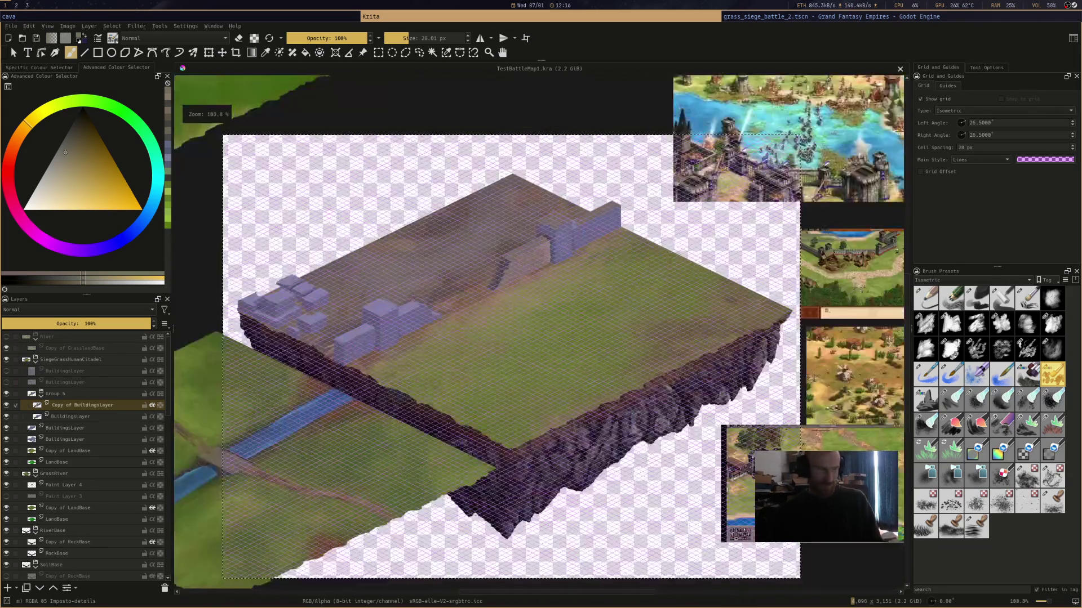
{"action": "scroll", "coordinate": [638, 319], "scroll_direction": "up", "scroll_amount": 4}
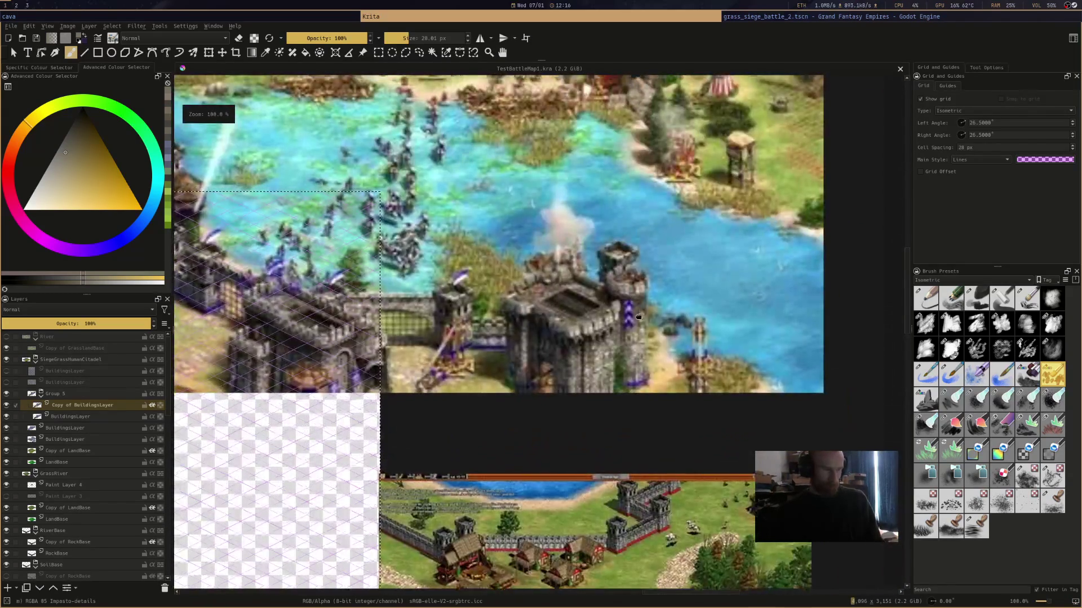
{"action": "scroll", "coordinate": [638, 319], "scroll_direction": "down", "scroll_amount": 2}
{"action": "scroll", "coordinate": [518, 267], "scroll_direction": "down", "scroll_amount": 2}
{"action": "scroll", "coordinate": [518, 267], "scroll_direction": "up", "scroll_amount": 3}
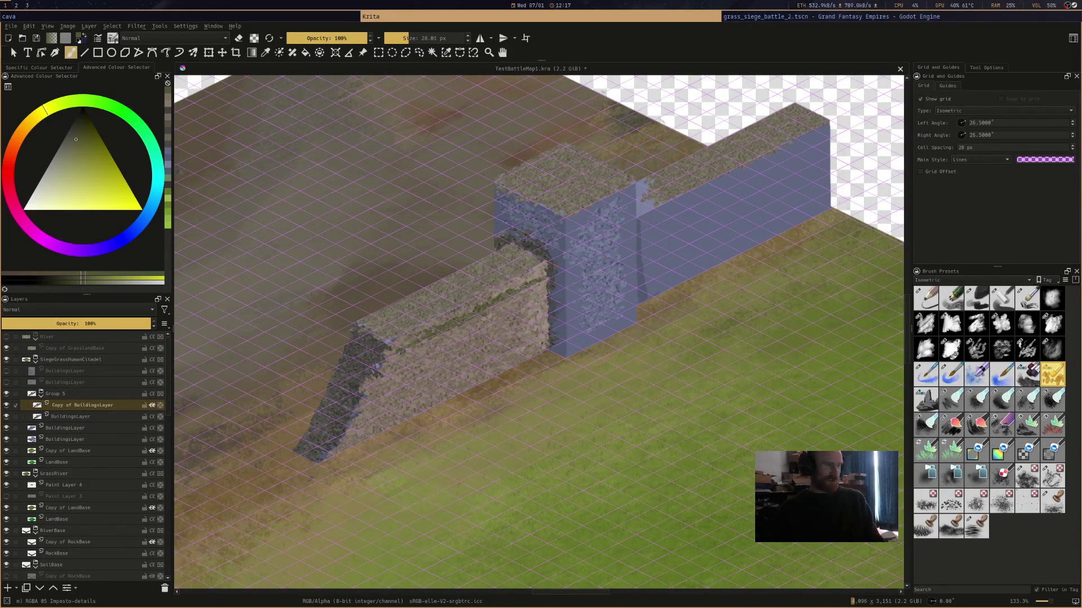
Sample two stone shades from the castle reference, then select BuildingsLayer in the Layers docker
{"action": "scroll", "coordinate": [657, 293], "scroll_direction": "down", "scroll_amount": 3}
{"action": "left_click_drag", "start_coordinate": [413, 205], "coordinate": [226, 56]}
{"action": "scroll", "coordinate": [713, 244], "scroll_direction": "up", "scroll_amount": 5}
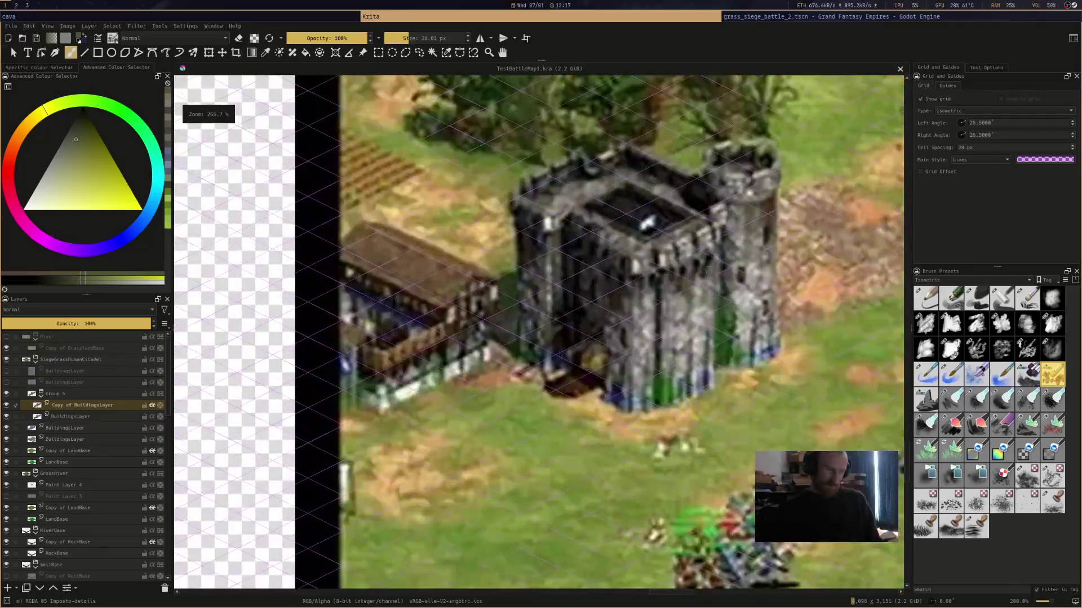
{"action": "left_click", "coordinate": [666, 280], "text": "ctrl"}
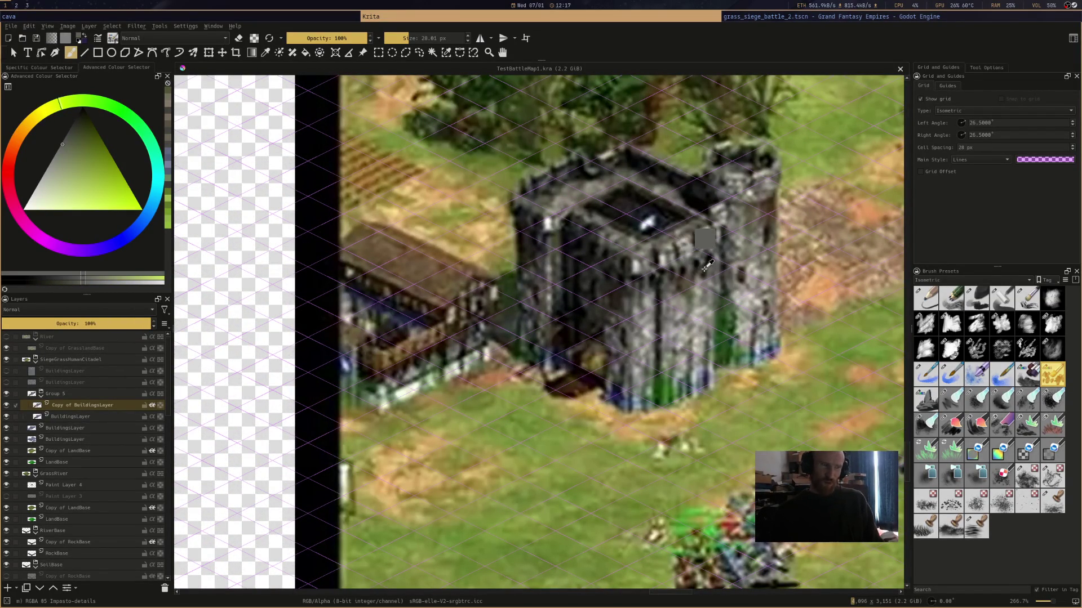
{"action": "left_click", "coordinate": [649, 285], "text": "ctrl"}
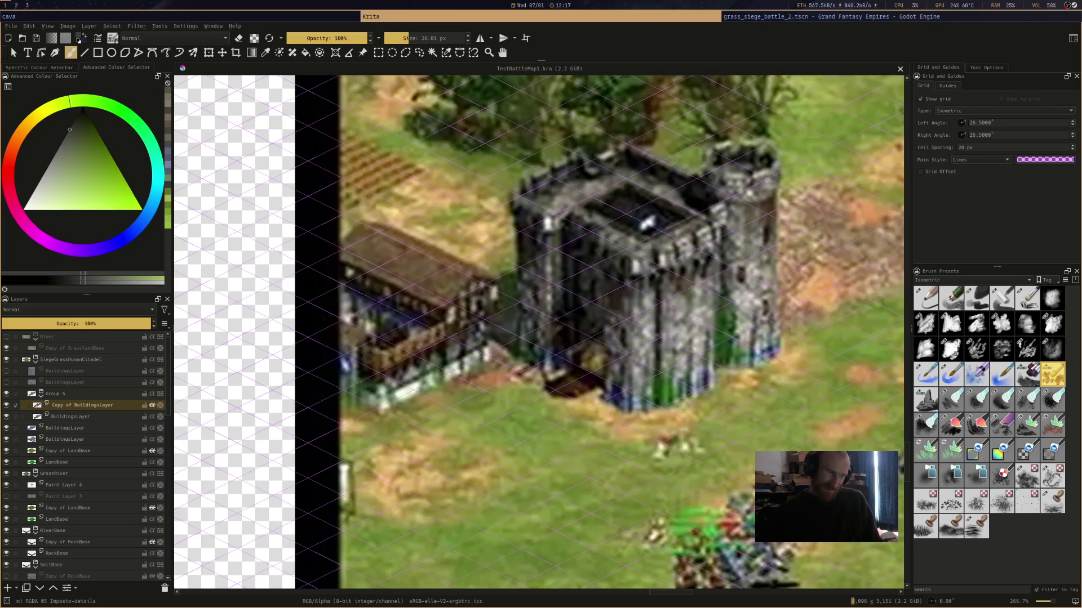
{"action": "scroll", "coordinate": [676, 275], "scroll_direction": "down", "scroll_amount": 5}
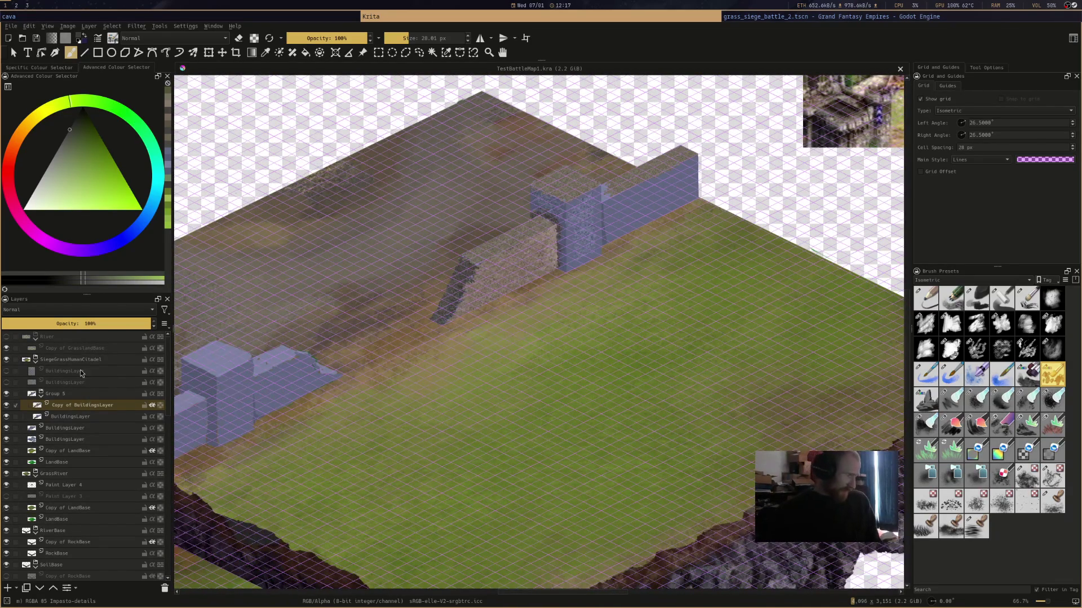
{"action": "left_click", "coordinate": [85, 373]}
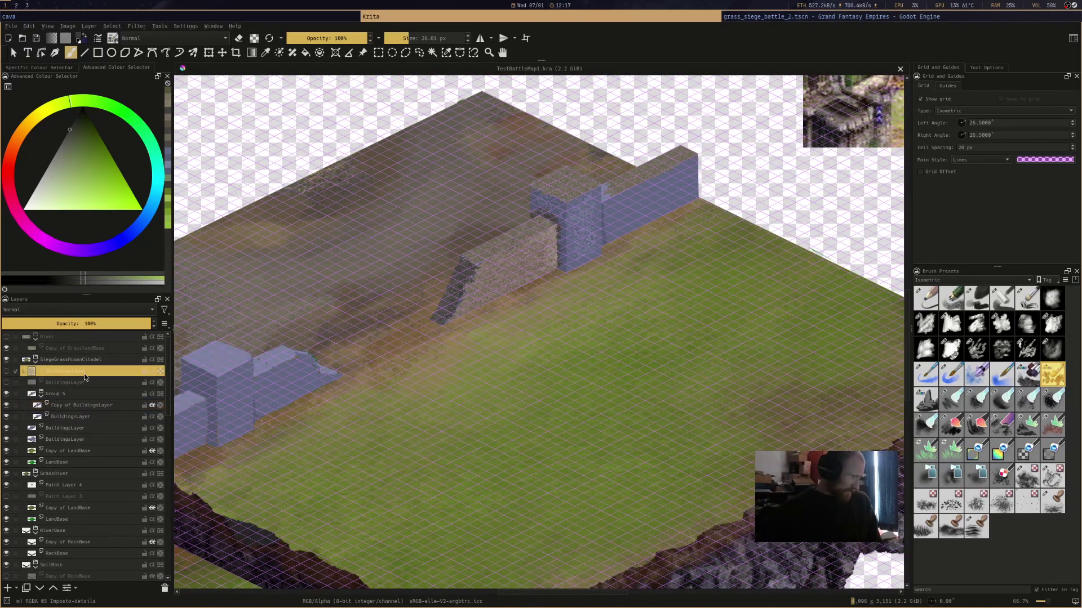
Paint a dark blob on the grass with the Charcoal Rock Soft brush at about 176 px
{"action": "left_click_drag", "start_coordinate": [598, 338], "coordinate": [515, 371]}
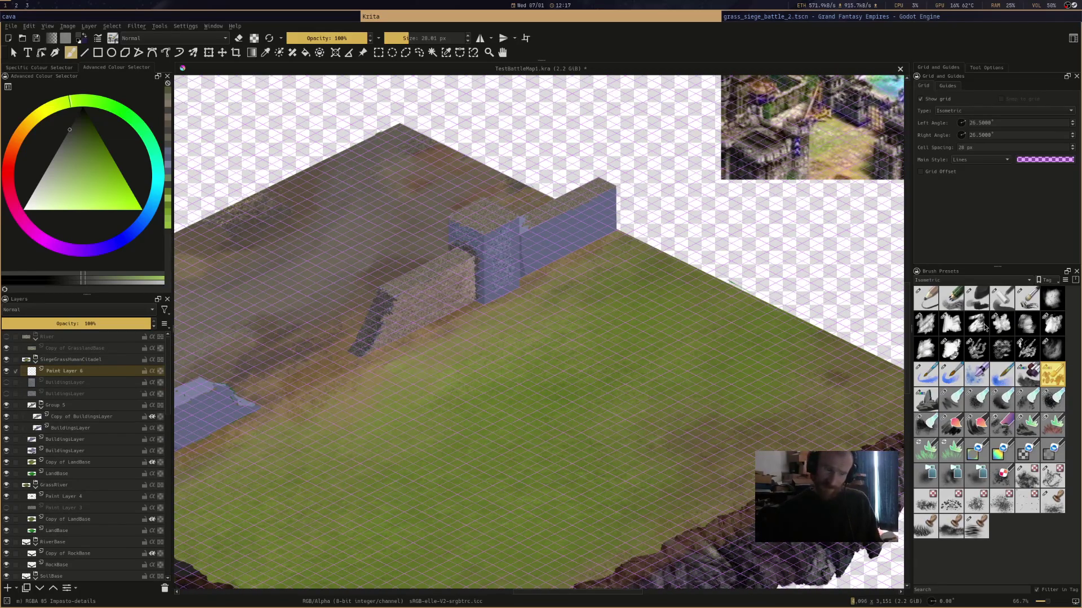
{"action": "left_click", "coordinate": [986, 300]}
{"action": "left_click", "coordinate": [424, 42]}
{"action": "mouse_move", "coordinate": [668, 240]}
{"action": "left_mouse_down"}
{"action": "mouse_move", "coordinate": [674, 254]}
{"action": "mouse_move", "coordinate": [665, 237]}
{"action": "left_mouse_up"}
{"action": "left_click_drag", "start_coordinate": [681, 356], "coordinate": [559, 292]}
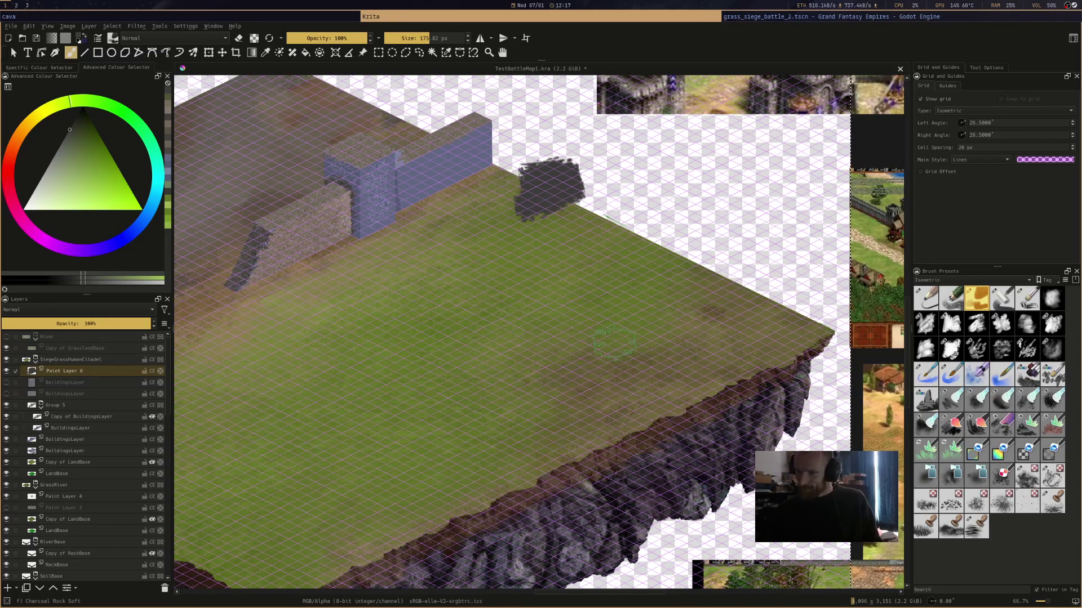
Paint a grey base under the dark charcoal blob
{"action": "left_click_drag", "start_coordinate": [614, 344], "coordinate": [520, 260]}
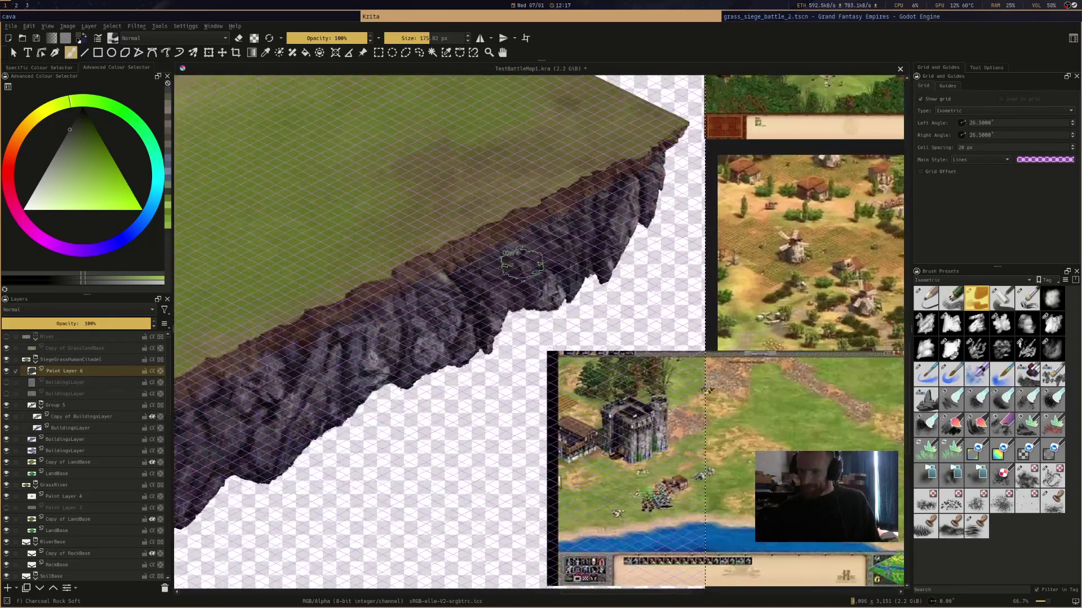
{"action": "left_click_drag", "start_coordinate": [617, 355], "coordinate": [575, 287]}
{"action": "scroll", "coordinate": [586, 338], "scroll_direction": "up", "scroll_amount": 3}
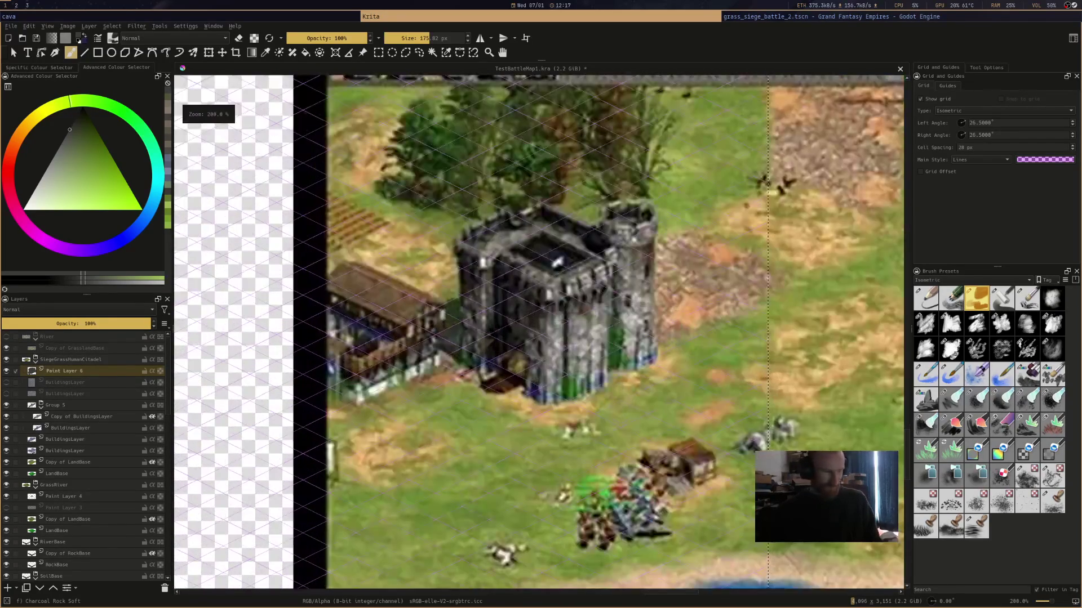
{"action": "scroll", "coordinate": [499, 296], "scroll_direction": "down", "scroll_amount": 5}
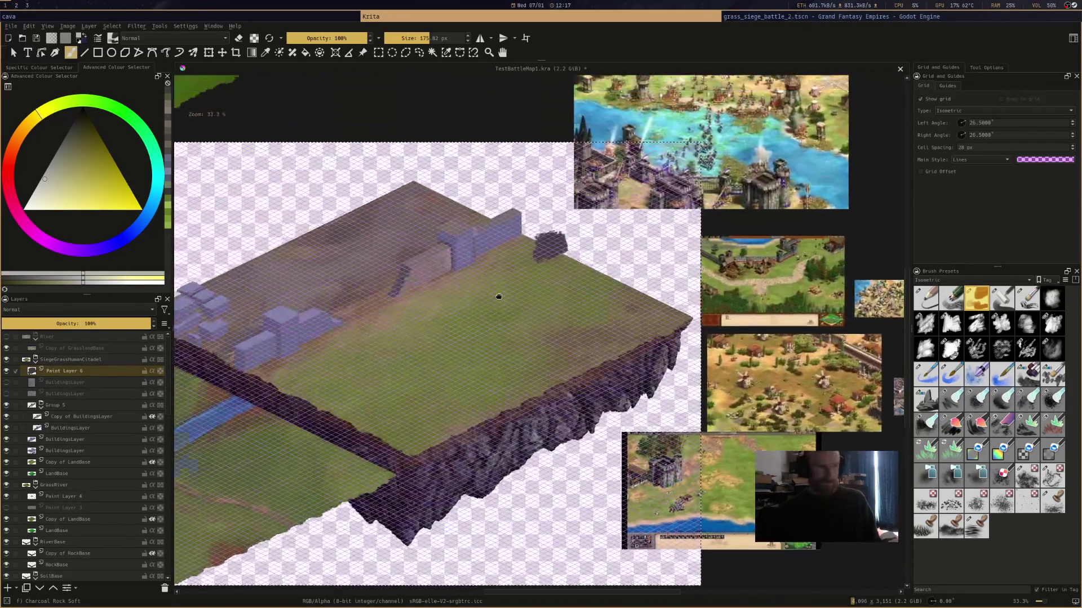
{"action": "scroll", "coordinate": [523, 211], "scroll_direction": "up", "scroll_amount": 3}
{"action": "left_click_drag", "start_coordinate": [625, 338], "coordinate": [647, 394]}
{"action": "scroll", "coordinate": [648, 388], "scroll_direction": "down", "scroll_amount": 3}
{"action": "left_click_drag", "start_coordinate": [829, 434], "coordinate": [607, 321]}
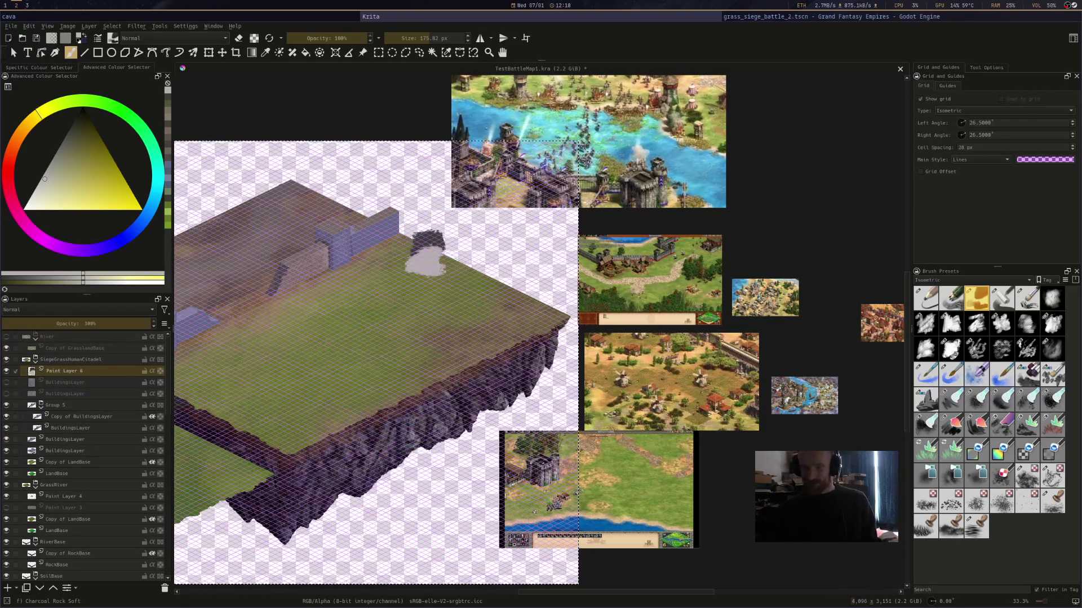
{"action": "scroll", "coordinate": [290, 253], "scroll_direction": "up", "scroll_amount": 4}
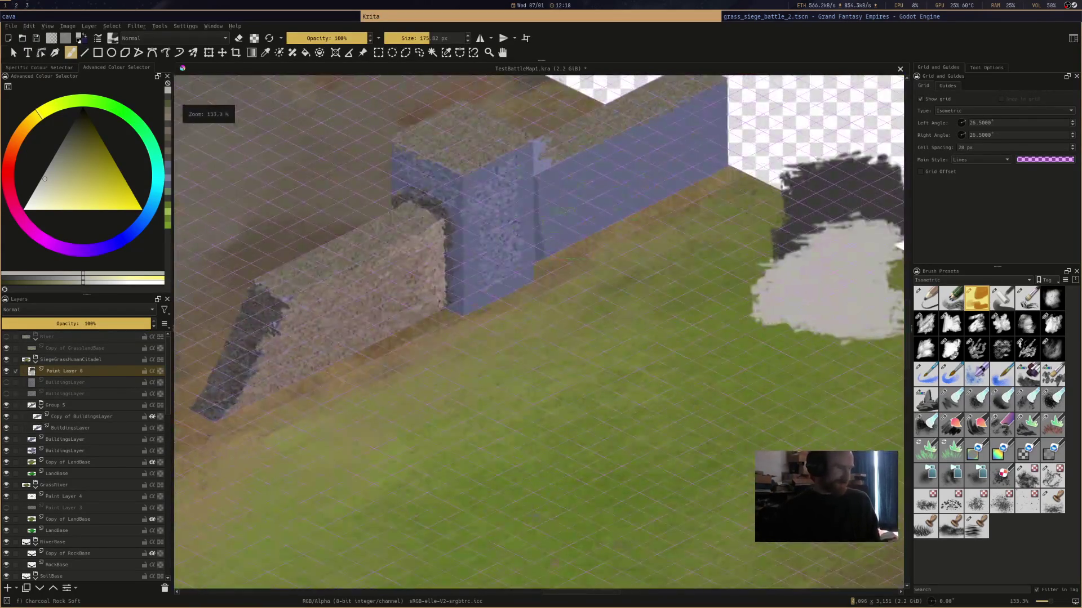
{"action": "scroll", "coordinate": [293, 403], "scroll_direction": "down", "scroll_amount": 5}
{"action": "mouse_move", "coordinate": [294, 403]}
{"action": "left_mouse_down"}
{"action": "mouse_move", "coordinate": [659, 305]}
{"action": "mouse_move", "coordinate": [631, 529]}
{"action": "left_mouse_up"}
{"action": "scroll", "coordinate": [659, 305], "scroll_direction": "up", "scroll_amount": 1}
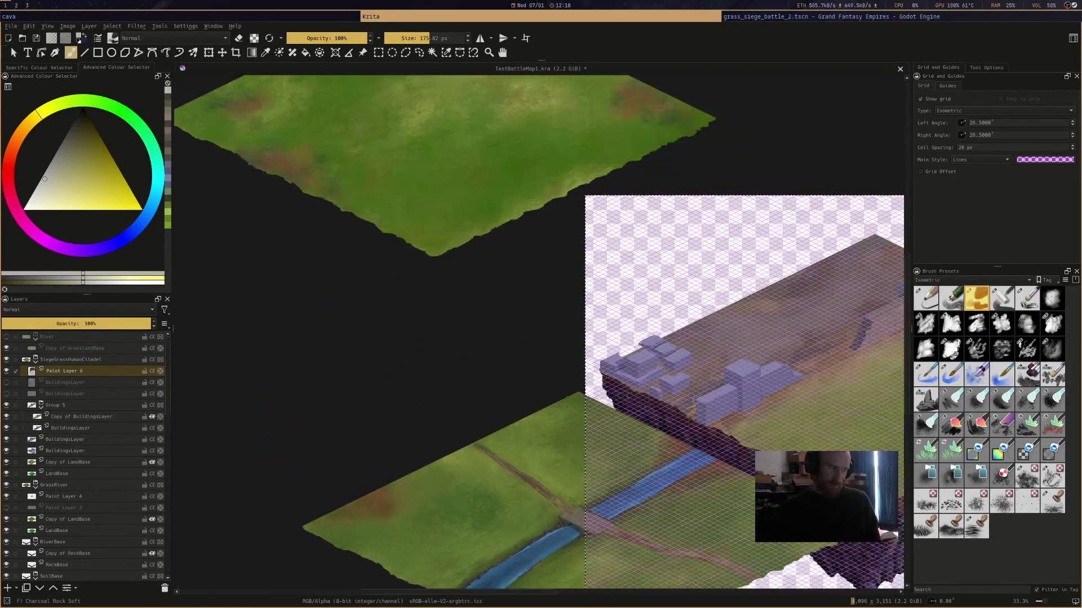
{"action": "scroll", "coordinate": [632, 528], "scroll_direction": "up", "scroll_amount": 1}
{"action": "scroll", "coordinate": [632, 529], "scroll_direction": "up", "scroll_amount": 3}
{"action": "scroll", "coordinate": [632, 528], "scroll_direction": "down", "scroll_amount": 5}
{"action": "scroll", "coordinate": [613, 314], "scroll_direction": "up", "scroll_amount": 1}
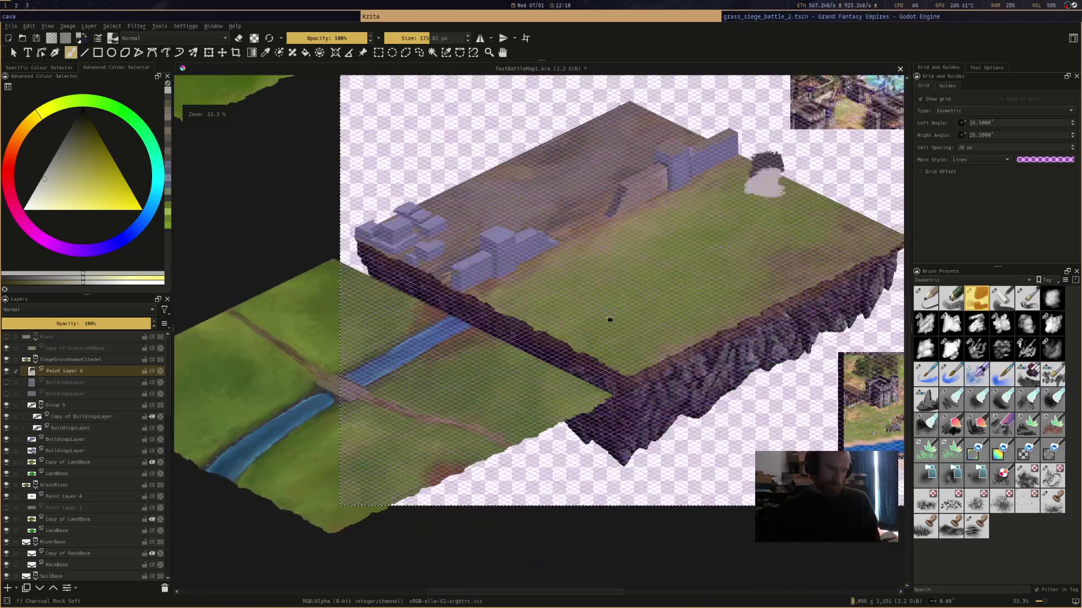
{"action": "scroll", "coordinate": [755, 259], "scroll_direction": "up", "scroll_amount": 1}
{"action": "scroll", "coordinate": [755, 259], "scroll_direction": "up", "scroll_amount": 3}
{"action": "scroll", "coordinate": [727, 244], "scroll_direction": "up", "scroll_amount": 1}
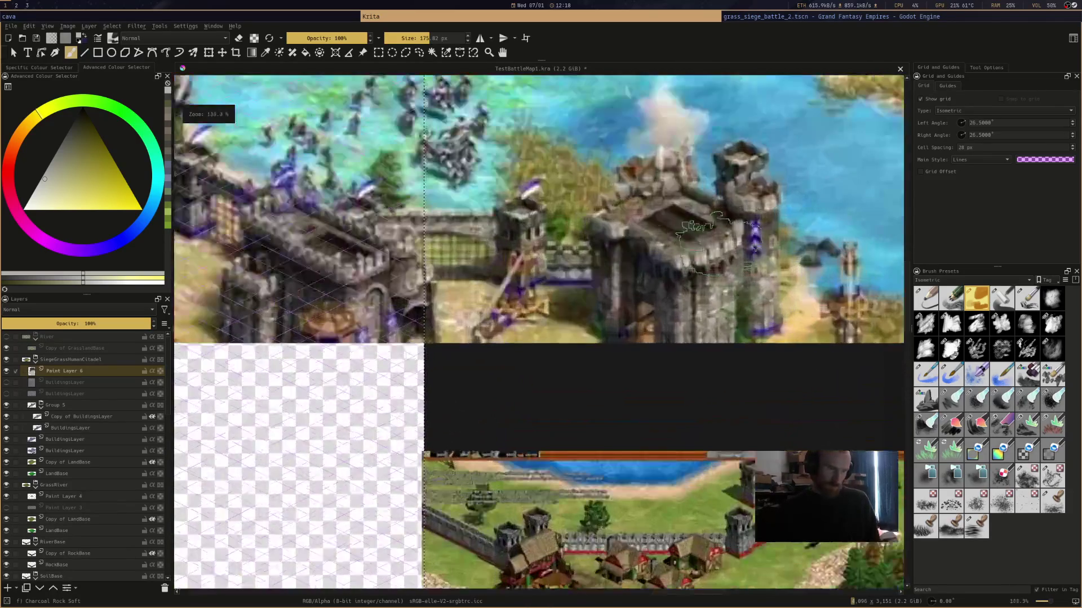
{"action": "mouse_move", "coordinate": [727, 243]}
{"action": "left_mouse_down"}
{"action": "mouse_move", "coordinate": [360, 247]}
{"action": "mouse_move", "coordinate": [780, 214]}
{"action": "left_mouse_up"}
{"action": "scroll", "coordinate": [360, 247], "scroll_direction": "up", "scroll_amount": 1}
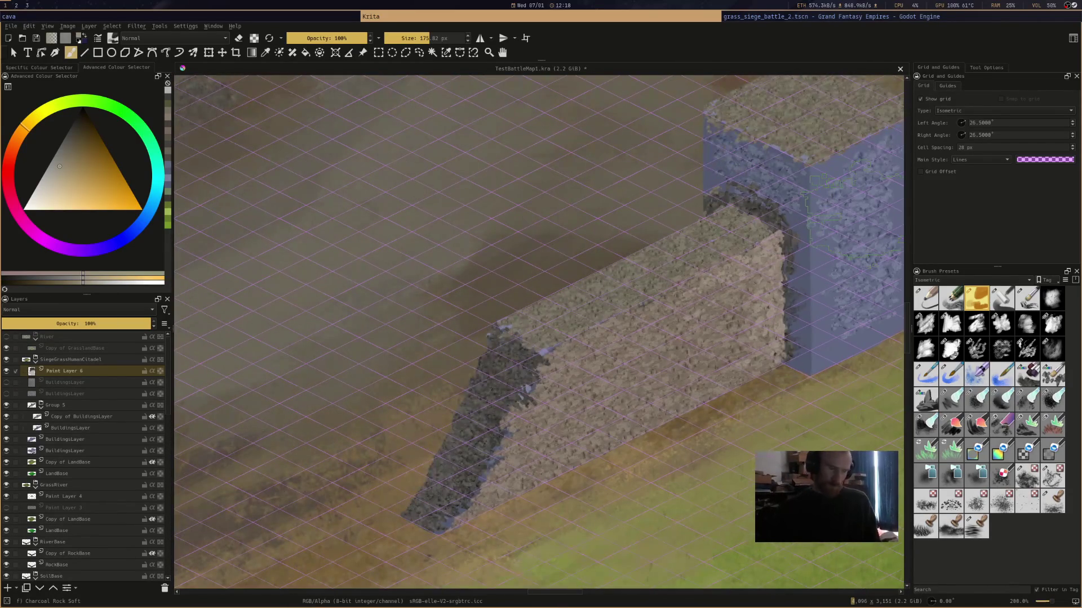
{"action": "key", "text": "1"}
Sample dark olive shades and paint shadow dabs on the grass beside the tower blob
{"action": "mouse_move", "coordinate": [780, 262]}
{"action": "left_mouse_down"}
{"action": "mouse_move", "coordinate": [574, 270]}
{"action": "mouse_move", "coordinate": [549, 282]}
{"action": "left_mouse_up"}
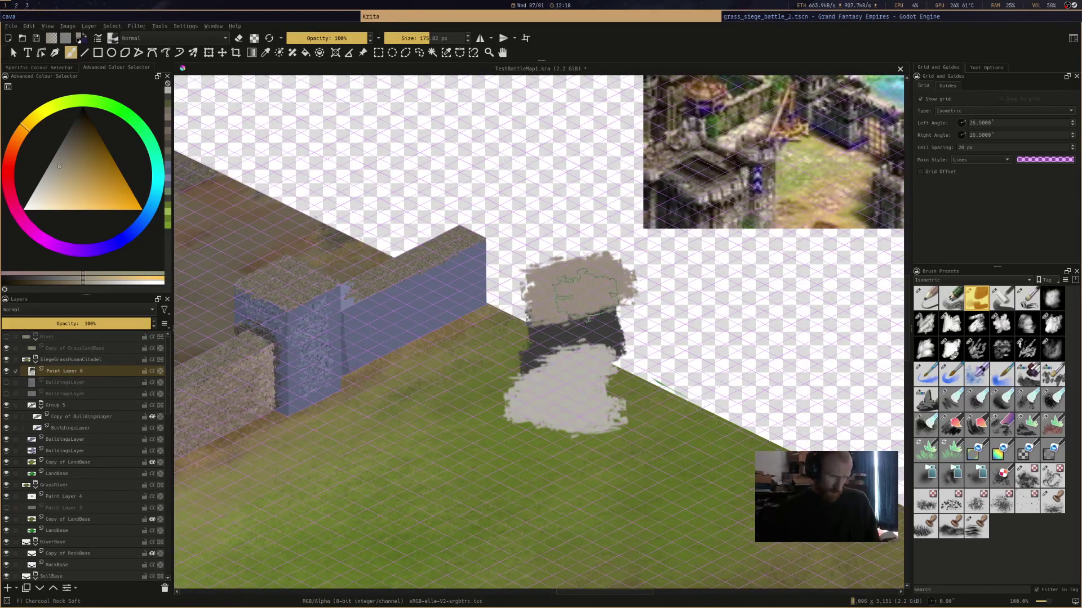
{"action": "left_click_drag", "start_coordinate": [725, 302], "coordinate": [720, 340]}
{"action": "scroll", "coordinate": [684, 269], "scroll_direction": "up", "scroll_amount": 1}
{"action": "left_click", "coordinate": [628, 229], "text": "ctrl"}
{"action": "left_click_drag", "start_coordinate": [652, 333], "coordinate": [798, 202]}
{"action": "left_click_drag", "start_coordinate": [522, 324], "coordinate": [558, 315]}
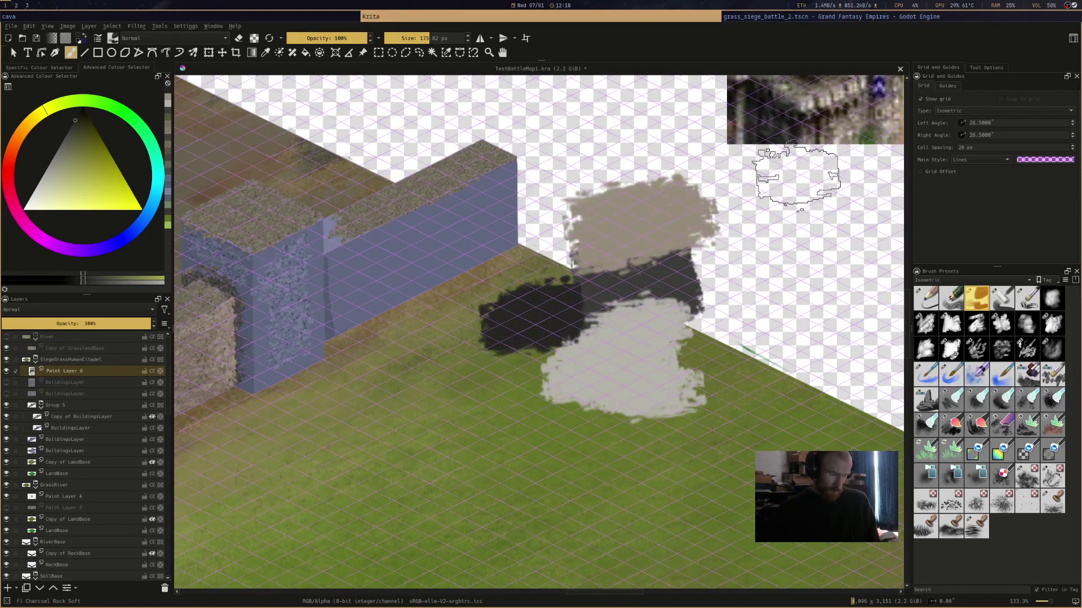
{"action": "left_click", "coordinate": [524, 322], "text": "ctrl"}
{"action": "mouse_move", "coordinate": [479, 389]}
{"action": "left_mouse_down"}
{"action": "mouse_move", "coordinate": [504, 369]}
{"action": "mouse_move", "coordinate": [558, 361]}
{"action": "left_mouse_up"}
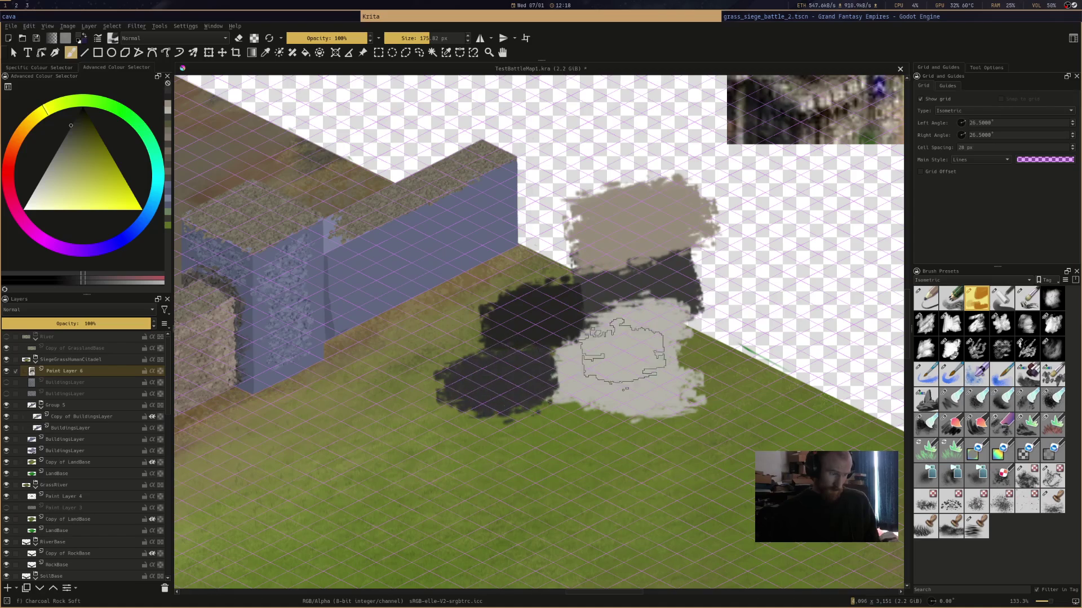
{"action": "left_click_drag", "start_coordinate": [747, 290], "coordinate": [732, 403]}
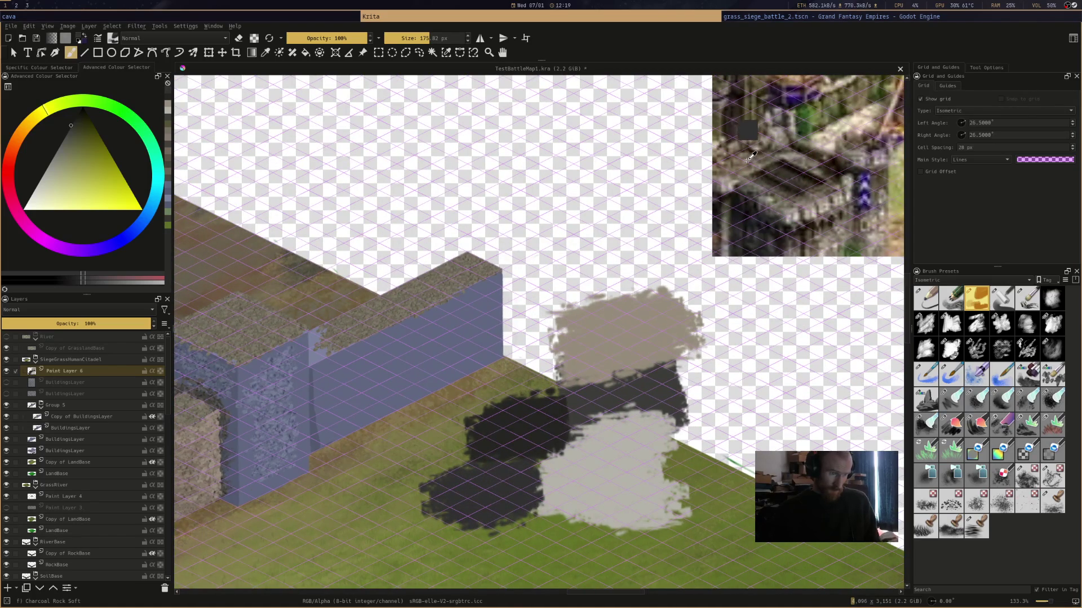
Sample browns from the castle reference for dark brown and grey-brown swatches, undoing a light-brown stroke
{"action": "left_click", "coordinate": [750, 141], "text": "ctrl"}
{"action": "mouse_move", "coordinate": [620, 262]}
{"action": "left_mouse_down"}
{"action": "mouse_move", "coordinate": [563, 265]}
{"action": "mouse_move", "coordinate": [648, 259]}
{"action": "left_mouse_up"}
{"action": "key", "text": "ctrl+z"}
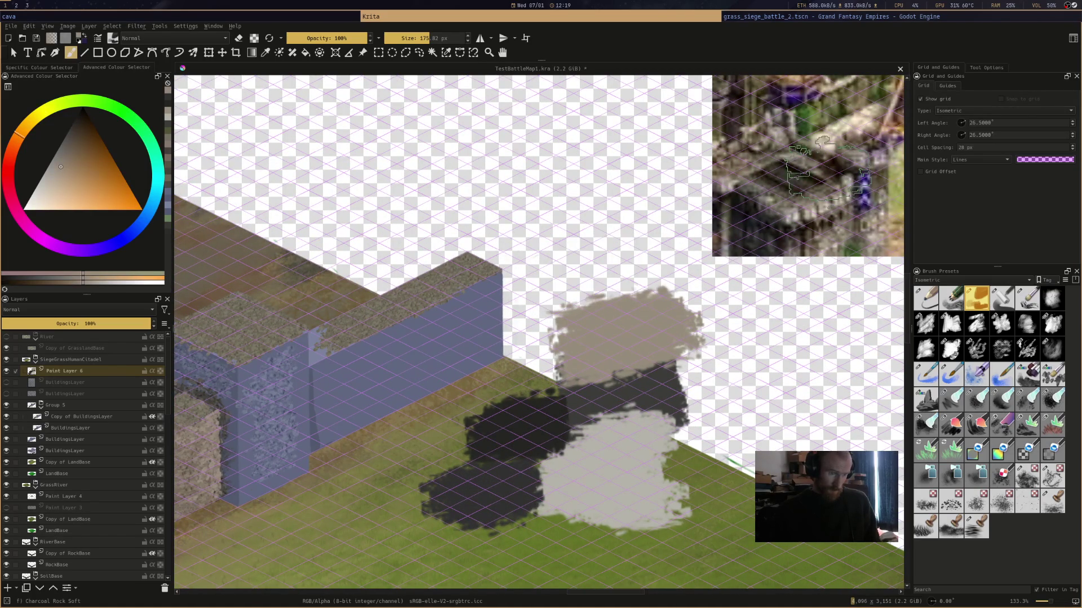
{"action": "left_click", "coordinate": [813, 151], "text": "ctrl"}
{"action": "mouse_move", "coordinate": [727, 307]}
{"action": "left_mouse_down"}
{"action": "mouse_move", "coordinate": [744, 324]}
{"action": "mouse_move", "coordinate": [715, 298]}
{"action": "left_mouse_up"}
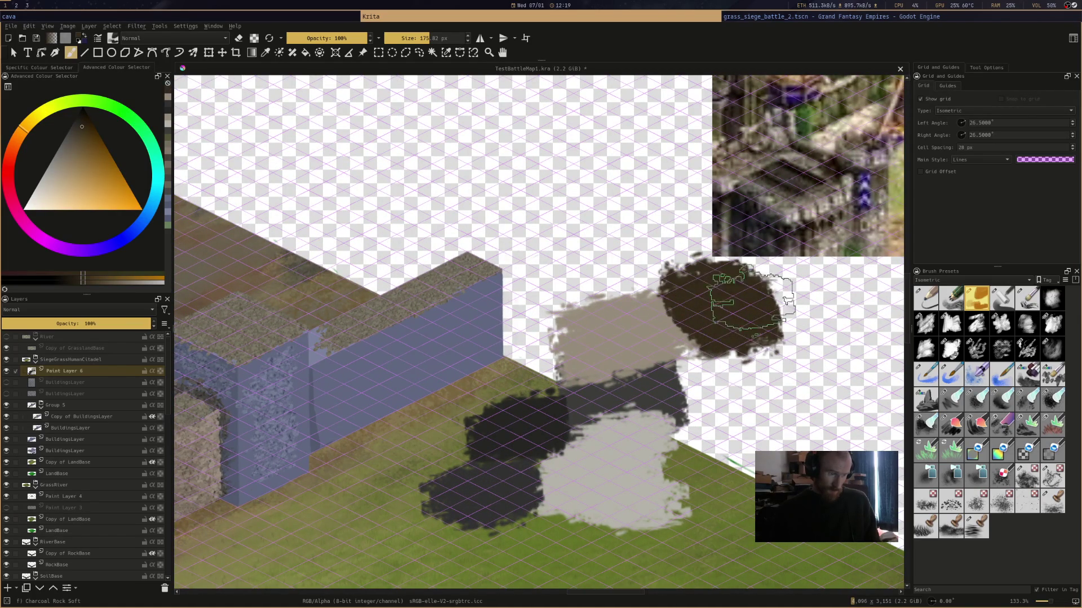
{"action": "left_click", "coordinate": [851, 152], "text": "ctrl"}
{"action": "mouse_move", "coordinate": [637, 299]}
{"action": "left_mouse_down"}
{"action": "mouse_move", "coordinate": [598, 282]}
{"action": "mouse_move", "coordinate": [676, 316]}
{"action": "mouse_move", "coordinate": [569, 284]}
{"action": "left_mouse_up"}
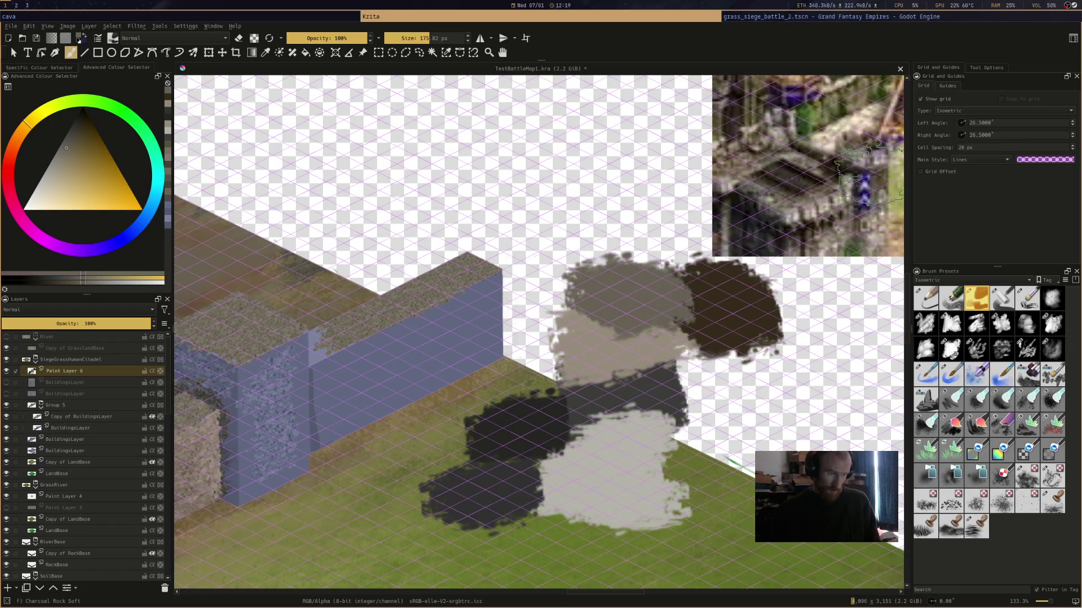
Undo a reddish-grey test stroke, paint a pale grey-brown swatch, and save the map
{"action": "left_click", "coordinate": [878, 158], "text": "ctrl"}
{"action": "mouse_move", "coordinate": [712, 386]}
{"action": "left_mouse_down"}
{"action": "mouse_move", "coordinate": [704, 366]}
{"action": "mouse_move", "coordinate": [806, 316]}
{"action": "mouse_move", "coordinate": [755, 366]}
{"action": "left_mouse_up"}
{"action": "key", "text": "ctrl+z"}
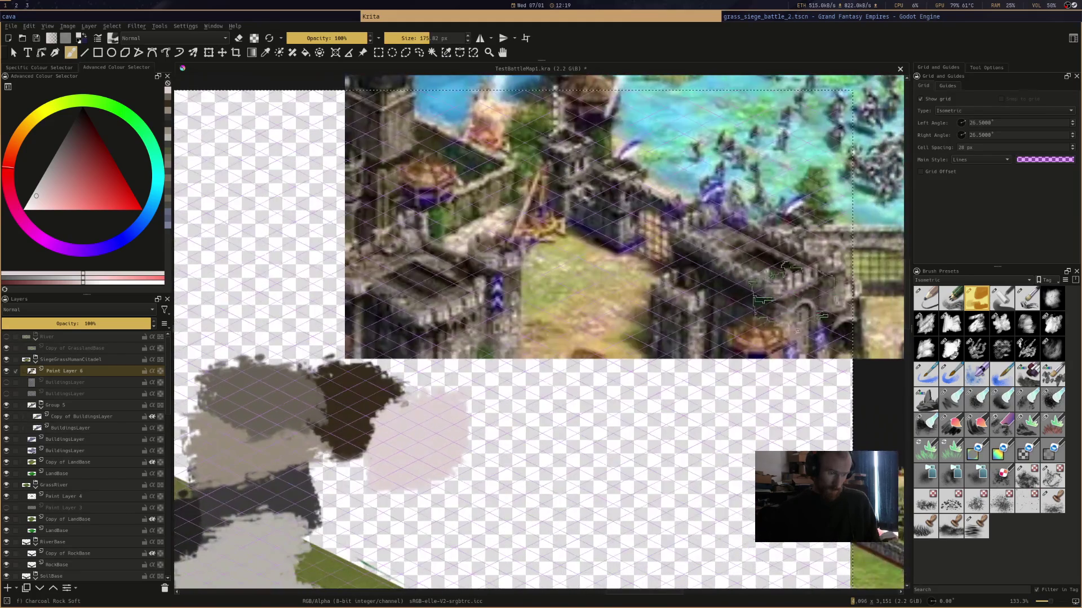
{"action": "left_click", "coordinate": [795, 292], "text": "ctrl"}
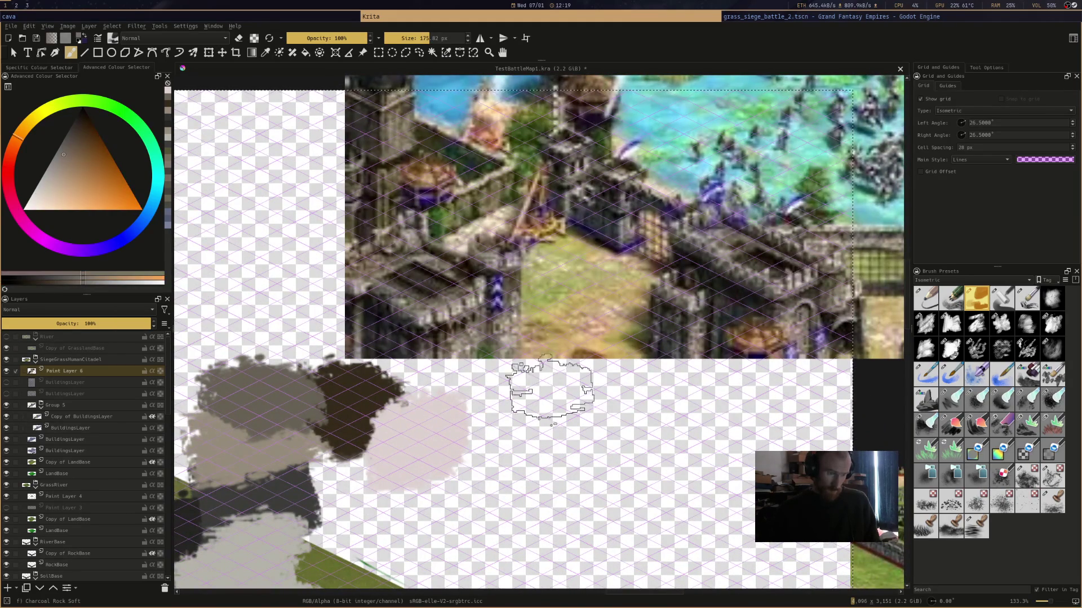
{"action": "left_click_drag", "start_coordinate": [633, 374], "coordinate": [791, 302]}
{"action": "mouse_move", "coordinate": [439, 395]}
{"action": "left_mouse_down"}
{"action": "mouse_move", "coordinate": [496, 428]}
{"action": "mouse_move", "coordinate": [792, 323]}
{"action": "left_mouse_up"}
{"action": "key", "text": "ctrl+s"}
{"action": "left_click_drag", "start_coordinate": [541, 420], "coordinate": [808, 357]}
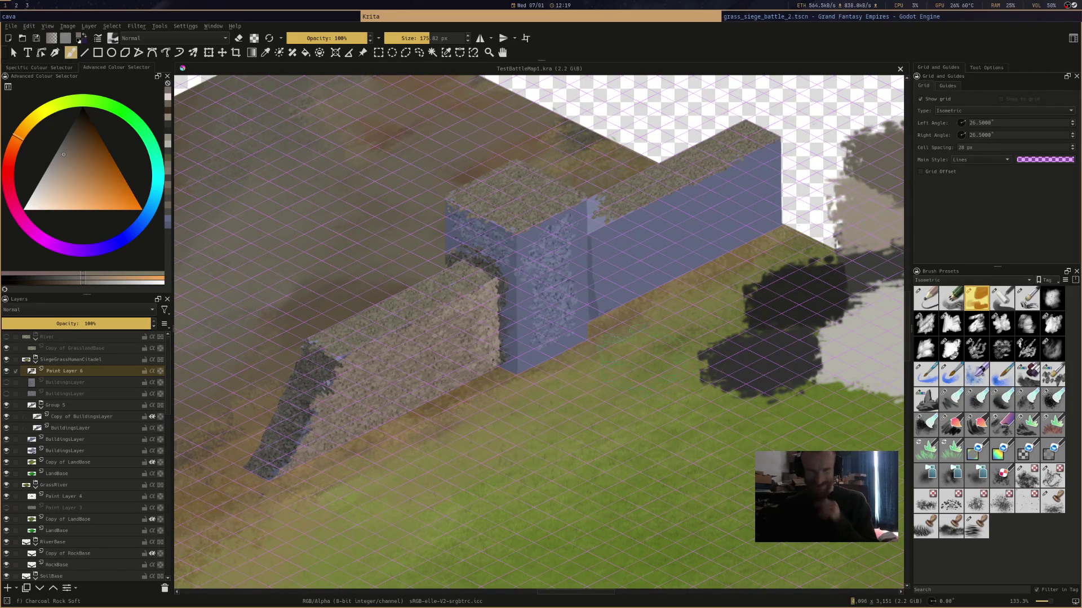
Centre the view on the tower and select the RGBA 05 Impasto-details brush preset
{"action": "scroll", "coordinate": [632, 374], "scroll_direction": "down", "scroll_amount": 1}
{"action": "scroll", "coordinate": [633, 374], "scroll_direction": "up", "scroll_amount": 4}
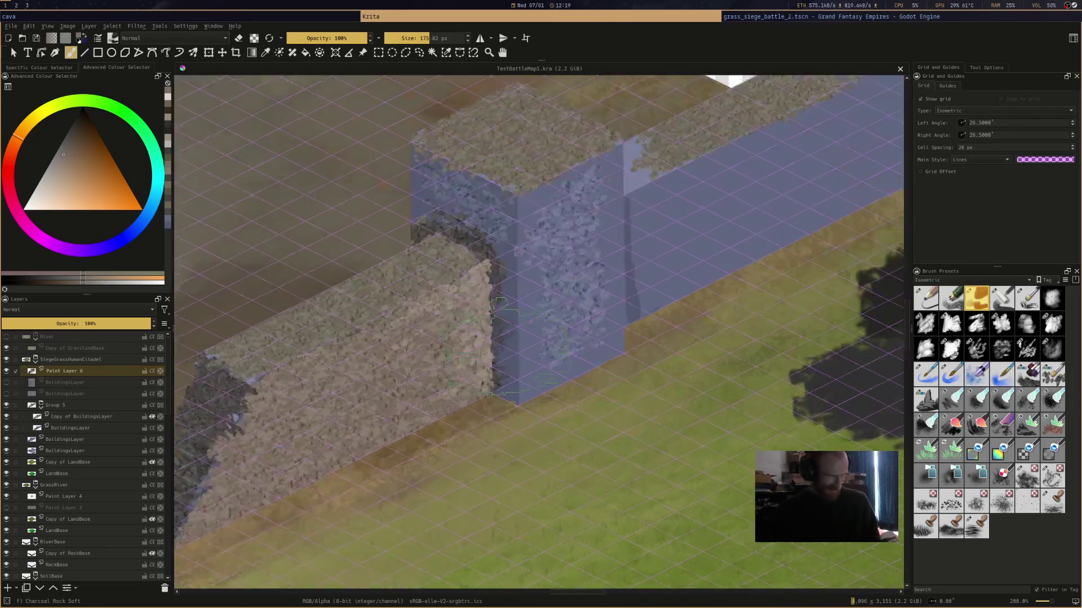
{"action": "left_click_drag", "start_coordinate": [507, 352], "coordinate": [586, 431]}
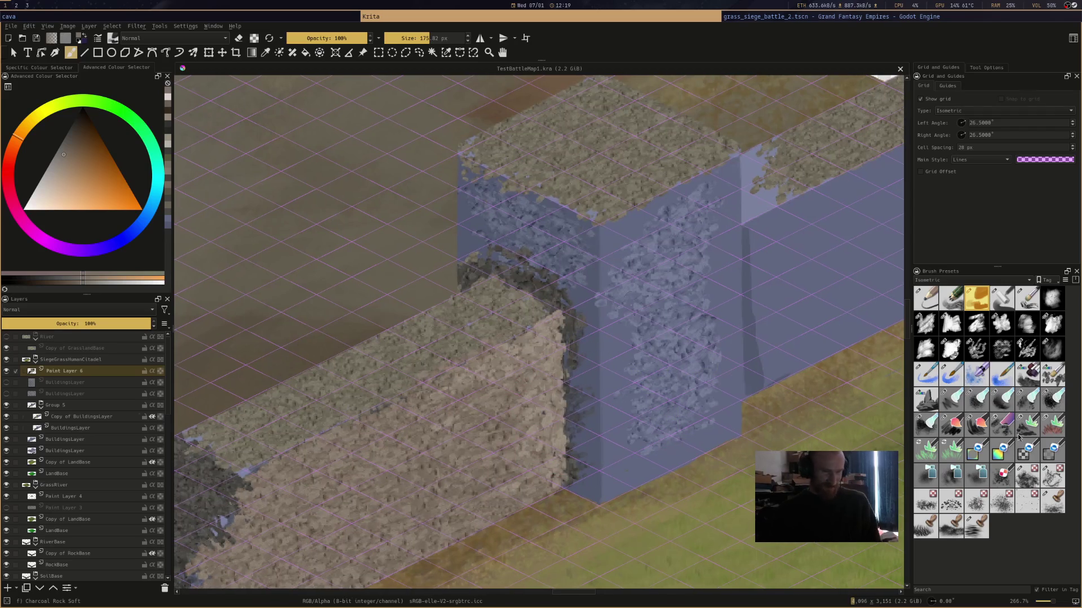
{"action": "left_click", "coordinate": [1051, 383]}
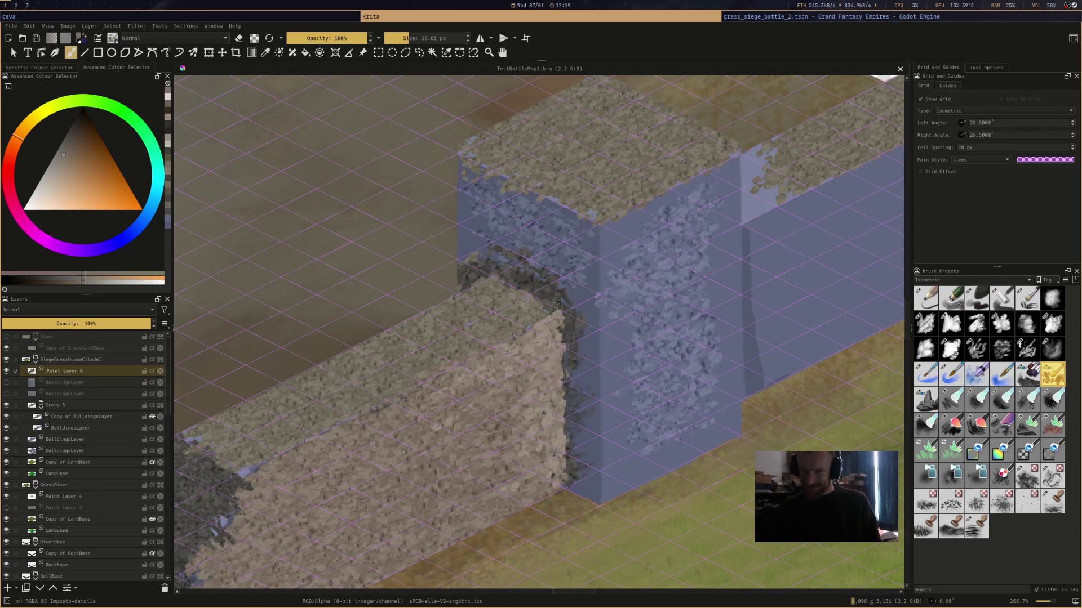
Paint a first light stone texture stroke down the tower's blue front face
{"action": "left_click_drag", "start_coordinate": [555, 295], "coordinate": [531, 322]}
{"action": "scroll", "coordinate": [586, 349], "scroll_direction": "down", "scroll_amount": 2}
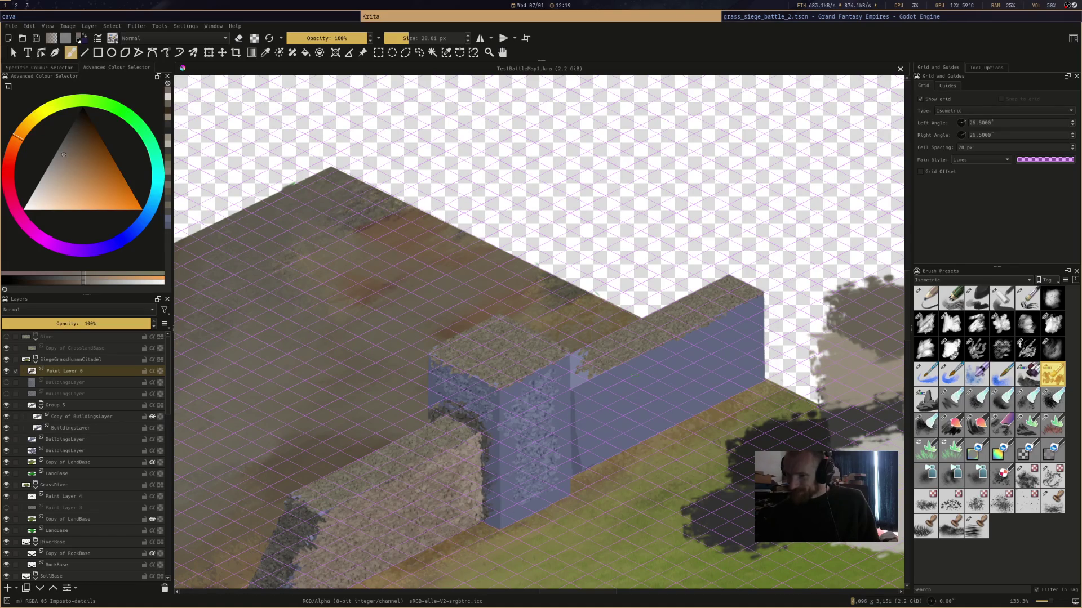
{"action": "mouse_move", "coordinate": [507, 338]}
{"action": "left_mouse_down"}
{"action": "mouse_move", "coordinate": [590, 230]}
{"action": "mouse_move", "coordinate": [648, 231]}
{"action": "left_mouse_up"}
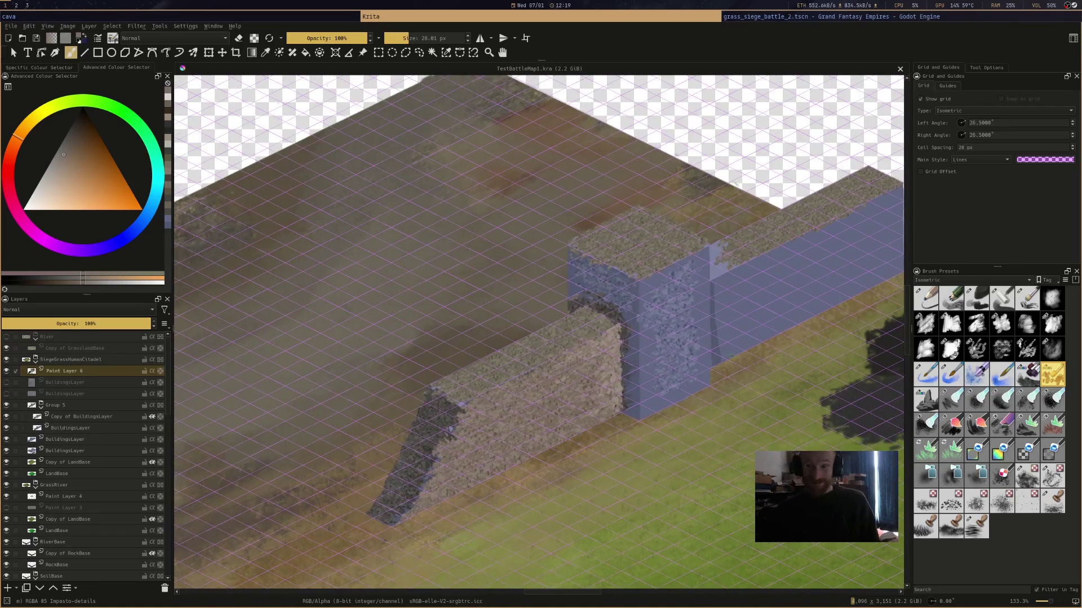
{"action": "scroll", "coordinate": [620, 367], "scroll_direction": "up", "scroll_amount": 3}
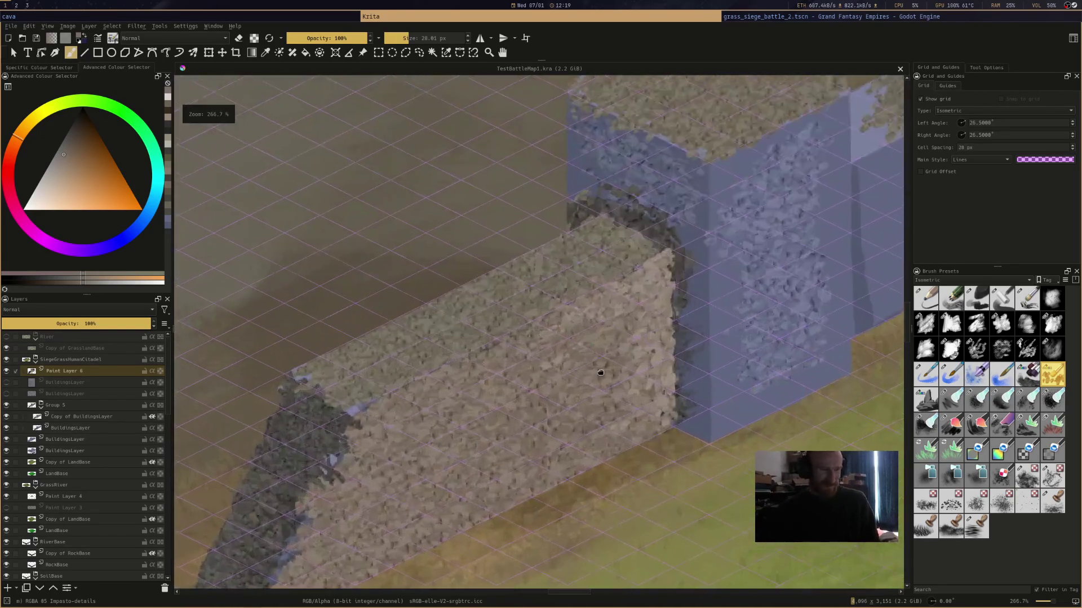
{"action": "scroll", "coordinate": [620, 366], "scroll_direction": "down", "scroll_amount": 3}
{"action": "left_click_drag", "start_coordinate": [891, 293], "coordinate": [605, 293]}
{"action": "scroll", "coordinate": [692, 292], "scroll_direction": "down", "scroll_amount": 3}
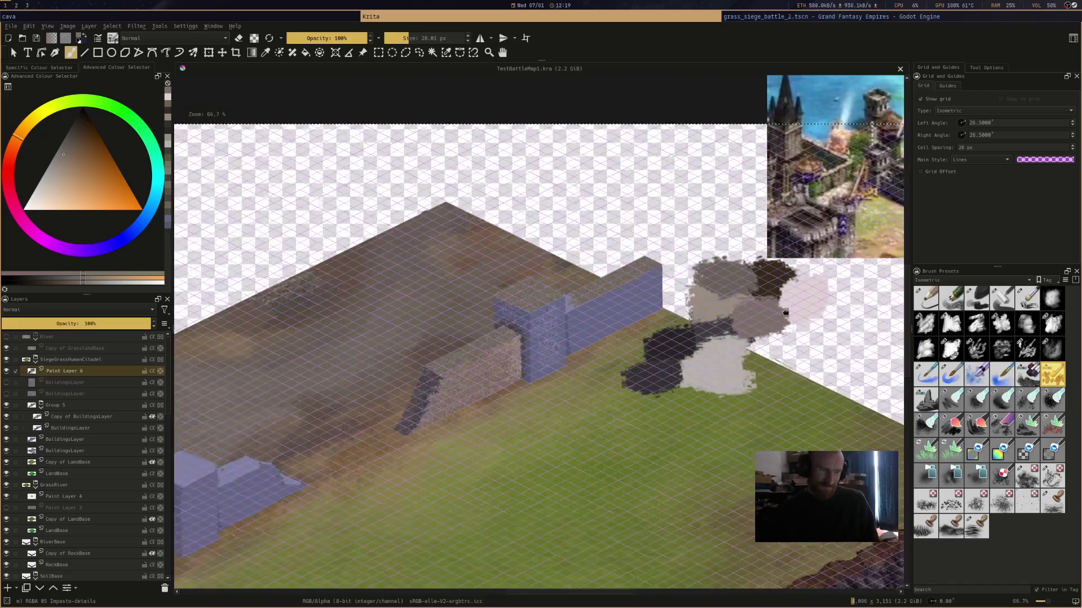
{"action": "left_click_drag", "start_coordinate": [692, 293], "coordinate": [749, 275]}
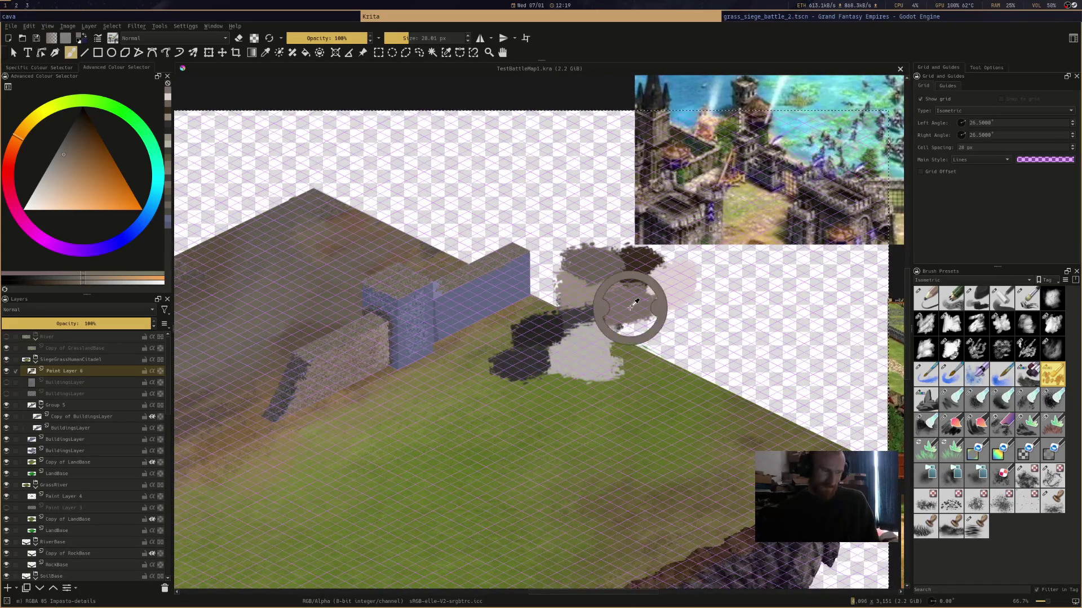
{"action": "mouse_move", "coordinate": [470, 346]}
{"action": "left_mouse_down"}
{"action": "mouse_move", "coordinate": [713, 278]}
{"action": "mouse_move", "coordinate": [670, 343]}
{"action": "left_mouse_up"}
{"action": "scroll", "coordinate": [713, 278], "scroll_direction": "up", "scroll_amount": 2}
{"action": "scroll", "coordinate": [671, 342], "scroll_direction": "up", "scroll_amount": 1}
{"action": "mouse_move", "coordinate": [569, 383]}
{"action": "left_mouse_down"}
{"action": "mouse_move", "coordinate": [780, 300]}
{"action": "mouse_move", "coordinate": [640, 373]}
{"action": "left_mouse_up"}
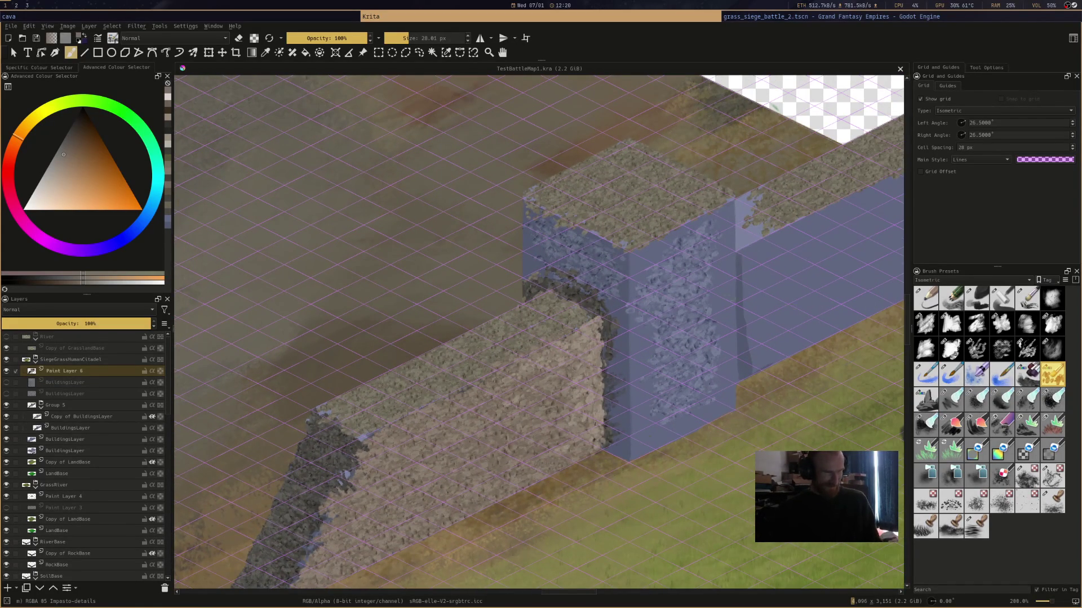
{"action": "mouse_move", "coordinate": [670, 313]}
{"action": "left_mouse_down"}
{"action": "mouse_move", "coordinate": [643, 361]}
{"action": "mouse_move", "coordinate": [684, 357]}
{"action": "mouse_move", "coordinate": [648, 401]}
{"action": "mouse_move", "coordinate": [653, 423]}
{"action": "left_mouse_up"}
Undo the lower-face strokes and dab light stone patches higher up toward the tower top
{"action": "key", "text": "ctrl+z"}
{"action": "mouse_move", "coordinate": [690, 268]}
{"action": "left_mouse_down"}
{"action": "mouse_move", "coordinate": [652, 283]}
{"action": "mouse_move", "coordinate": [672, 299]}
{"action": "left_mouse_up"}
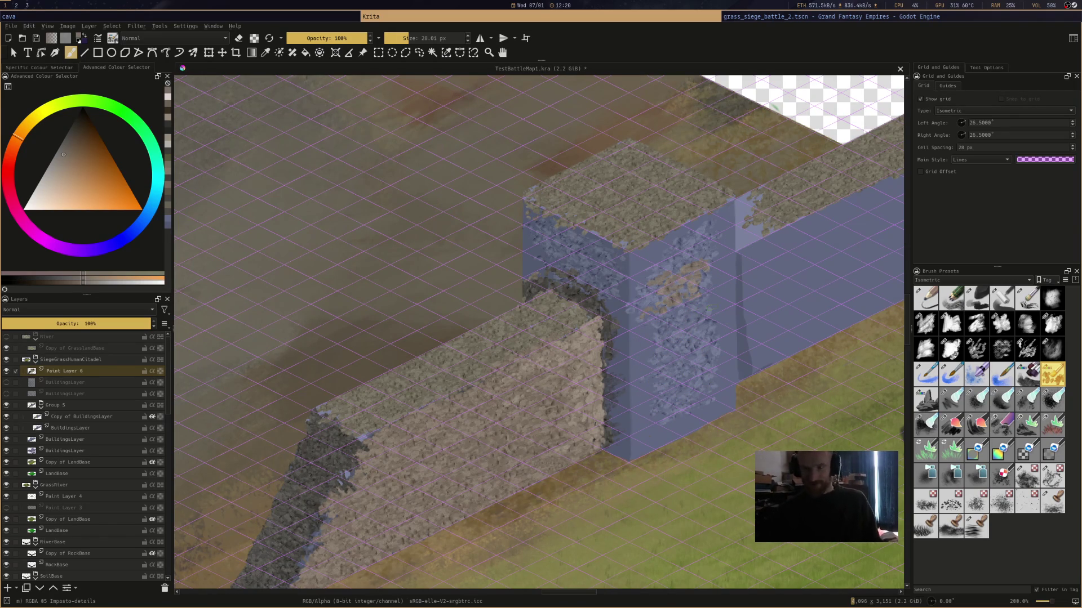
{"action": "mouse_move", "coordinate": [717, 248]}
{"action": "left_mouse_down"}
{"action": "mouse_move", "coordinate": [683, 265]}
{"action": "mouse_move", "coordinate": [653, 254]}
{"action": "left_mouse_up"}
{"action": "mouse_move", "coordinate": [707, 214]}
{"action": "left_mouse_down"}
{"action": "mouse_move", "coordinate": [675, 233]}
{"action": "mouse_move", "coordinate": [714, 206]}
{"action": "left_mouse_up"}
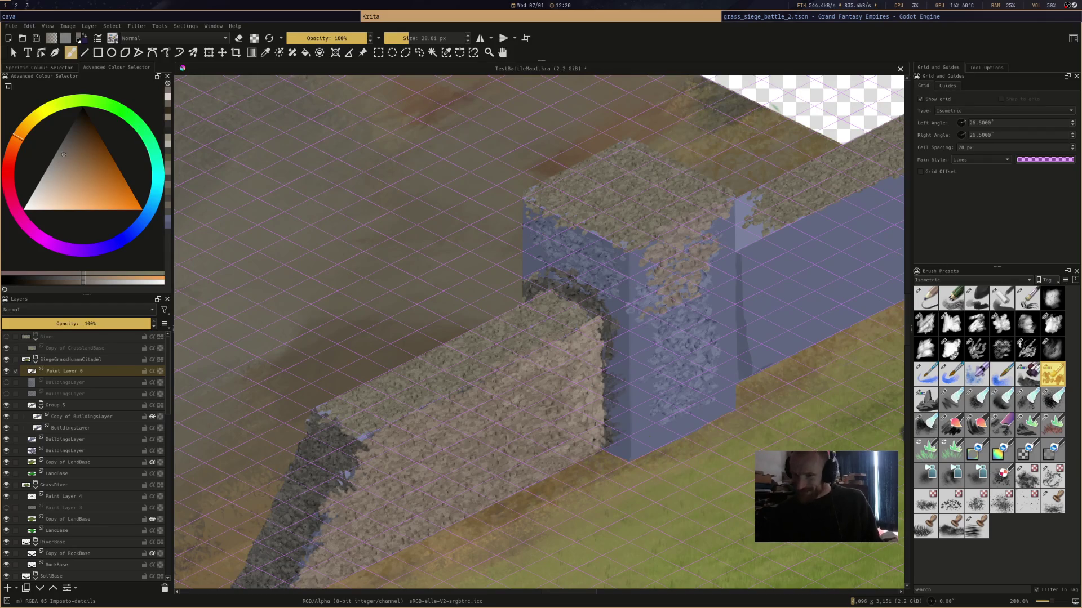
Undo a tan stroke sampled from the wall and select the Copy of BuildingsLayer layer
{"action": "mouse_move", "coordinate": [926, 297]}
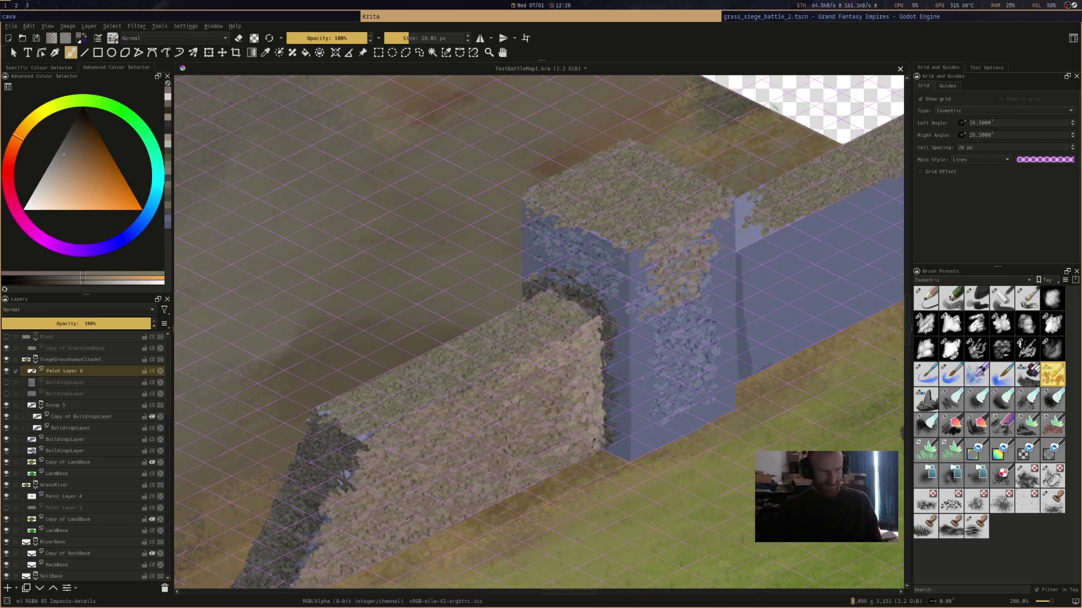
{"action": "left_click", "coordinate": [572, 357], "text": "ctrl"}
{"action": "mouse_move", "coordinate": [679, 307]}
{"action": "left_mouse_down"}
{"action": "mouse_move", "coordinate": [654, 408]}
{"action": "mouse_move", "coordinate": [654, 426]}
{"action": "mouse_move", "coordinate": [676, 434]}
{"action": "mouse_move", "coordinate": [653, 450]}
{"action": "mouse_move", "coordinate": [712, 429]}
{"action": "mouse_move", "coordinate": [676, 338]}
{"action": "left_mouse_up"}
{"action": "key", "text": "ctrl+z"}
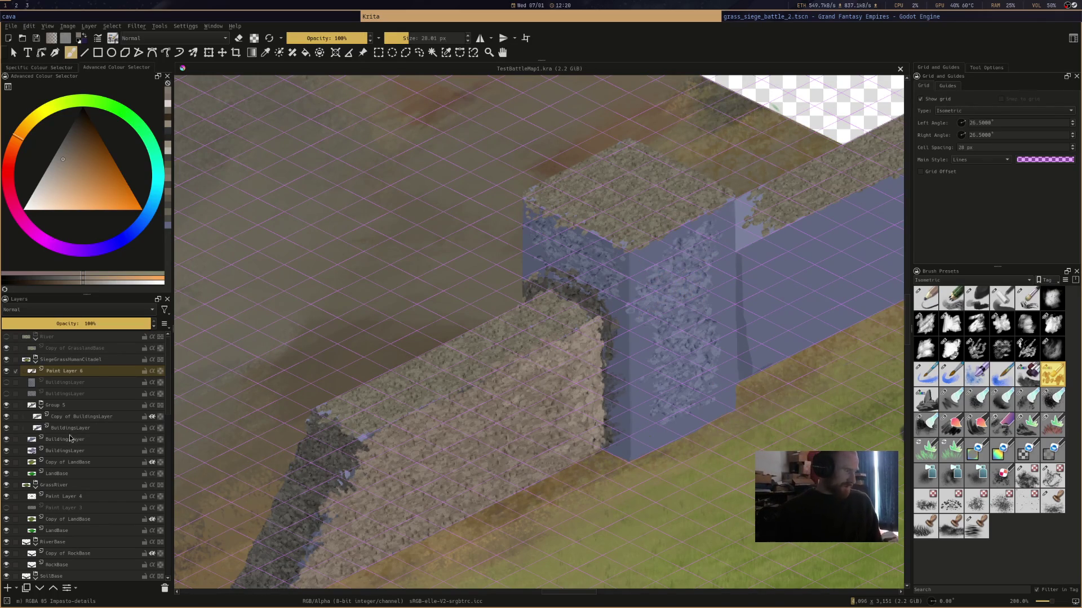
{"action": "mouse_move", "coordinate": [61, 373]}
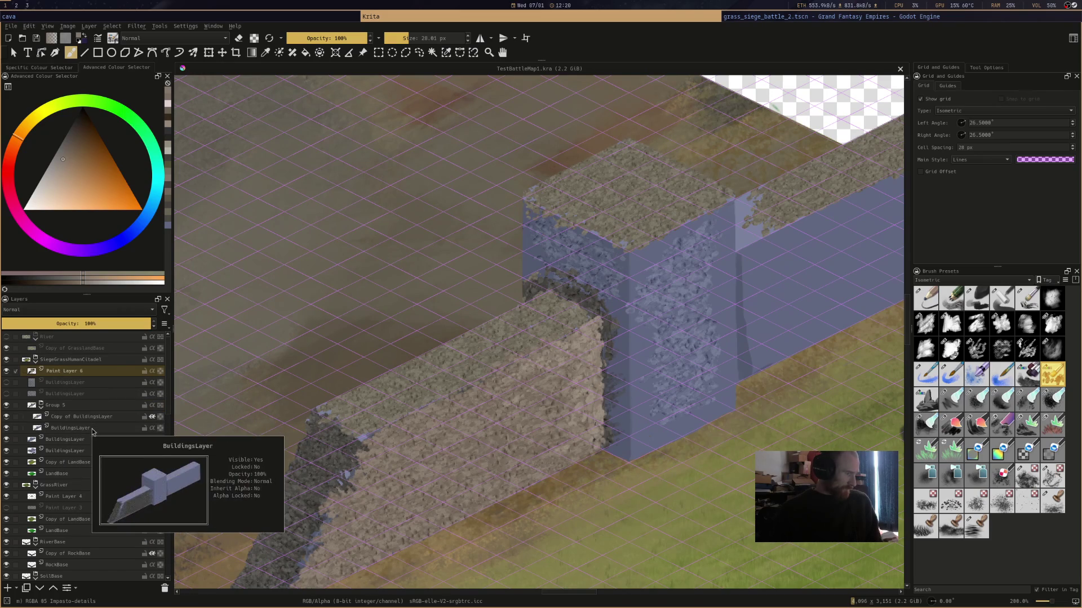
{"action": "left_click", "coordinate": [85, 417]}
Brush tan stone texture over the tower's front face and top edge
{"action": "scroll", "coordinate": [539, 332], "scroll_direction": "right", "scroll_amount": 2}
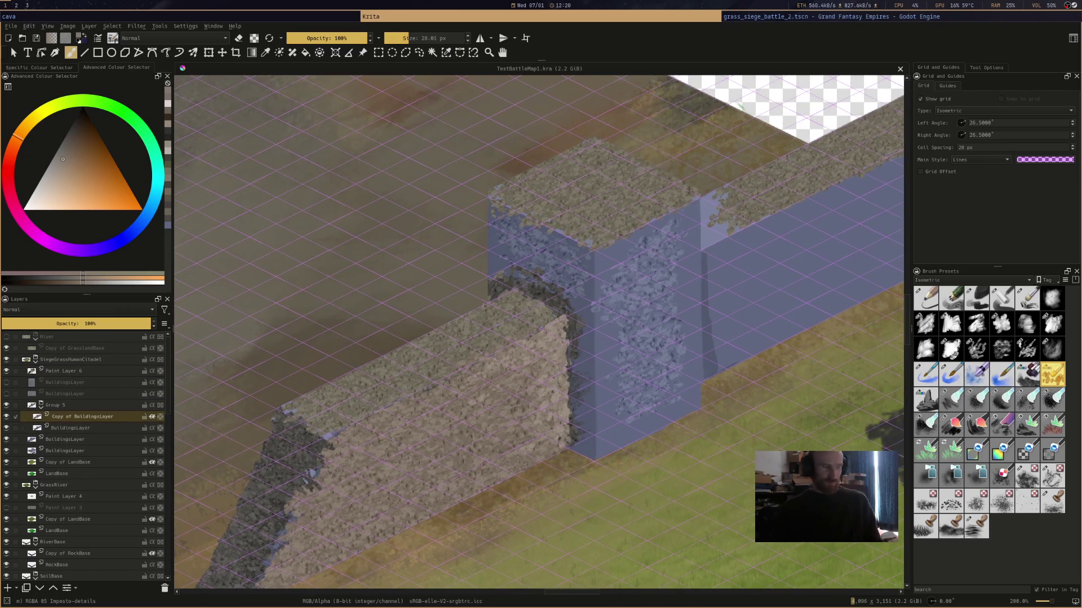
{"action": "mouse_move", "coordinate": [620, 284]}
{"action": "left_mouse_down"}
{"action": "mouse_move", "coordinate": [684, 225]}
{"action": "mouse_move", "coordinate": [639, 231]}
{"action": "mouse_move", "coordinate": [690, 208]}
{"action": "left_mouse_up"}
{"action": "mouse_move", "coordinate": [628, 248]}
{"action": "left_mouse_down"}
{"action": "mouse_move", "coordinate": [606, 274]}
{"action": "mouse_move", "coordinate": [648, 316]}
{"action": "mouse_move", "coordinate": [640, 333]}
{"action": "mouse_move", "coordinate": [657, 329]}
{"action": "mouse_move", "coordinate": [656, 355]}
{"action": "mouse_move", "coordinate": [614, 389]}
{"action": "mouse_move", "coordinate": [659, 363]}
{"action": "left_mouse_up"}
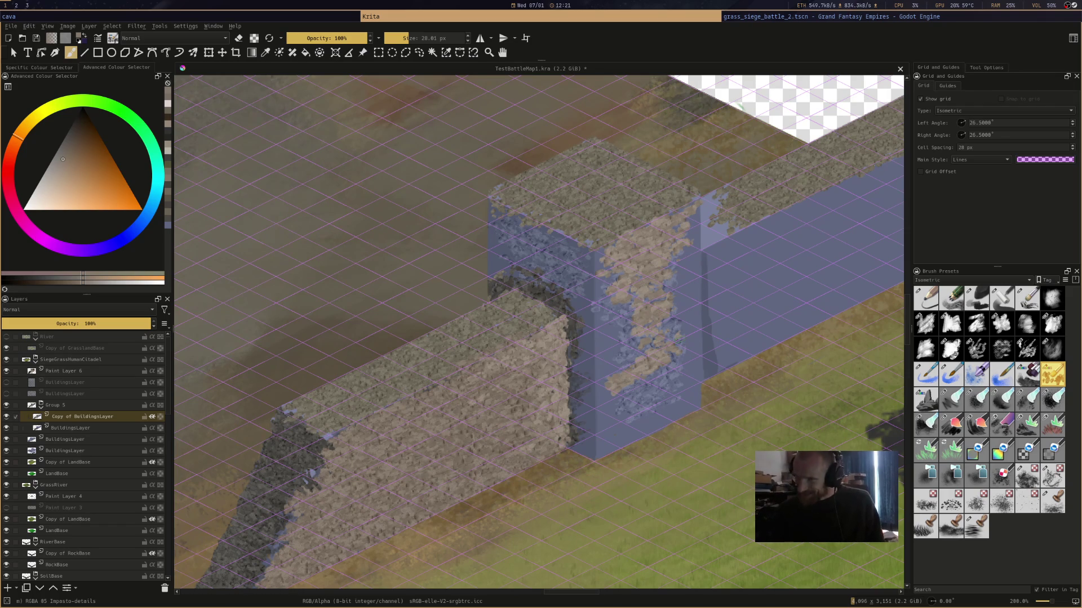
{"action": "mouse_move", "coordinate": [636, 314]}
{"action": "left_mouse_down"}
{"action": "mouse_move", "coordinate": [605, 328]}
{"action": "mouse_move", "coordinate": [586, 360]}
{"action": "mouse_move", "coordinate": [639, 338]}
{"action": "mouse_move", "coordinate": [611, 381]}
{"action": "left_mouse_up"}
{"action": "key", "text": "ctrl+z"}
{"action": "mouse_move", "coordinate": [634, 319]}
{"action": "left_mouse_down"}
{"action": "mouse_move", "coordinate": [604, 332]}
{"action": "mouse_move", "coordinate": [642, 333]}
{"action": "mouse_move", "coordinate": [608, 366]}
{"action": "mouse_move", "coordinate": [620, 414]}
{"action": "mouse_move", "coordinate": [654, 425]}
{"action": "mouse_move", "coordinate": [642, 439]}
{"action": "mouse_move", "coordinate": [696, 389]}
{"action": "left_mouse_up"}
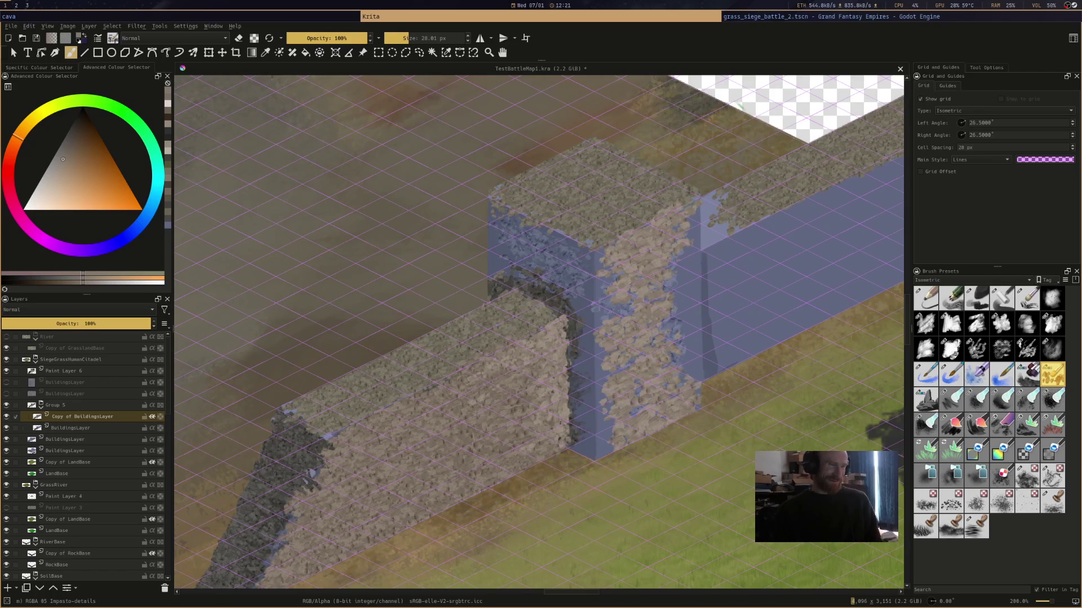
{"action": "mouse_move", "coordinate": [642, 226]}
{"action": "left_mouse_down"}
{"action": "mouse_move", "coordinate": [615, 241]}
{"action": "mouse_move", "coordinate": [660, 209]}
{"action": "left_mouse_up"}
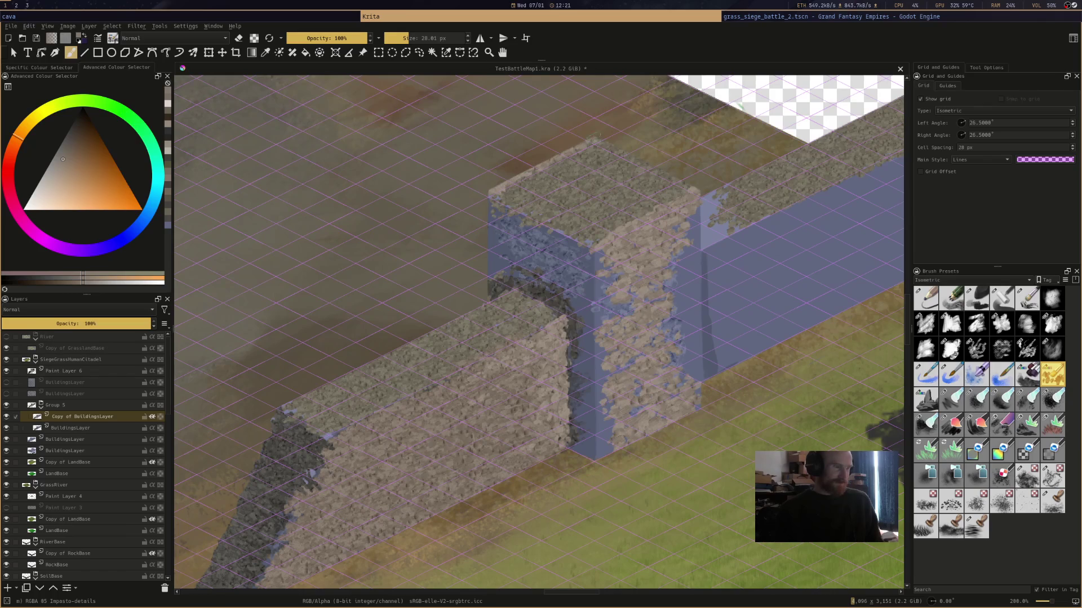
{"action": "left_click_drag", "start_coordinate": [605, 147], "coordinate": [676, 186]}
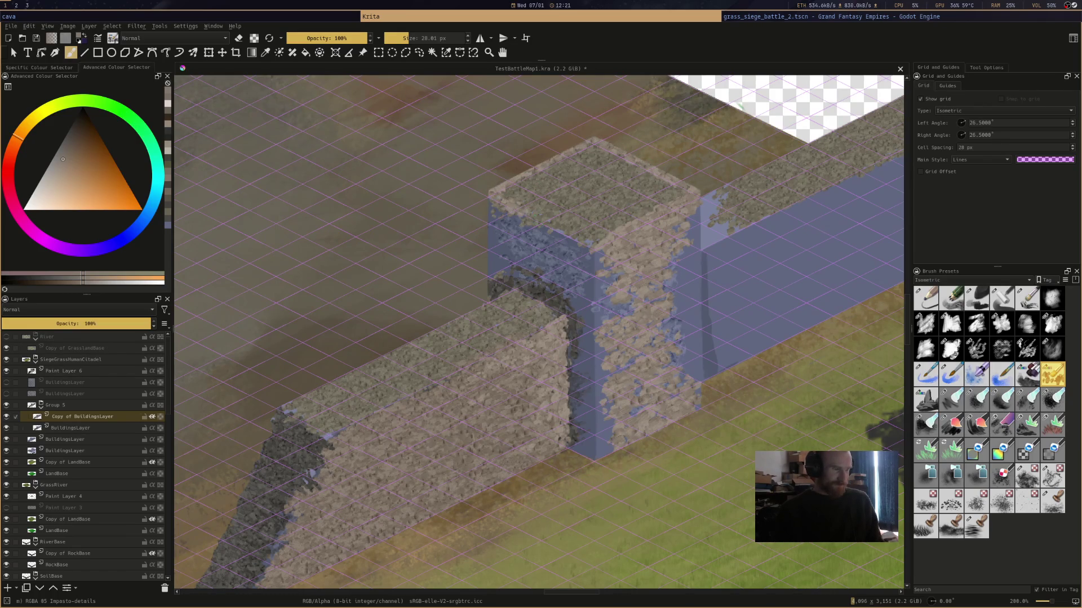
Sample a greyer tan from the wall and shade the tower's shadowed side dark grey
{"action": "left_click", "coordinate": [536, 286], "text": "ctrl"}
{"action": "mouse_move", "coordinate": [537, 286]}
{"action": "left_mouse_down"}
{"action": "mouse_move", "coordinate": [550, 279]}
{"action": "mouse_move", "coordinate": [536, 259]}
{"action": "mouse_move", "coordinate": [555, 254]}
{"action": "mouse_move", "coordinate": [507, 205]}
{"action": "mouse_move", "coordinate": [589, 243]}
{"action": "mouse_move", "coordinate": [493, 196]}
{"action": "left_mouse_up"}
{"action": "mouse_move", "coordinate": [544, 225]}
{"action": "left_mouse_down"}
{"action": "mouse_move", "coordinate": [572, 243]}
{"action": "mouse_move", "coordinate": [497, 220]}
{"action": "mouse_move", "coordinate": [505, 239]}
{"action": "mouse_move", "coordinate": [495, 215]}
{"action": "mouse_move", "coordinate": [505, 268]}
{"action": "left_mouse_up"}
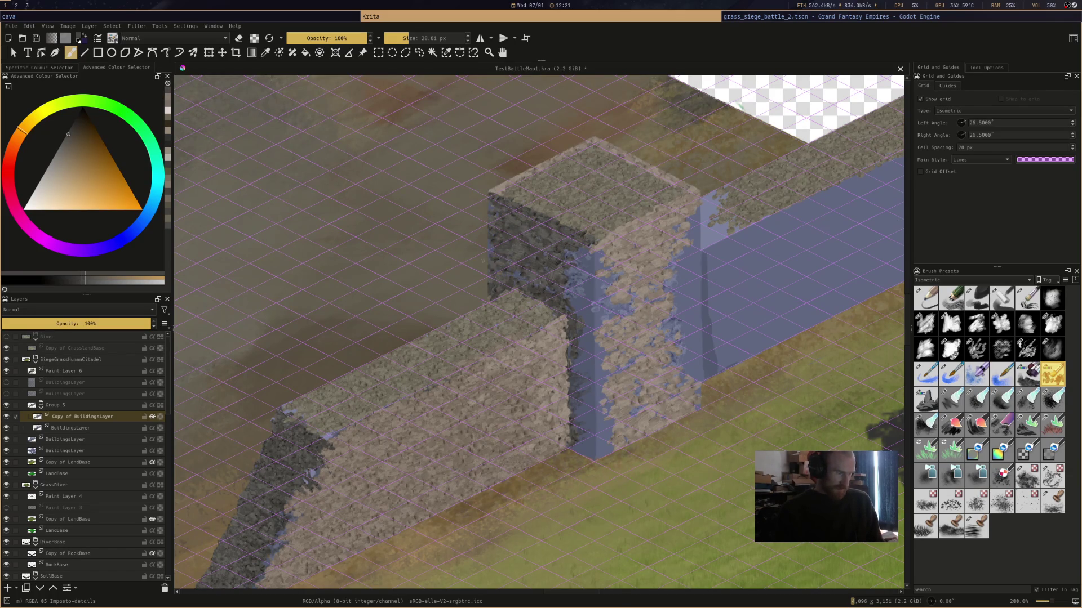
Extend the dark shading down the tower's shadowed side and save
{"action": "left_click_drag", "start_coordinate": [496, 217], "coordinate": [510, 208]}
{"action": "mouse_move", "coordinate": [566, 276]}
{"action": "left_mouse_down"}
{"action": "mouse_move", "coordinate": [586, 282]}
{"action": "mouse_move", "coordinate": [584, 255]}
{"action": "mouse_move", "coordinate": [592, 262]}
{"action": "mouse_move", "coordinate": [584, 321]}
{"action": "mouse_move", "coordinate": [585, 283]}
{"action": "left_mouse_up"}
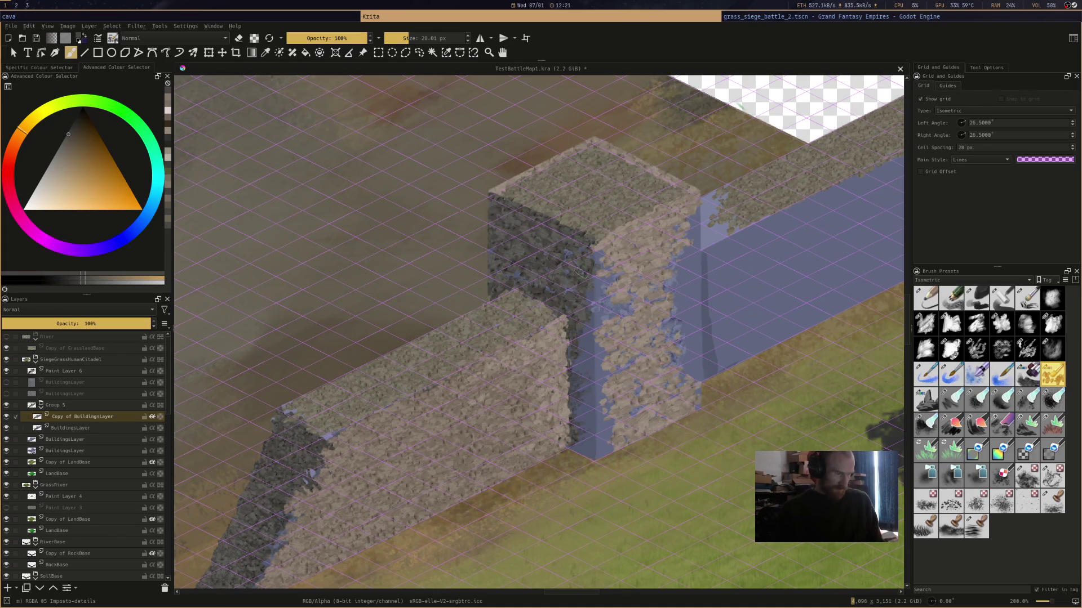
{"action": "mouse_move", "coordinate": [586, 347]}
{"action": "left_mouse_down"}
{"action": "mouse_move", "coordinate": [577, 333]}
{"action": "mouse_move", "coordinate": [589, 299]}
{"action": "mouse_move", "coordinate": [576, 291]}
{"action": "left_mouse_up"}
{"action": "key", "text": "ctrl+s"}
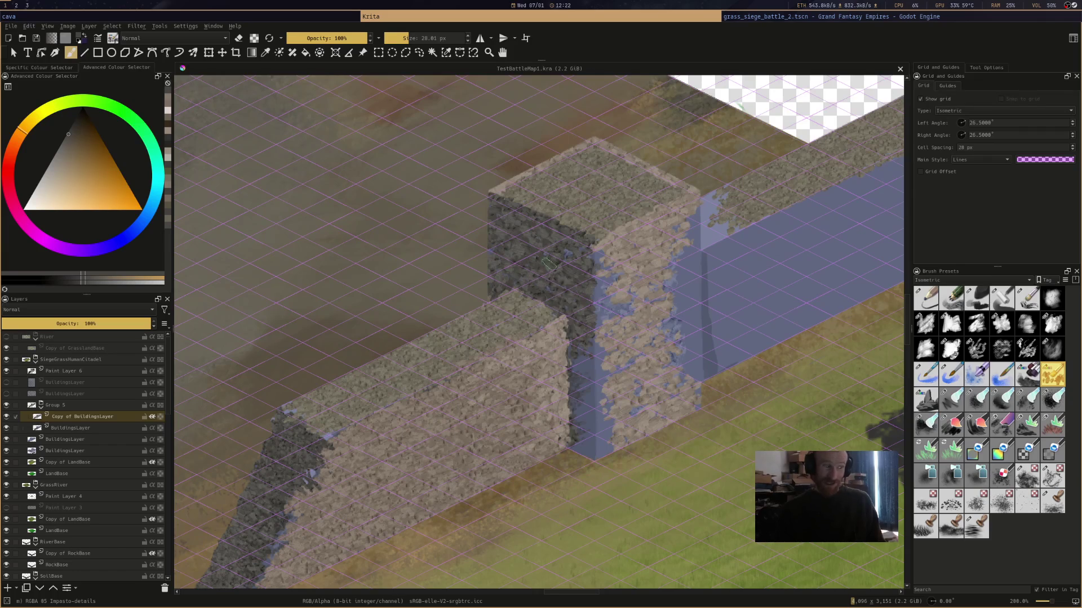
Darken the lower shadow side, lighten the left wall's dark end face, and save again
{"action": "left_click_drag", "start_coordinate": [552, 245], "coordinate": [472, 247]}
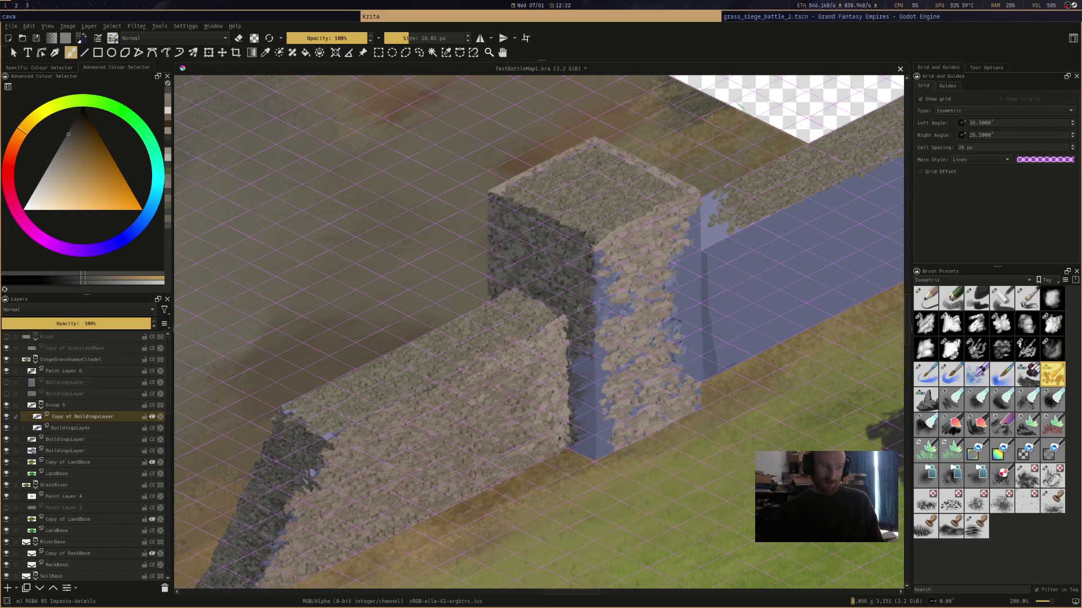
{"action": "left_click_drag", "start_coordinate": [580, 377], "coordinate": [589, 451]}
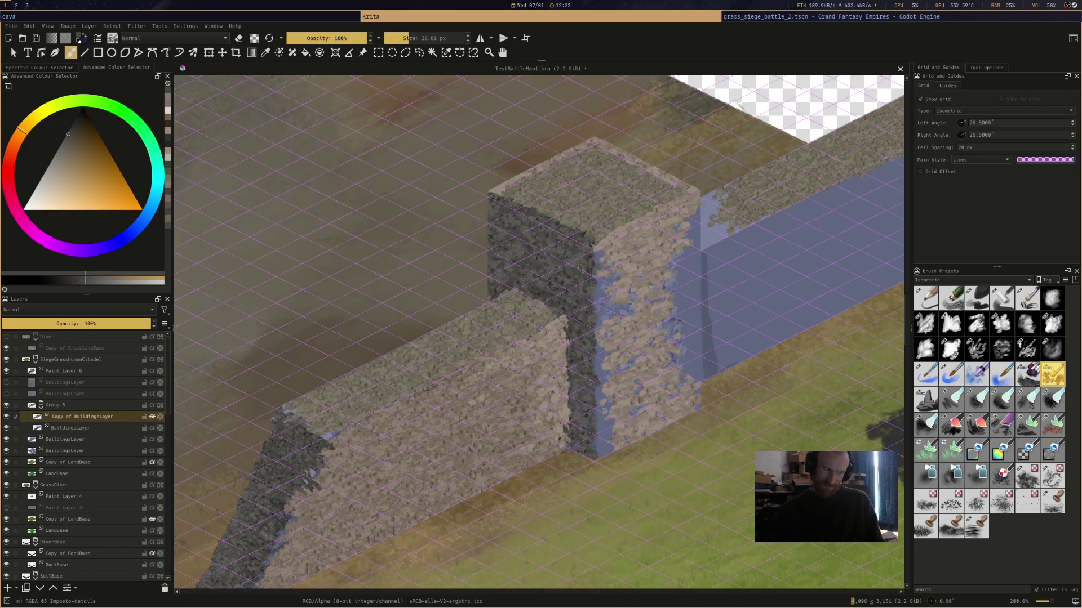
{"action": "left_click", "coordinate": [65, 141]}
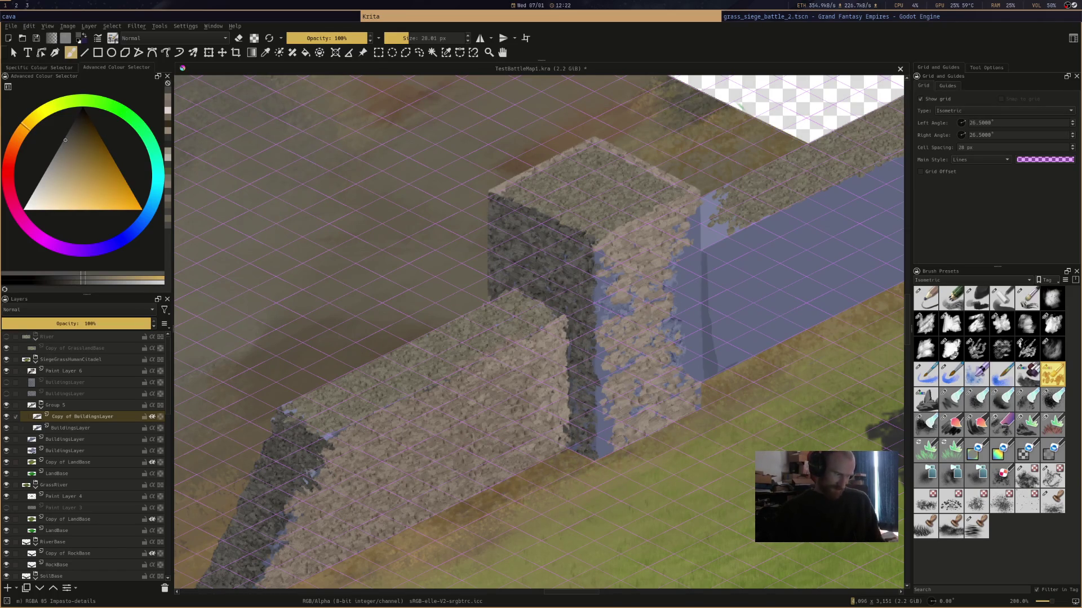
{"action": "mouse_move", "coordinate": [302, 466]}
{"action": "left_mouse_down"}
{"action": "mouse_move", "coordinate": [296, 428]}
{"action": "mouse_move", "coordinate": [287, 454]}
{"action": "mouse_move", "coordinate": [304, 481]}
{"action": "left_mouse_up"}
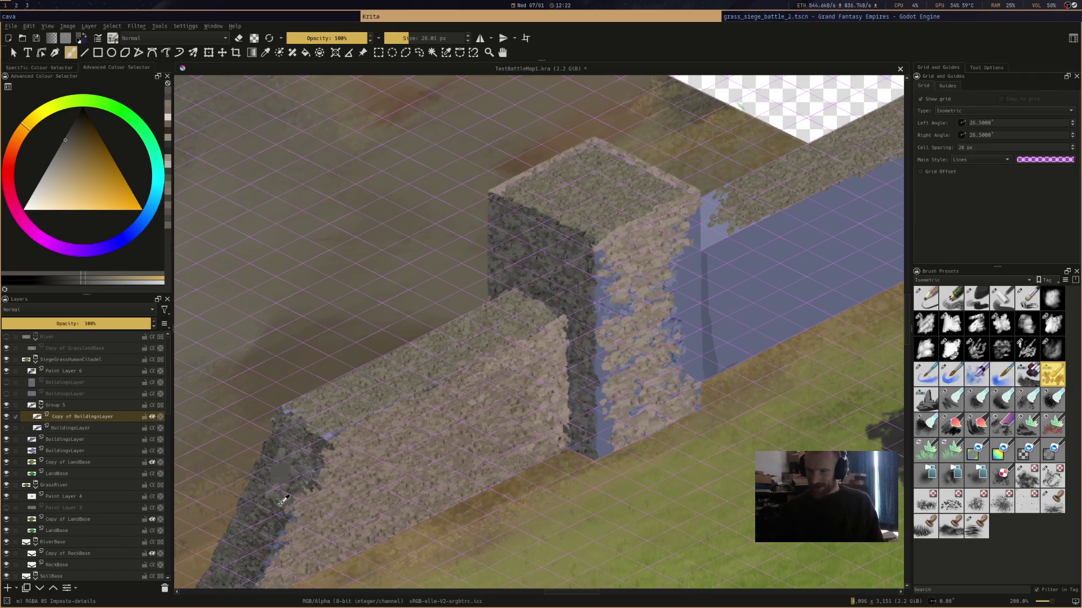
{"action": "key", "text": "ctrl+s"}
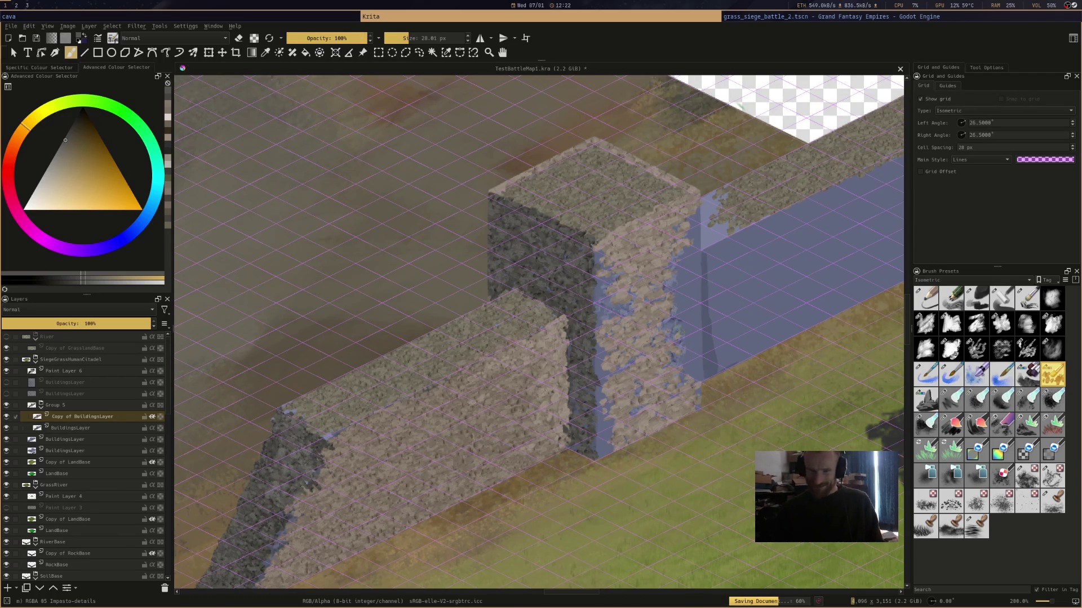
Sample orange-grey stone tones and texture the tower's inner and top-right edges
{"action": "left_click", "coordinate": [574, 350], "text": "ctrl"}
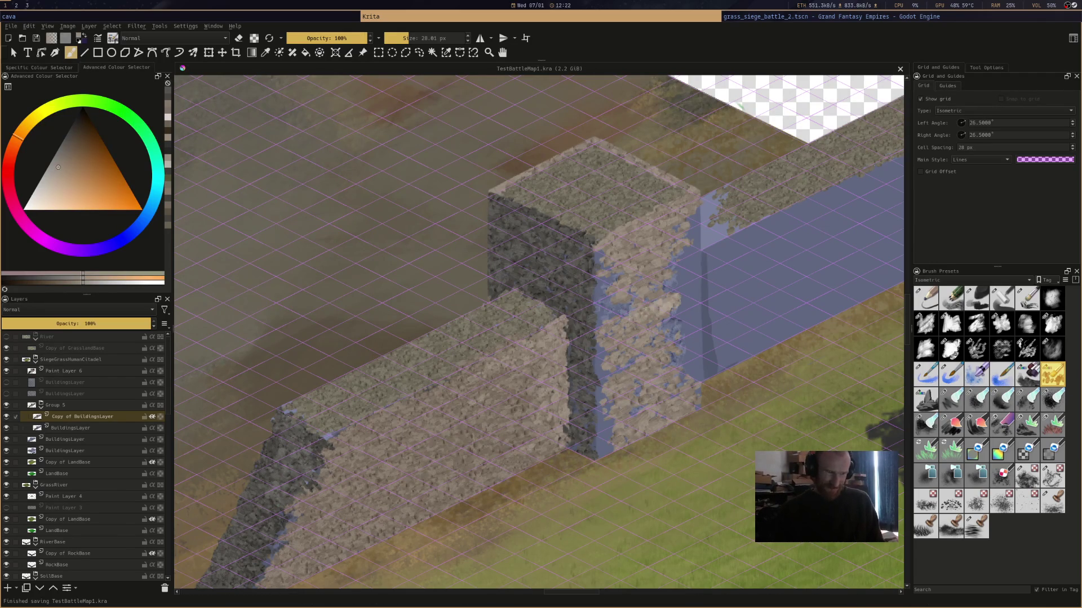
{"action": "mouse_move", "coordinate": [626, 305]}
{"action": "left_mouse_down"}
{"action": "mouse_move", "coordinate": [609, 293]}
{"action": "mouse_move", "coordinate": [613, 262]}
{"action": "mouse_move", "coordinate": [590, 262]}
{"action": "mouse_move", "coordinate": [631, 344]}
{"action": "mouse_move", "coordinate": [611, 434]}
{"action": "mouse_move", "coordinate": [650, 430]}
{"action": "mouse_move", "coordinate": [691, 391]}
{"action": "mouse_move", "coordinate": [676, 301]}
{"action": "left_mouse_up"}
{"action": "scroll", "coordinate": [704, 254], "scroll_direction": "right", "scroll_amount": 1}
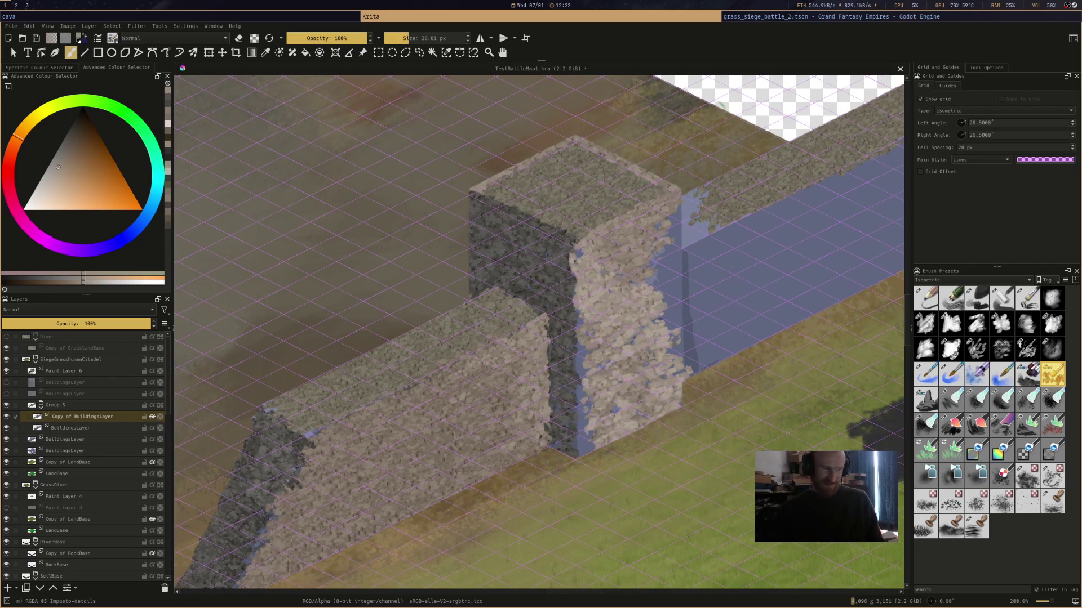
{"action": "left_click", "coordinate": [715, 218], "text": "ctrl"}
{"action": "mouse_move", "coordinate": [713, 186]}
{"action": "left_mouse_down"}
{"action": "mouse_move", "coordinate": [701, 223]}
{"action": "mouse_move", "coordinate": [760, 203]}
{"action": "mouse_move", "coordinate": [702, 217]}
{"action": "left_mouse_up"}
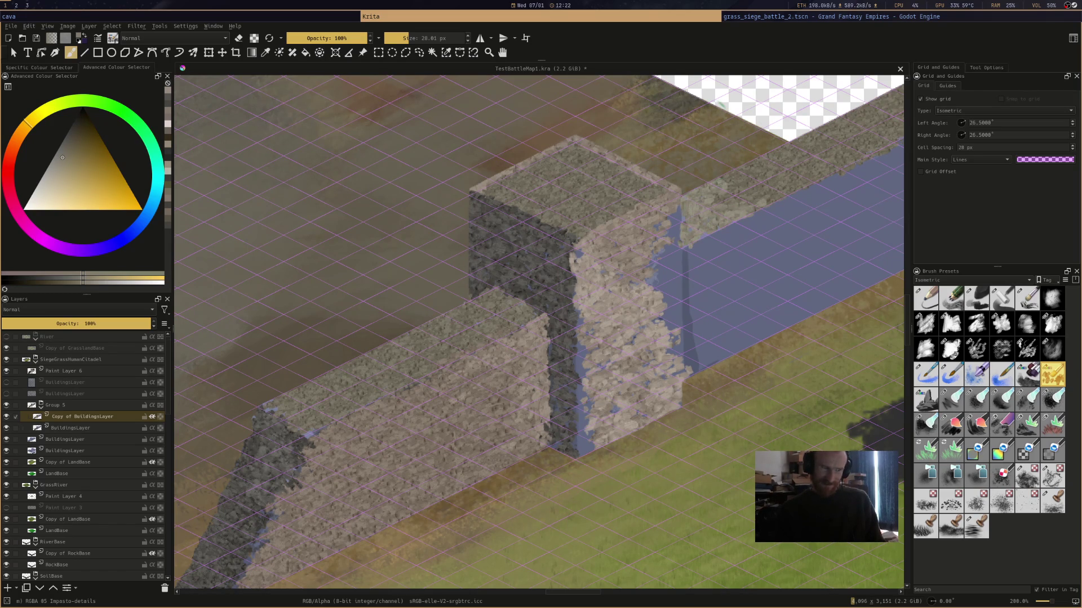
{"action": "left_click", "coordinate": [705, 194], "text": "ctrl"}
{"action": "mouse_move", "coordinate": [727, 195]}
{"action": "left_mouse_down"}
{"action": "mouse_move", "coordinate": [704, 217]}
{"action": "mouse_move", "coordinate": [730, 221]}
{"action": "left_mouse_up"}
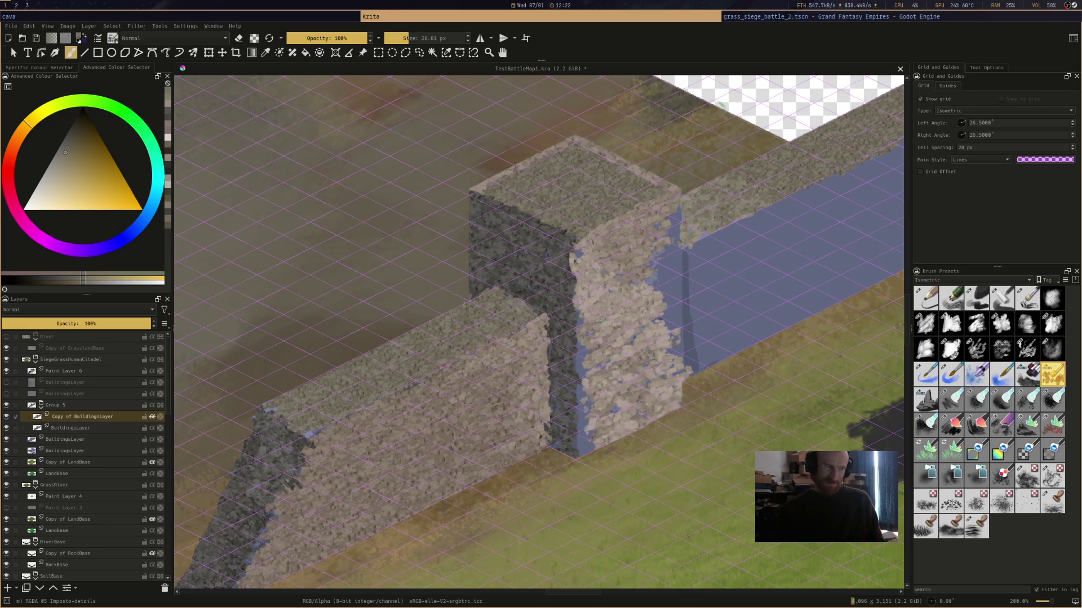
Add light orange stone along the far wall's upper edge and save
{"action": "left_click", "coordinate": [769, 234], "text": "ctrl"}
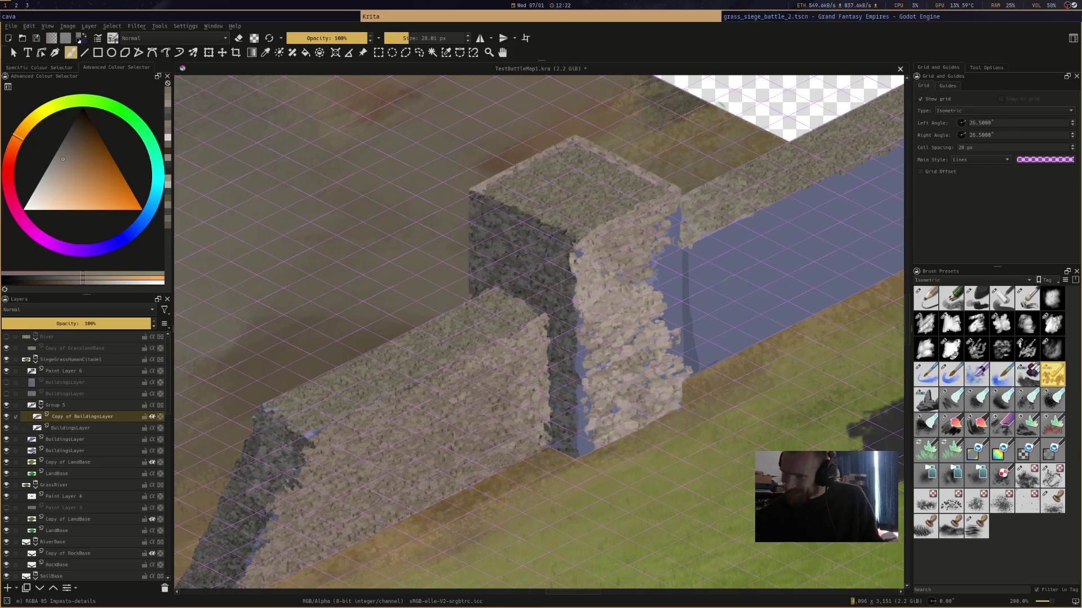
{"action": "mouse_move", "coordinate": [762, 222]}
{"action": "left_mouse_down"}
{"action": "mouse_move", "coordinate": [823, 182]}
{"action": "mouse_move", "coordinate": [774, 203]}
{"action": "mouse_move", "coordinate": [833, 173]}
{"action": "mouse_move", "coordinate": [813, 182]}
{"action": "mouse_move", "coordinate": [832, 191]}
{"action": "mouse_move", "coordinate": [735, 251]}
{"action": "mouse_move", "coordinate": [752, 250]}
{"action": "mouse_move", "coordinate": [727, 277]}
{"action": "mouse_move", "coordinate": [767, 239]}
{"action": "mouse_move", "coordinate": [732, 237]}
{"action": "mouse_move", "coordinate": [743, 222]}
{"action": "left_mouse_up"}
{"action": "key", "text": "ctrl+s"}
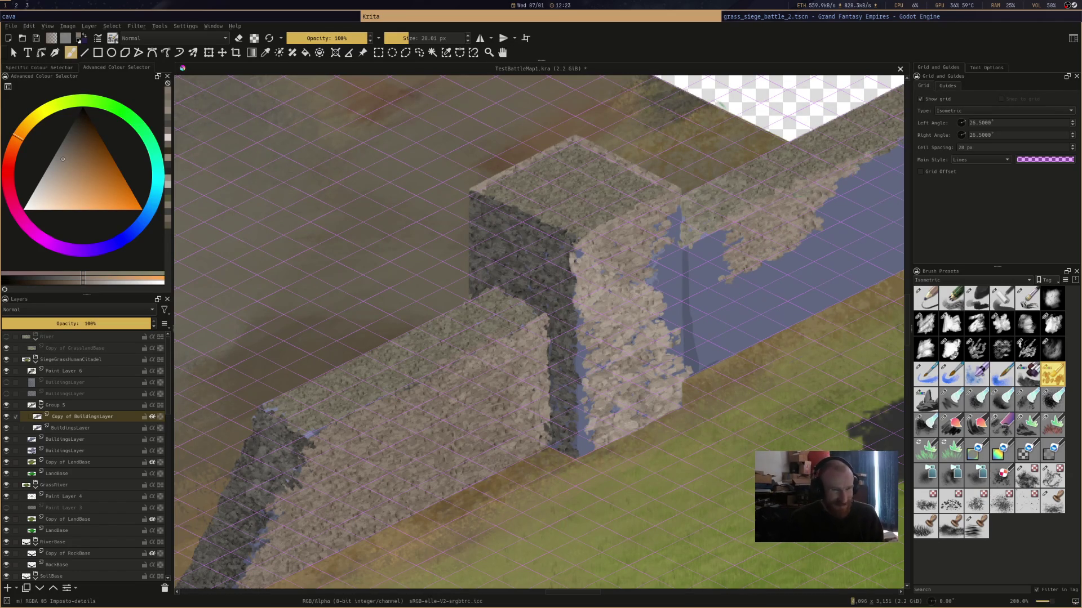
Paint stone texture over most of the far wall's blue blockout and save
{"action": "mouse_move", "coordinate": [845, 192]}
{"action": "left_mouse_down"}
{"action": "mouse_move", "coordinate": [795, 231]}
{"action": "mouse_move", "coordinate": [754, 285]}
{"action": "mouse_move", "coordinate": [738, 343]}
{"action": "mouse_move", "coordinate": [696, 372]}
{"action": "mouse_move", "coordinate": [694, 345]}
{"action": "mouse_move", "coordinate": [711, 364]}
{"action": "mouse_move", "coordinate": [735, 338]}
{"action": "mouse_move", "coordinate": [693, 338]}
{"action": "mouse_move", "coordinate": [732, 321]}
{"action": "mouse_move", "coordinate": [709, 310]}
{"action": "mouse_move", "coordinate": [766, 271]}
{"action": "mouse_move", "coordinate": [828, 259]}
{"action": "mouse_move", "coordinate": [794, 318]}
{"action": "mouse_move", "coordinate": [840, 299]}
{"action": "mouse_move", "coordinate": [828, 270]}
{"action": "mouse_move", "coordinate": [857, 239]}
{"action": "mouse_move", "coordinate": [870, 172]}
{"action": "mouse_move", "coordinate": [868, 192]}
{"action": "mouse_move", "coordinate": [814, 237]}
{"action": "left_mouse_up"}
{"action": "mouse_move", "coordinate": [724, 232]}
{"action": "left_mouse_down"}
{"action": "mouse_move", "coordinate": [684, 259]}
{"action": "mouse_move", "coordinate": [721, 254]}
{"action": "mouse_move", "coordinate": [690, 287]}
{"action": "mouse_move", "coordinate": [704, 304]}
{"action": "mouse_move", "coordinate": [696, 324]}
{"action": "left_mouse_up"}
{"action": "key", "text": "ctrl+s"}
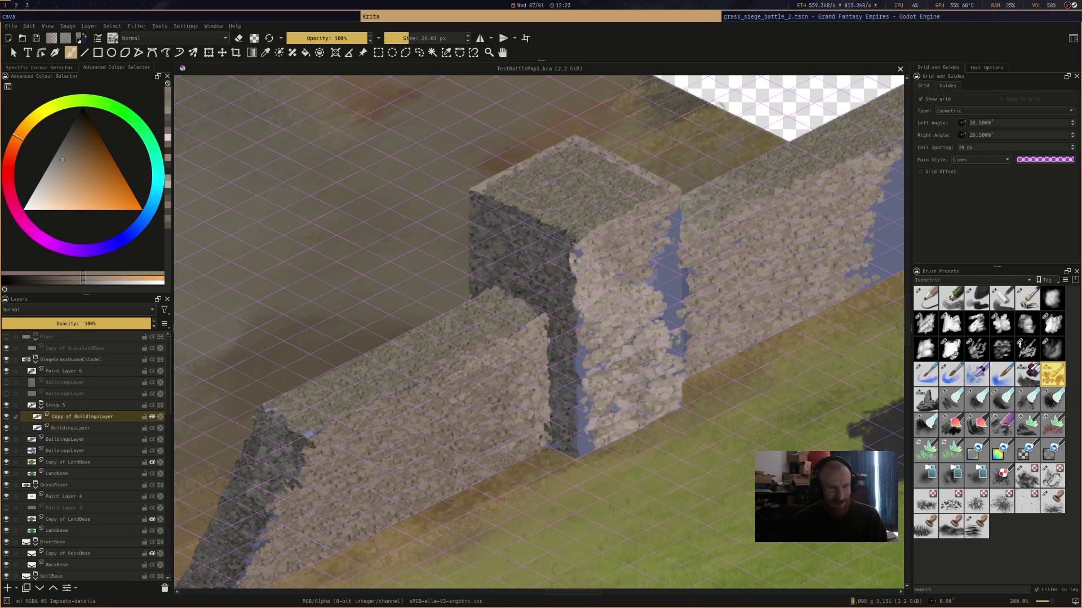
Fill remaining blue gaps at the wall's base, retouch the shadow face in dark tone, and save
{"action": "left_click_drag", "start_coordinate": [875, 152], "coordinate": [896, 140]}
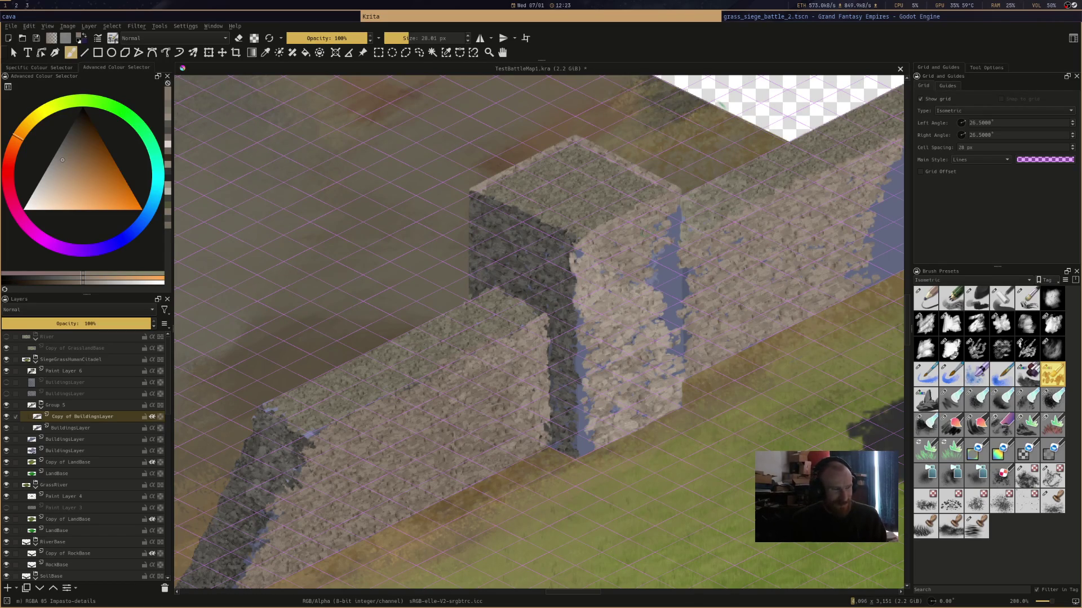
{"action": "mouse_move", "coordinate": [675, 217]}
{"action": "left_mouse_down"}
{"action": "mouse_move", "coordinate": [670, 316]}
{"action": "mouse_move", "coordinate": [659, 229]}
{"action": "mouse_move", "coordinate": [631, 279]}
{"action": "mouse_move", "coordinate": [653, 290]}
{"action": "mouse_move", "coordinate": [673, 341]}
{"action": "left_mouse_up"}
{"action": "left_click_drag", "start_coordinate": [586, 341], "coordinate": [589, 451]}
{"action": "mouse_move", "coordinate": [647, 414]}
{"action": "left_mouse_down"}
{"action": "mouse_move", "coordinate": [676, 377]}
{"action": "mouse_move", "coordinate": [673, 324]}
{"action": "left_mouse_up"}
{"action": "left_click_drag", "start_coordinate": [575, 308], "coordinate": [580, 319]}
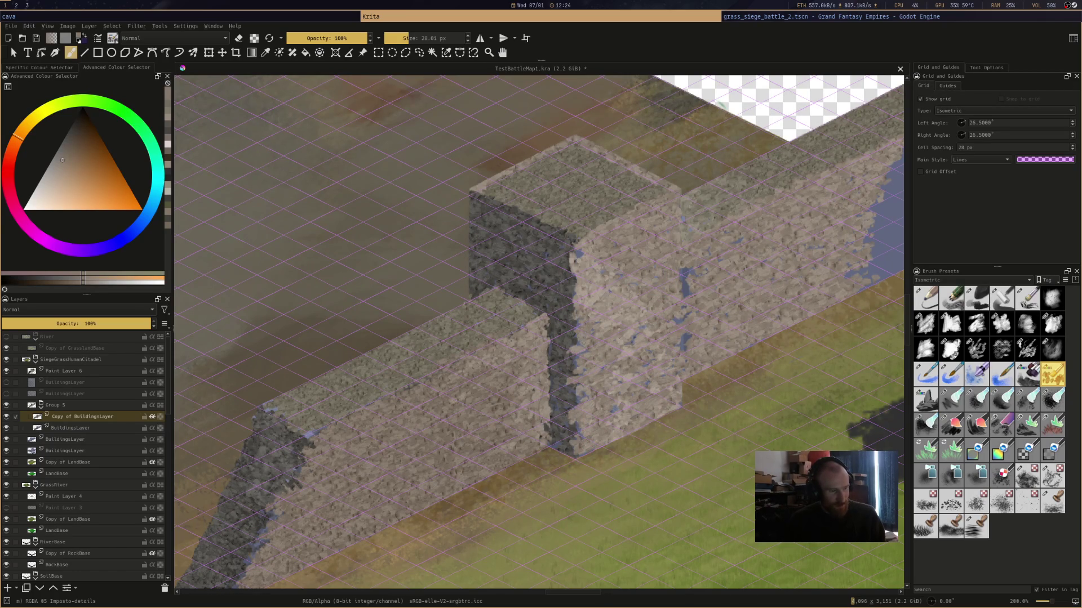
{"action": "left_click", "coordinate": [562, 294], "text": "ctrl"}
{"action": "left_click_drag", "start_coordinate": [566, 308], "coordinate": [574, 316]}
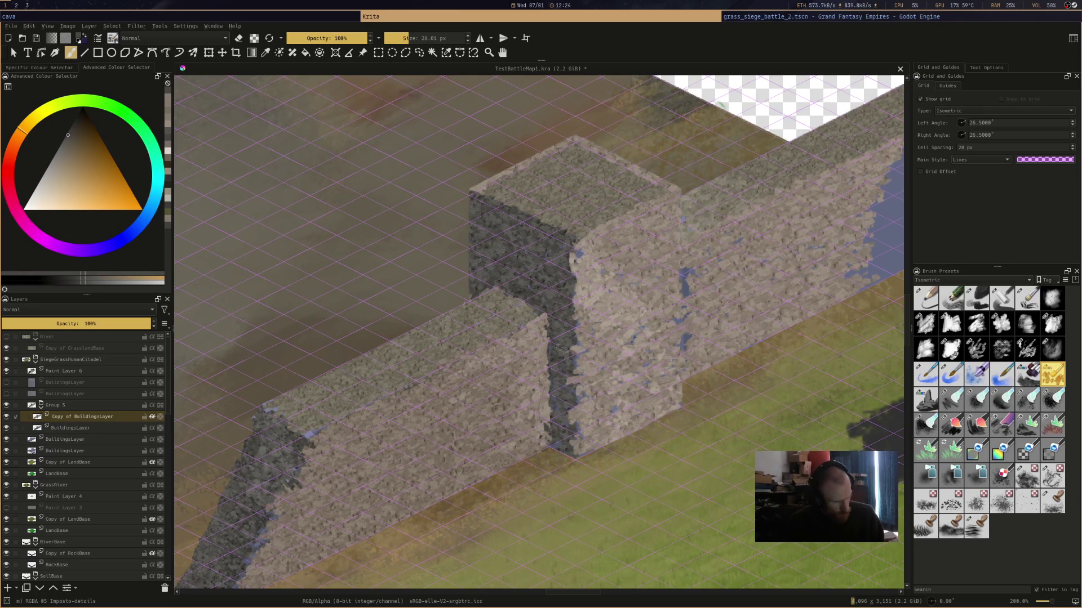
{"action": "key", "text": "ctrl+s"}
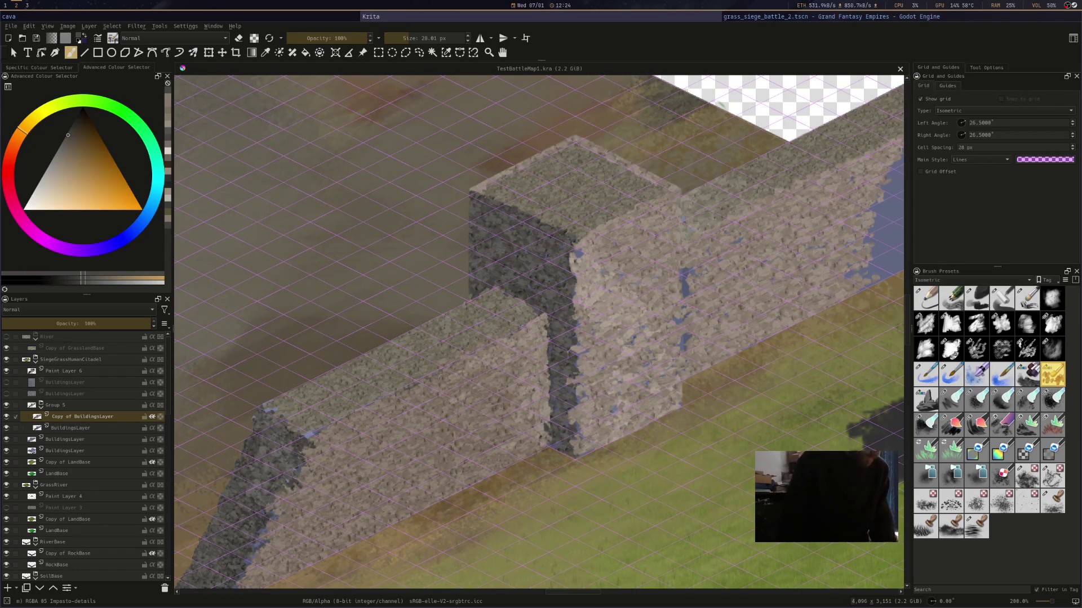
Switch from Krita to the Firefox YouTube page for the Anime Hip-Hop Mix video
{"action": "key", "text": "super+1"}
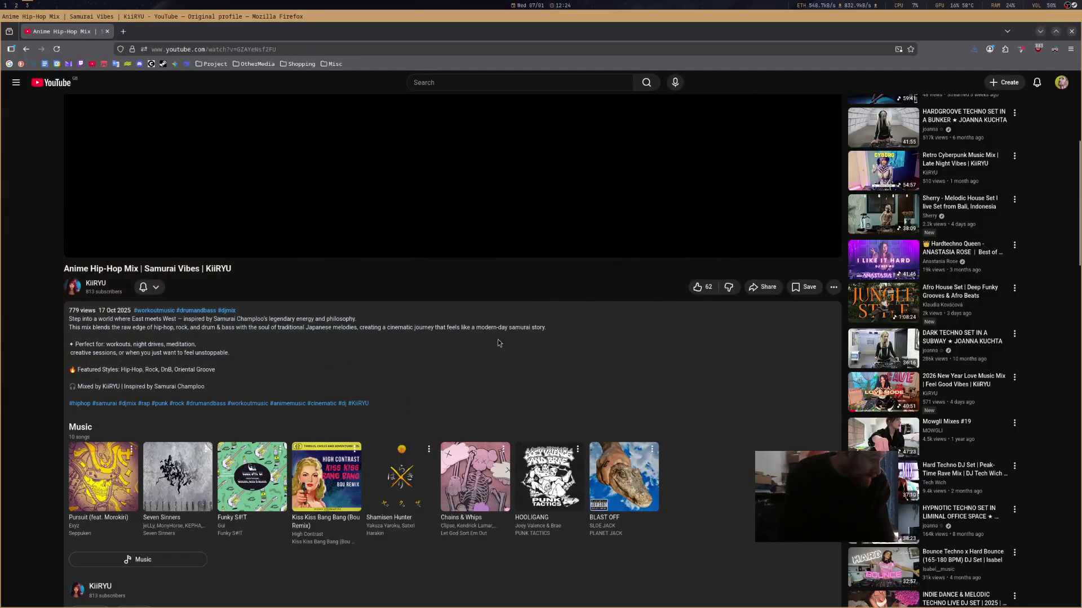
Start the Workout Hip-Hop Mix video, then return to Krita and sample the stone wall's colour
{"action": "scroll", "coordinate": [525, 364], "scroll_direction": "up", "scroll_amount": 4}
{"action": "scroll", "coordinate": [583, 381], "scroll_direction": "up", "scroll_amount": 2}
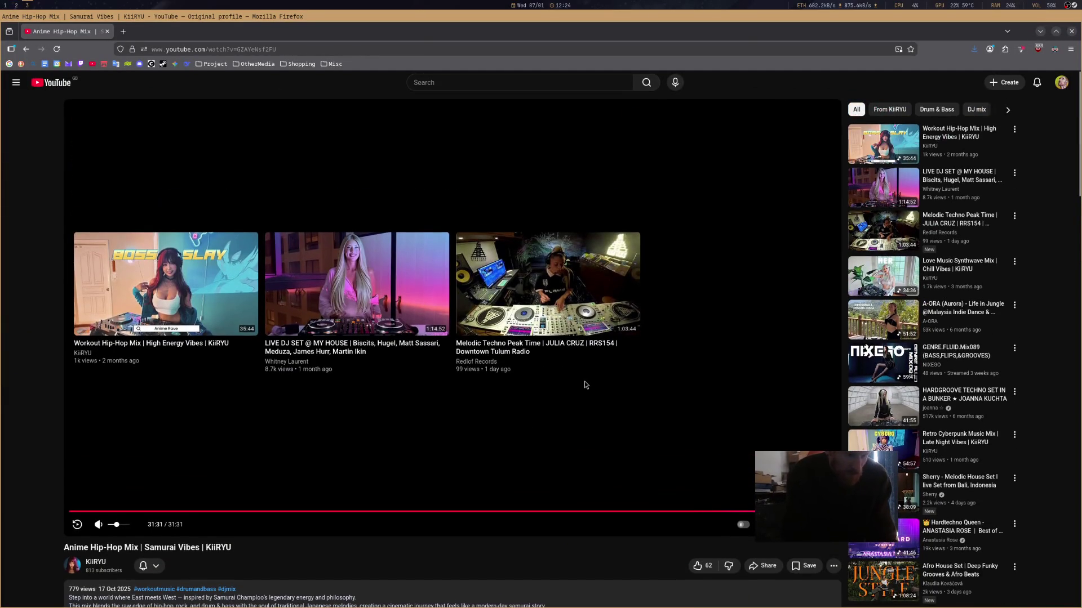
{"action": "left_click", "coordinate": [891, 146]}
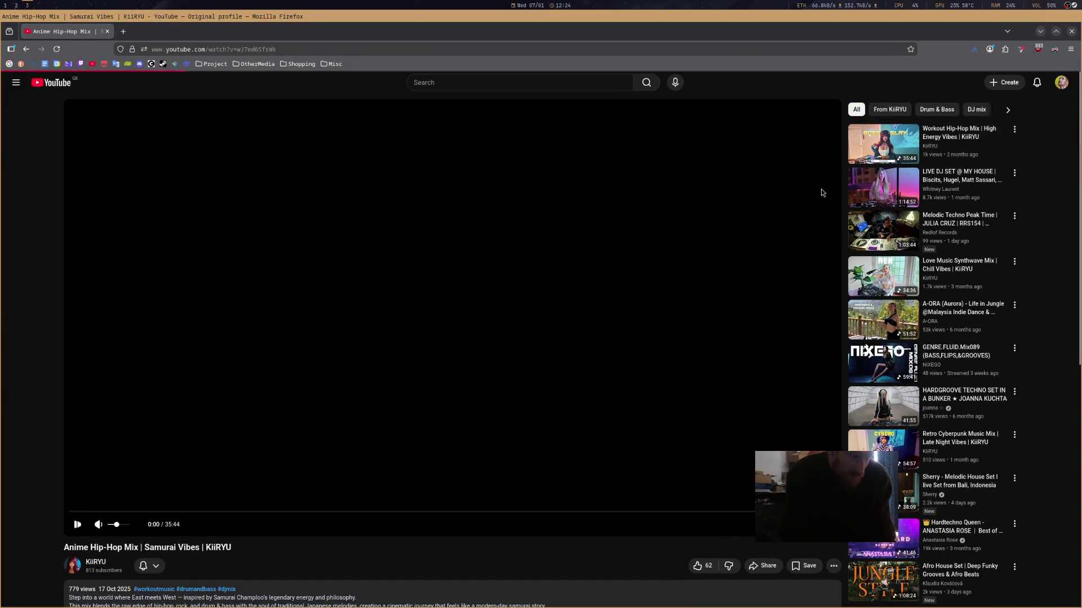
{"action": "key", "text": "super+1"}
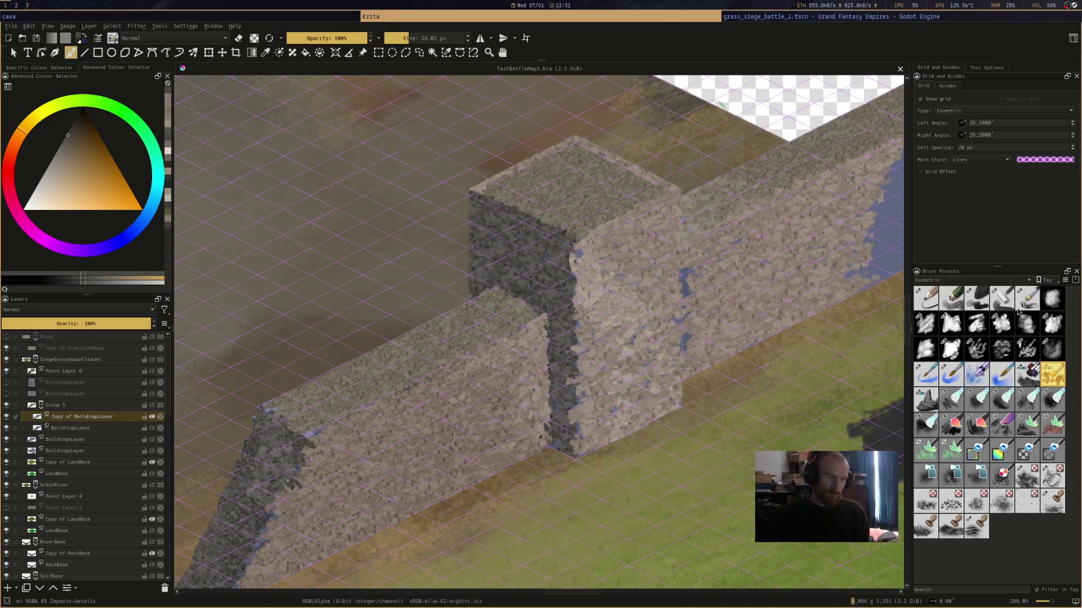
{"action": "left_click", "coordinate": [828, 192], "text": "ctrl"}
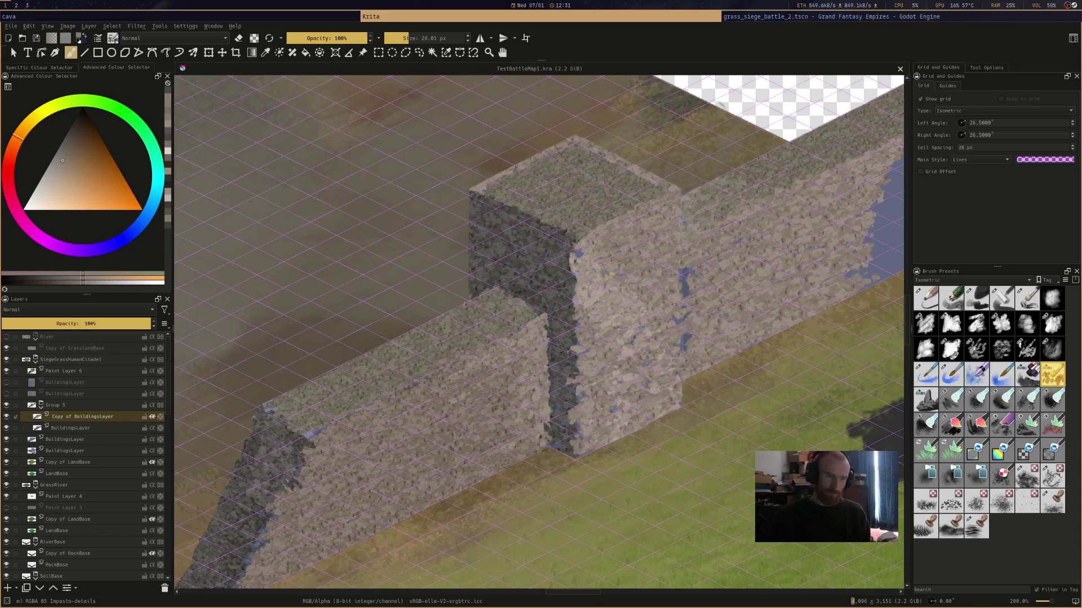